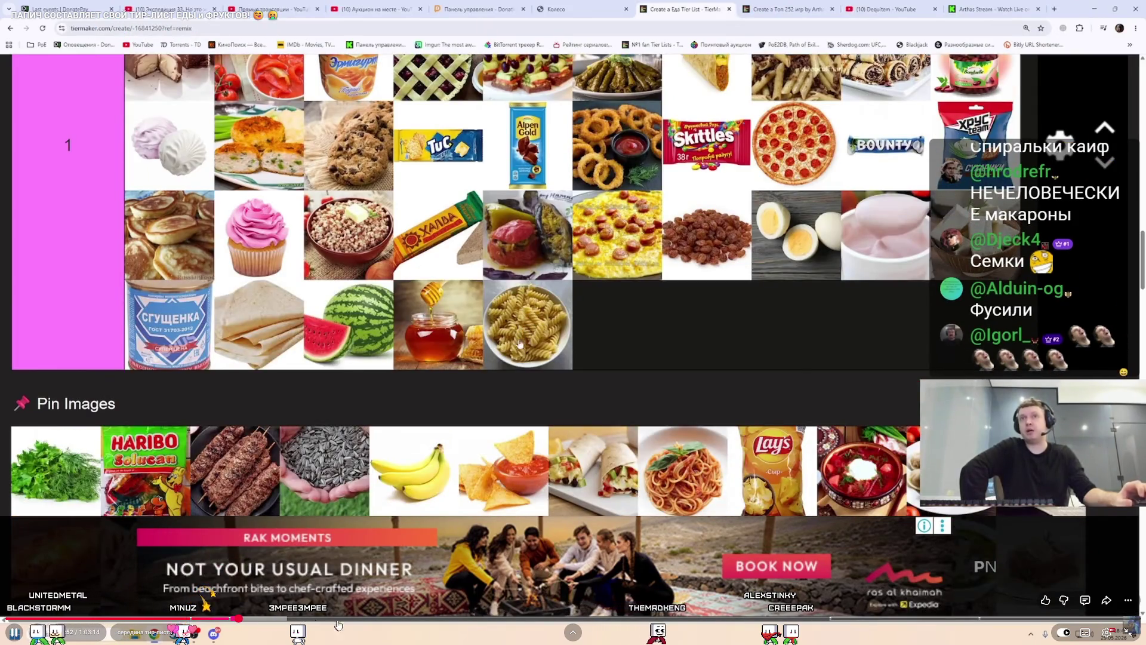
# Skip the YouTube replay ahead to the later tier list and Pin Images section.
pyautogui.click(327, 619)
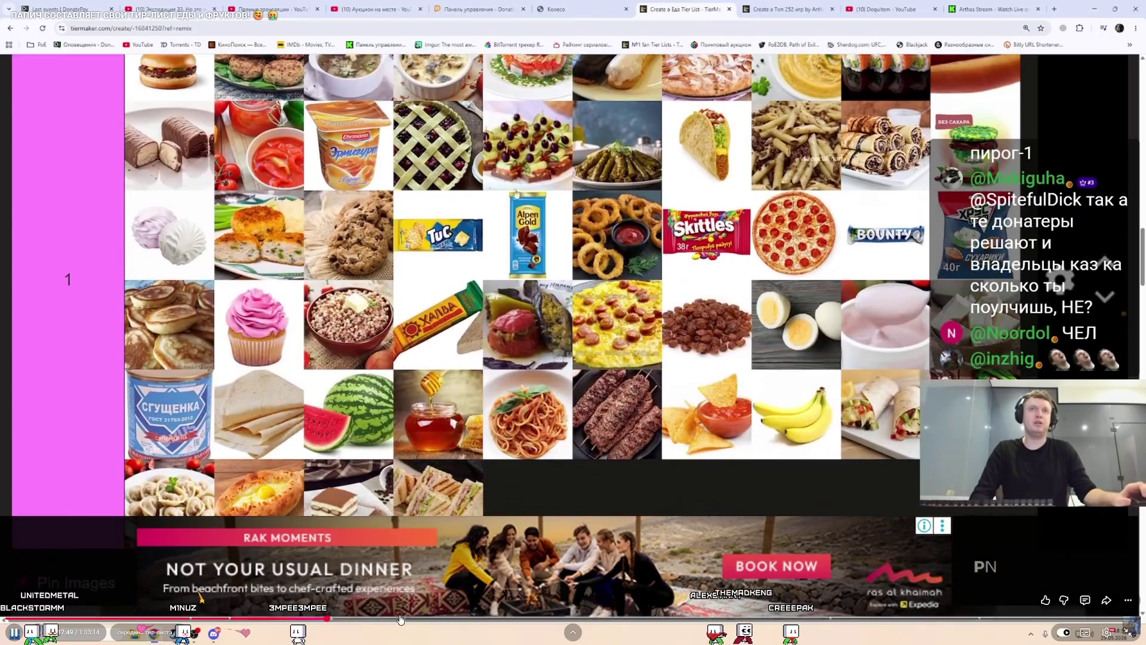
pyautogui.click(405, 619)
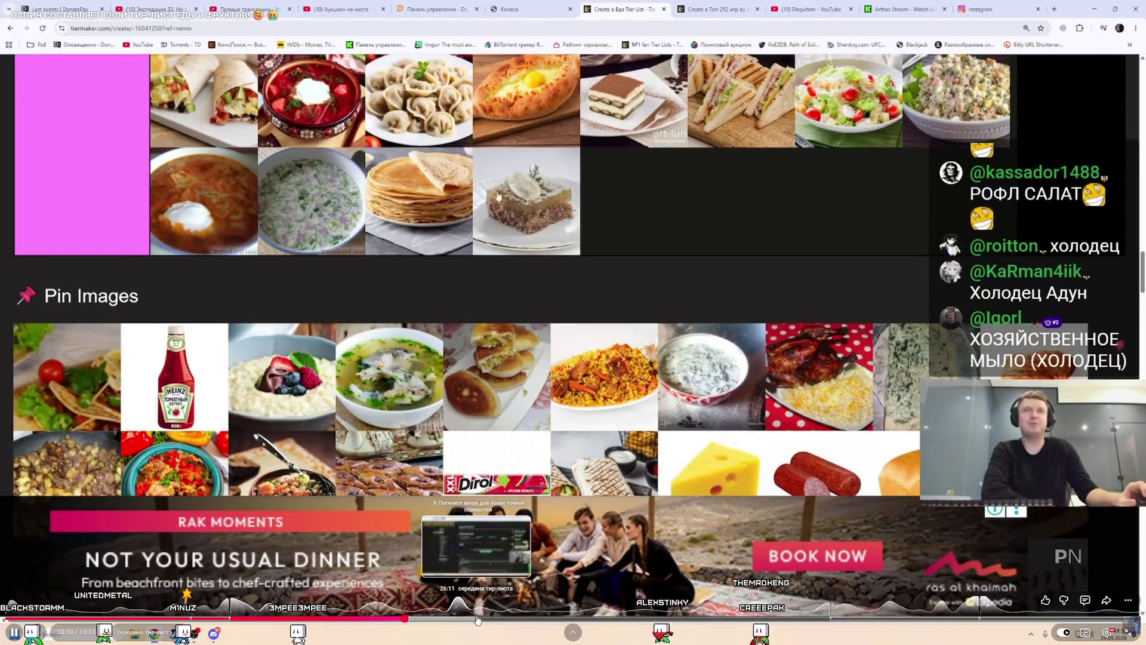
pyautogui.click(477, 619)
pyautogui.click(512, 620)
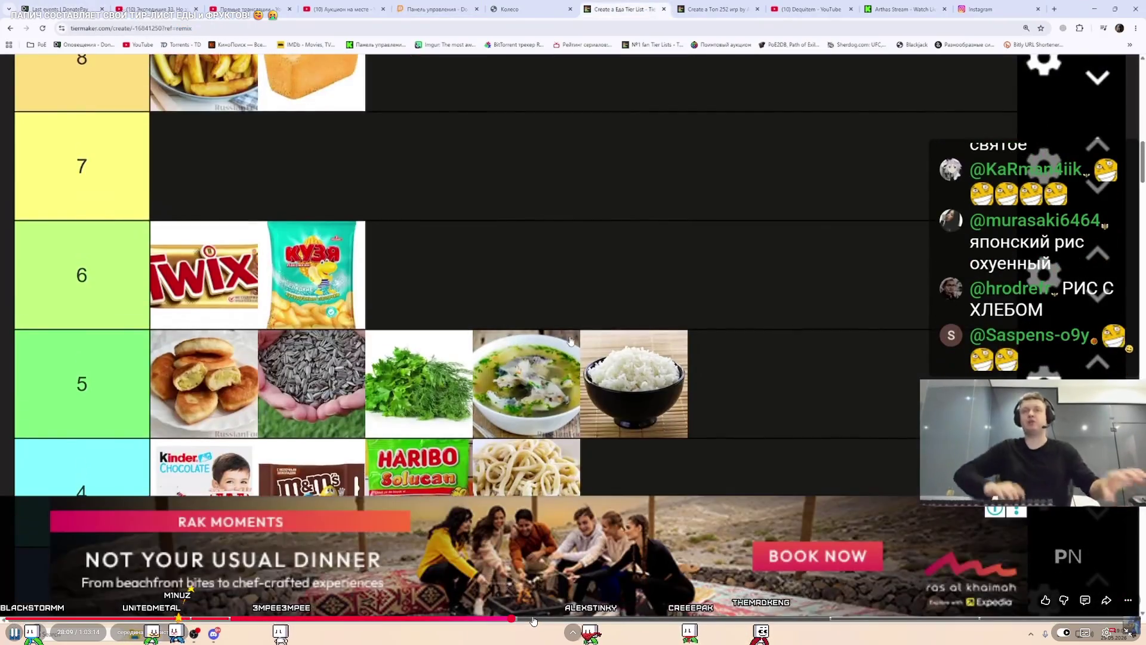
pyautogui.click(533, 619)
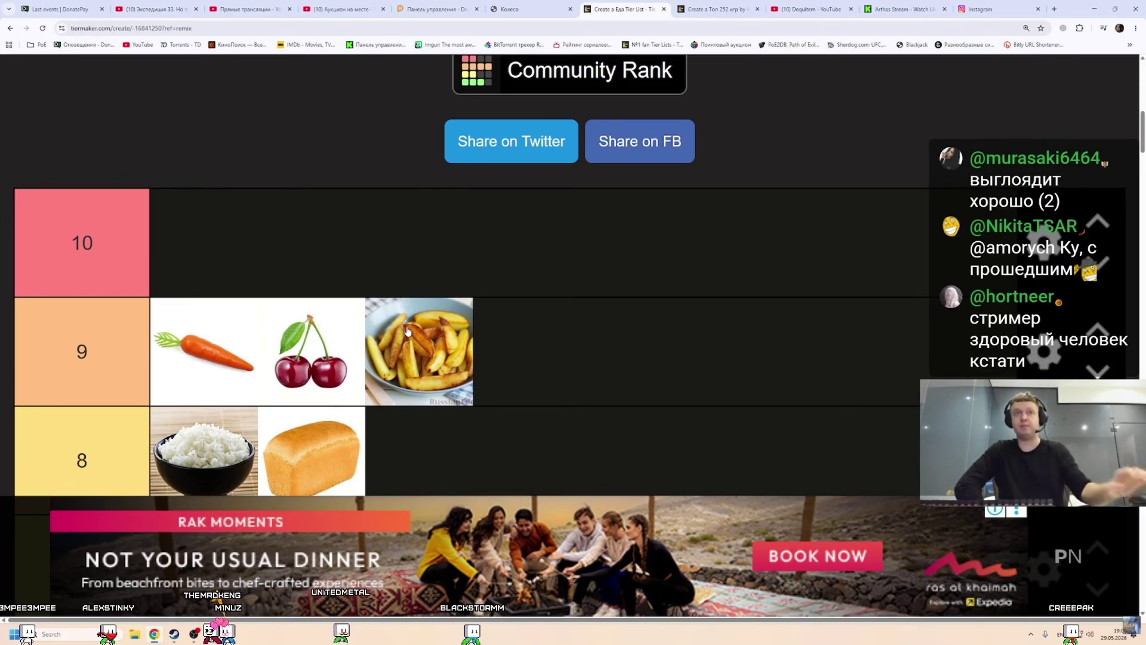
# Drag the teal vegetable stew from Pin Images into tier 1.
pyautogui.scroll(-20, 410, 348)
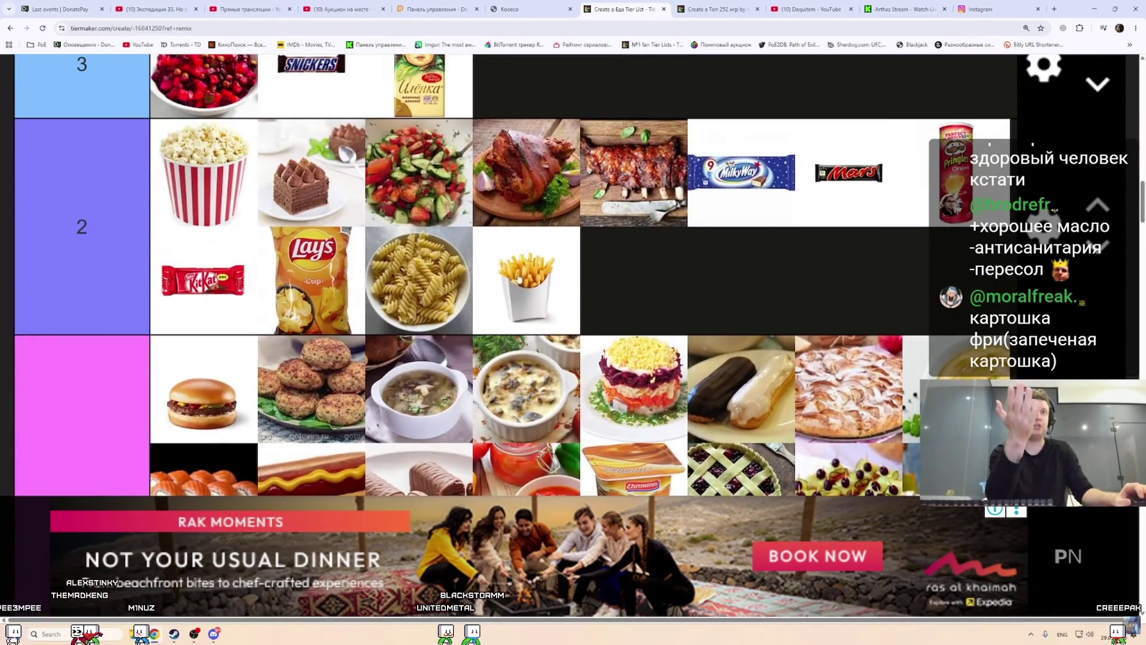
pyautogui.scroll(-6, 525, 274)
pyautogui.scroll(4, 525, 274)
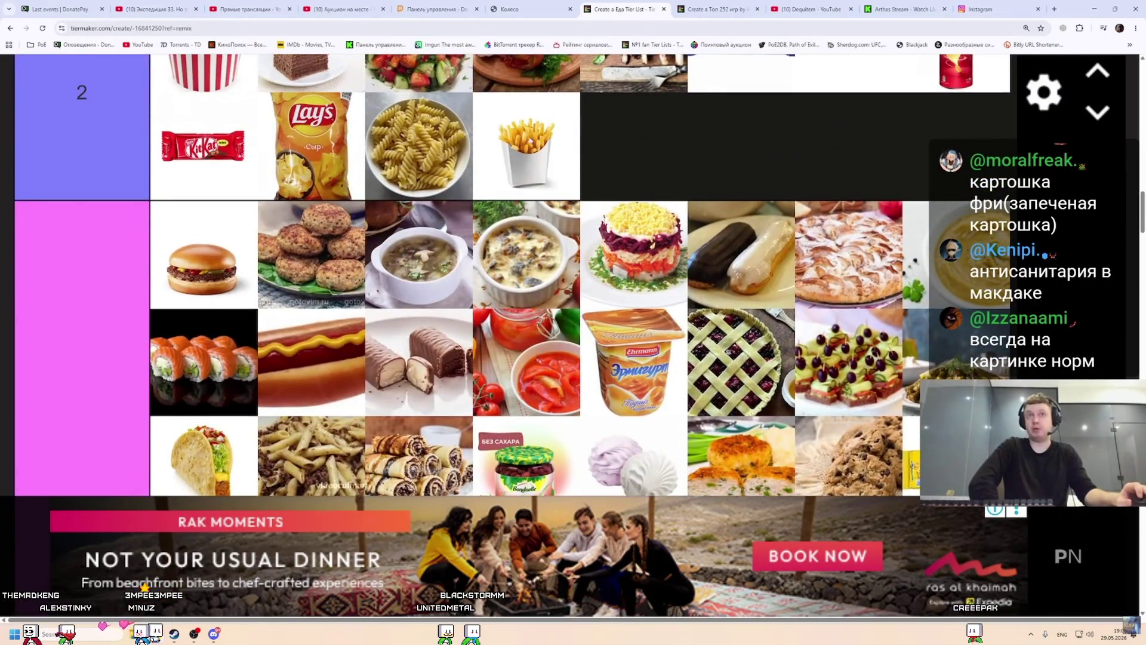
pyautogui.scroll(-10, 529, 141)
pyautogui.moveTo(496, 306); pyautogui.dragTo(740, 134)
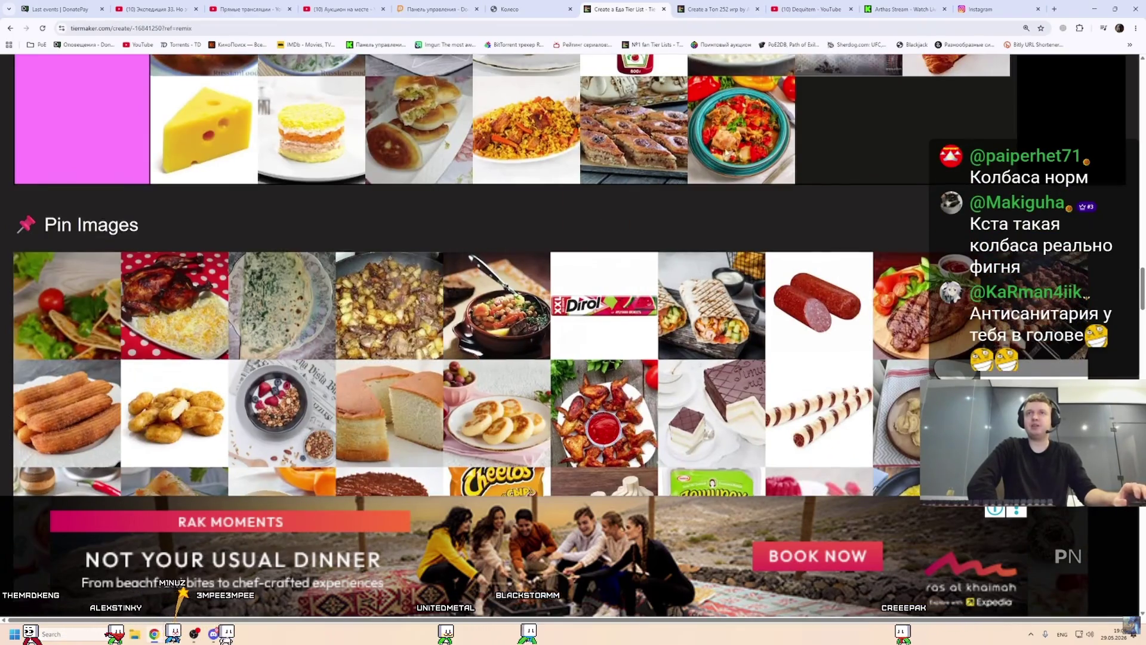
# Drag the salami into tier 2 after the fries, then check the latest donation events.
pyautogui.scroll(1, 820, 306)
pyautogui.moveTo(819, 395)
pyautogui.mouseDown()
pyautogui.moveTo(870, 241)
pyautogui.moveTo(853, 243)
pyautogui.moveTo(848, 277)
pyautogui.moveTo(815, 281)
pyautogui.moveTo(639, 468)
pyautogui.moveTo(545, 332)
pyautogui.moveTo(570, 350)
pyautogui.moveTo(564, 331)
pyautogui.moveTo(298, 310)
pyautogui.moveTo(649, 316)
pyautogui.mouseUp()
pyautogui.scroll(1, 847, 262)
pyautogui.scroll(5, 814, 281)
pyautogui.scroll(2, 565, 331)
pyautogui.scroll(4, 564, 310)
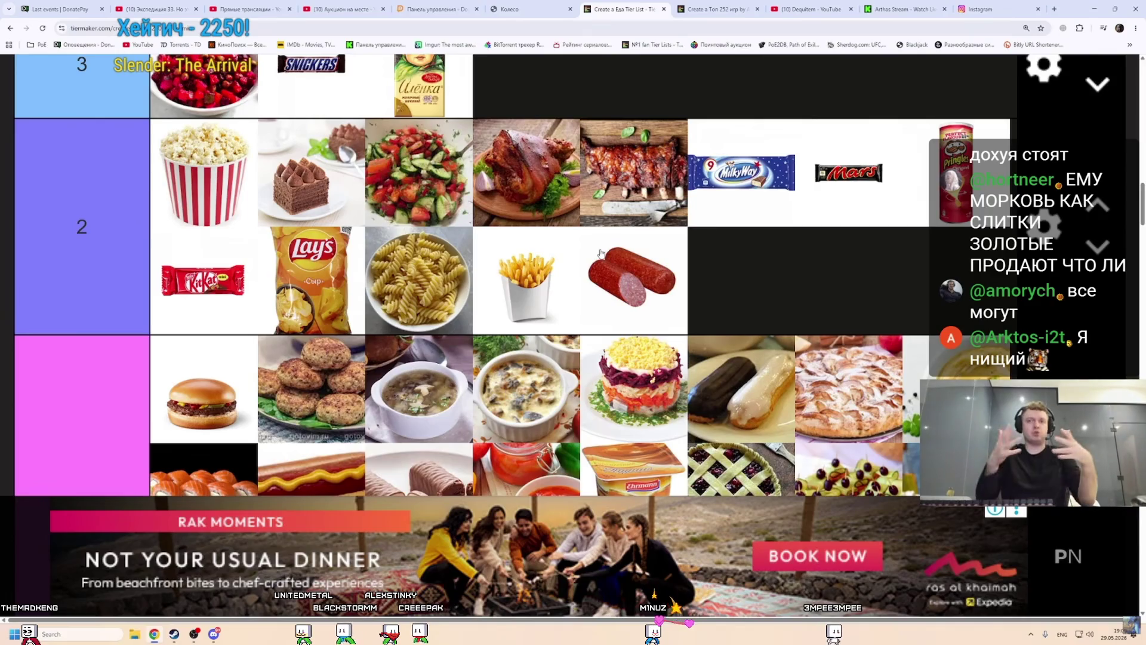
pyautogui.hotkey('ctrl', '1')
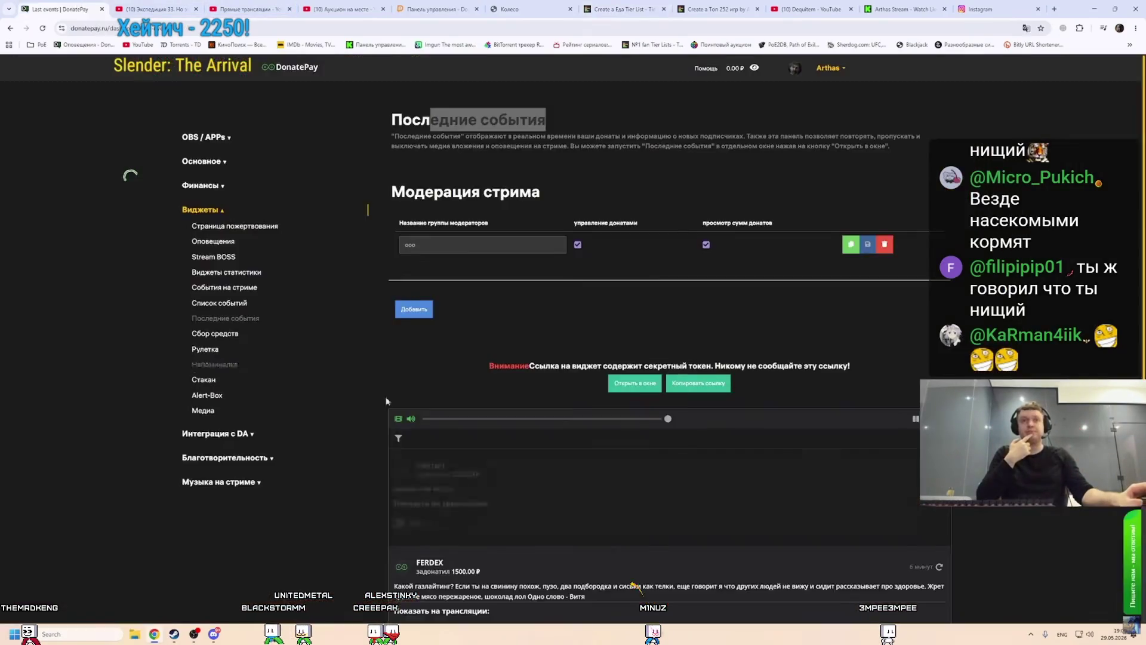
pyautogui.hotkey('ctrl', '7')
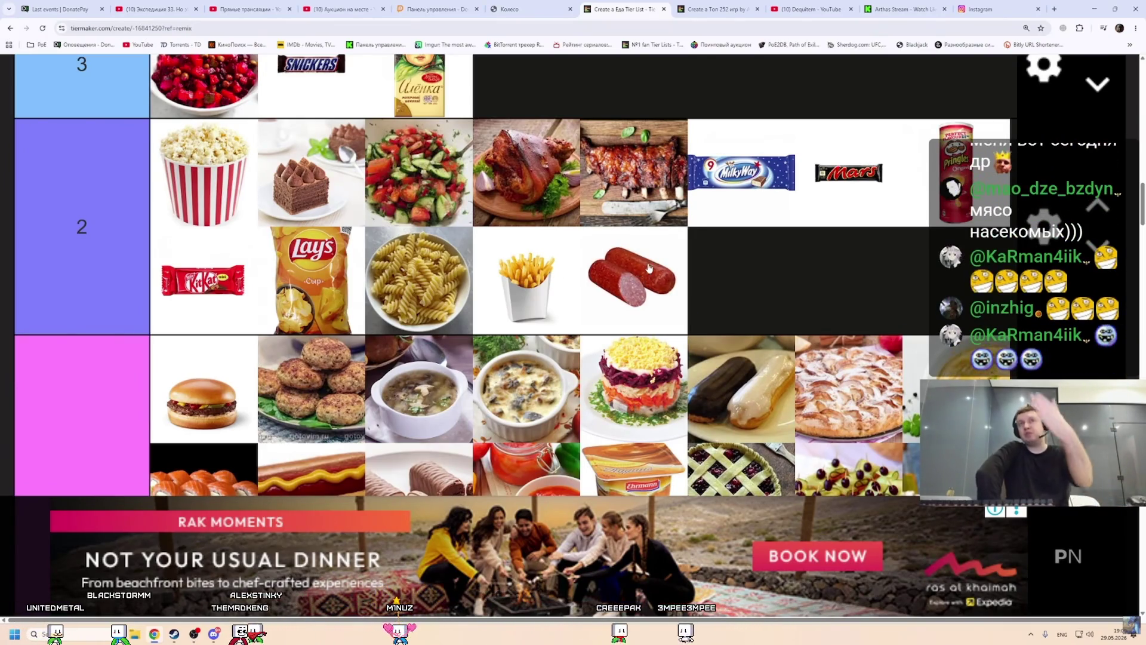
# Pick up the salami tile in tier 2 and zoom the browser in for a close look.
pyautogui.moveTo(666, 299); pyautogui.dragTo(633, 281)
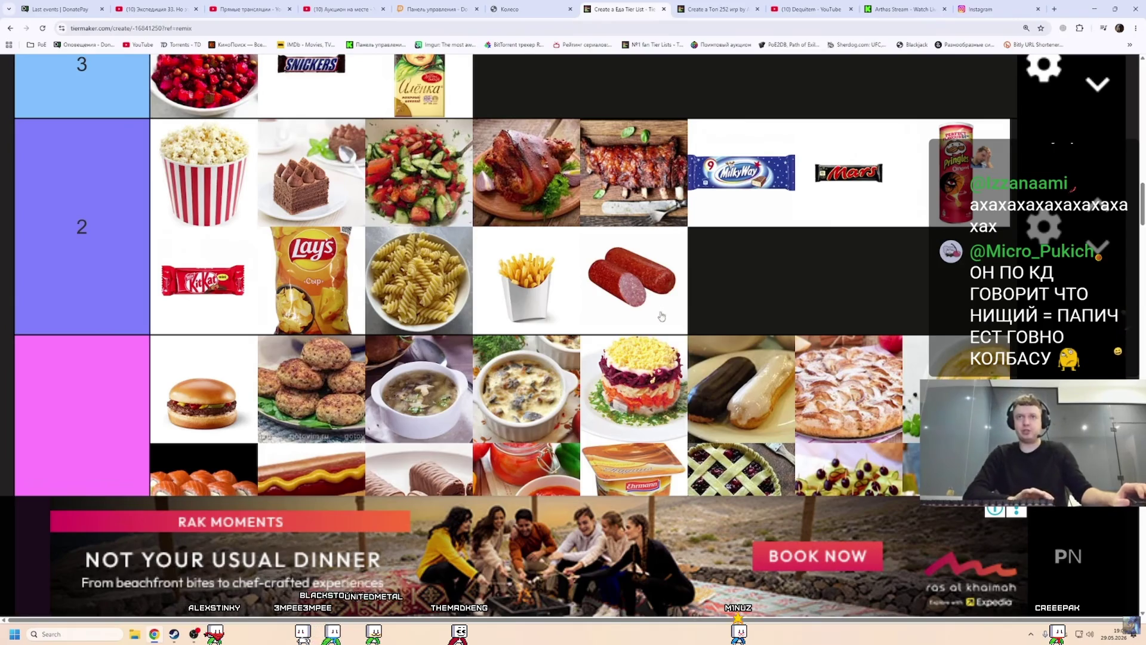
pyautogui.hotkey('ctrl', '+')
pyautogui.hotkey('ctrl', '+')
pyautogui.hotkey('ctrl', '+')
pyautogui.scroll(-5, 657, 299)
pyautogui.scroll(5, 642, 245)
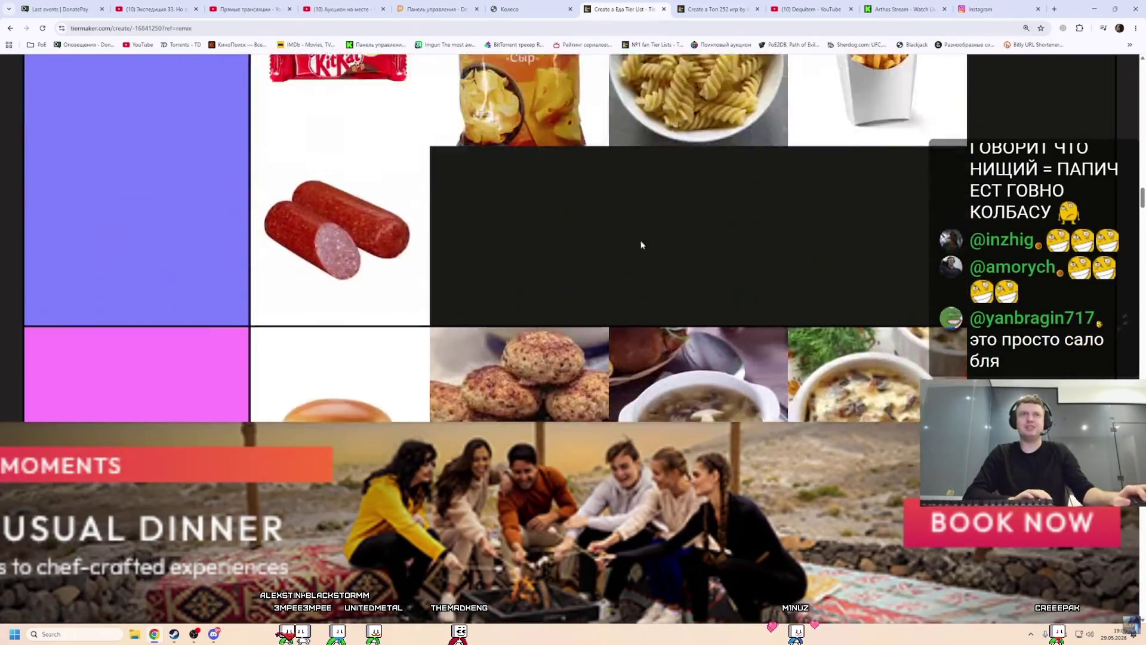
pyautogui.scroll(1, 463, 252)
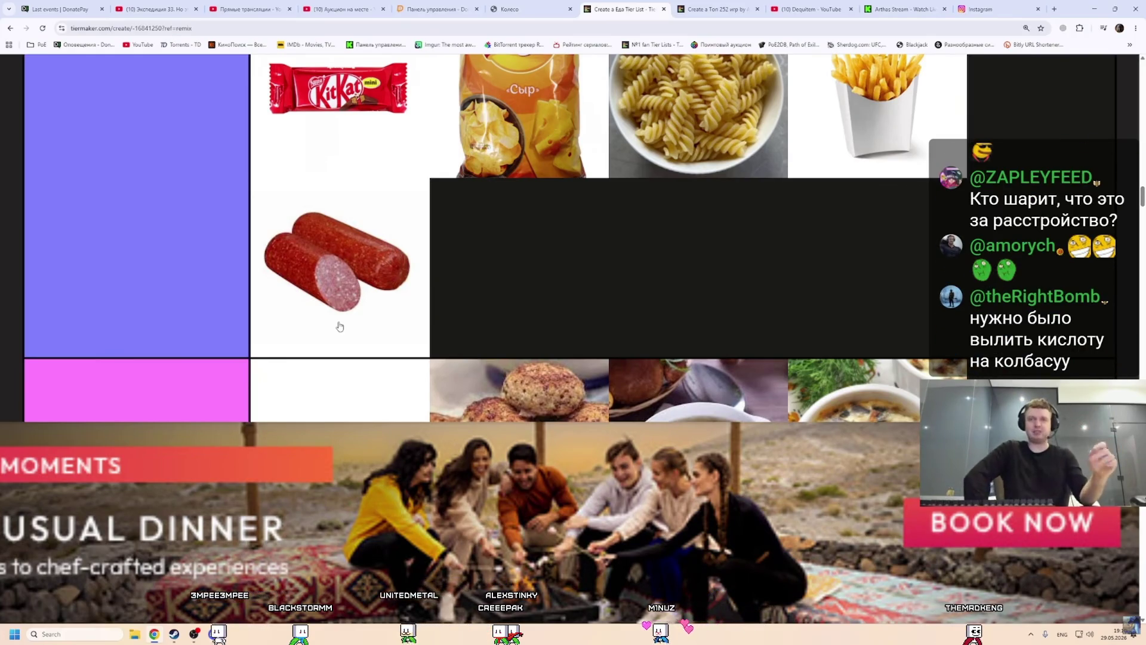
pyautogui.keyDown('ctrl'); pyautogui.scroll(-2, 442, 291); pyautogui.keyUp('ctrl')
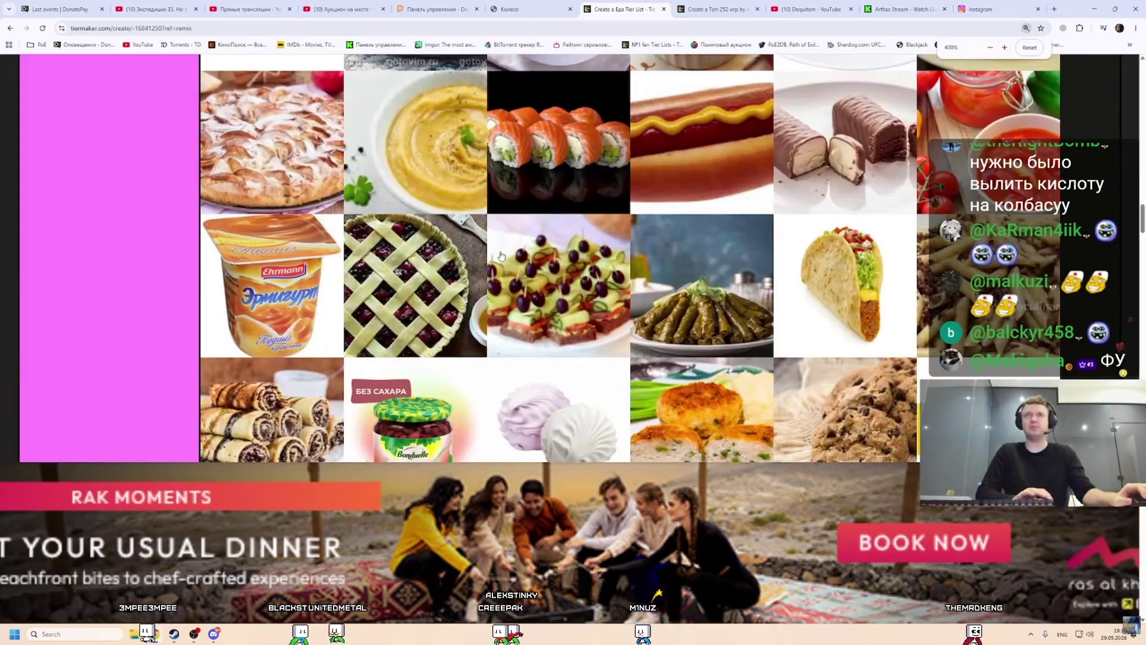
# Zoom the tier list back out, read the DonatePay donation, then return to TierMaker.
pyautogui.scroll(3, 499, 253)
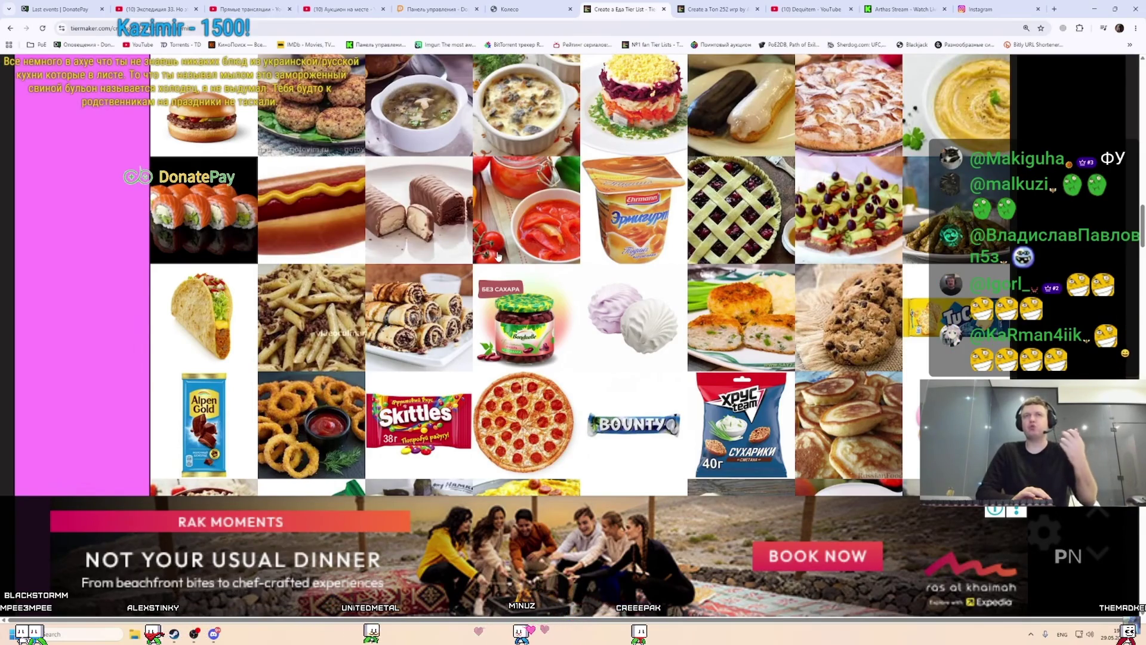
pyautogui.scroll(6, 498, 255)
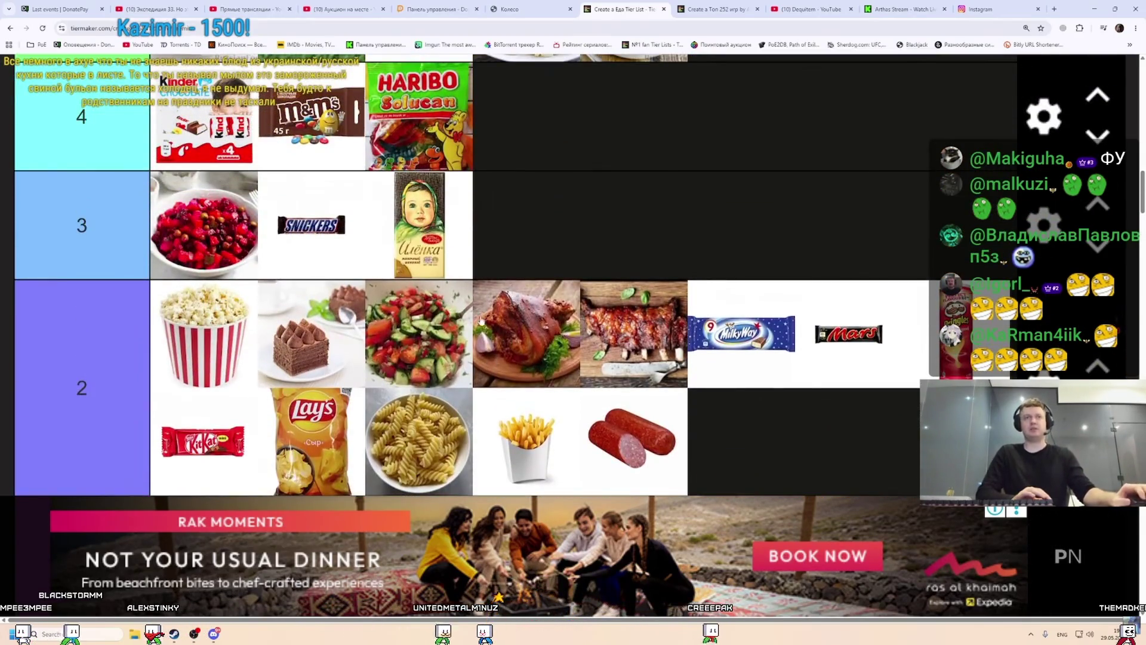
pyautogui.scroll(-1, 132, 113)
pyautogui.hotkey('ctrl', '1')
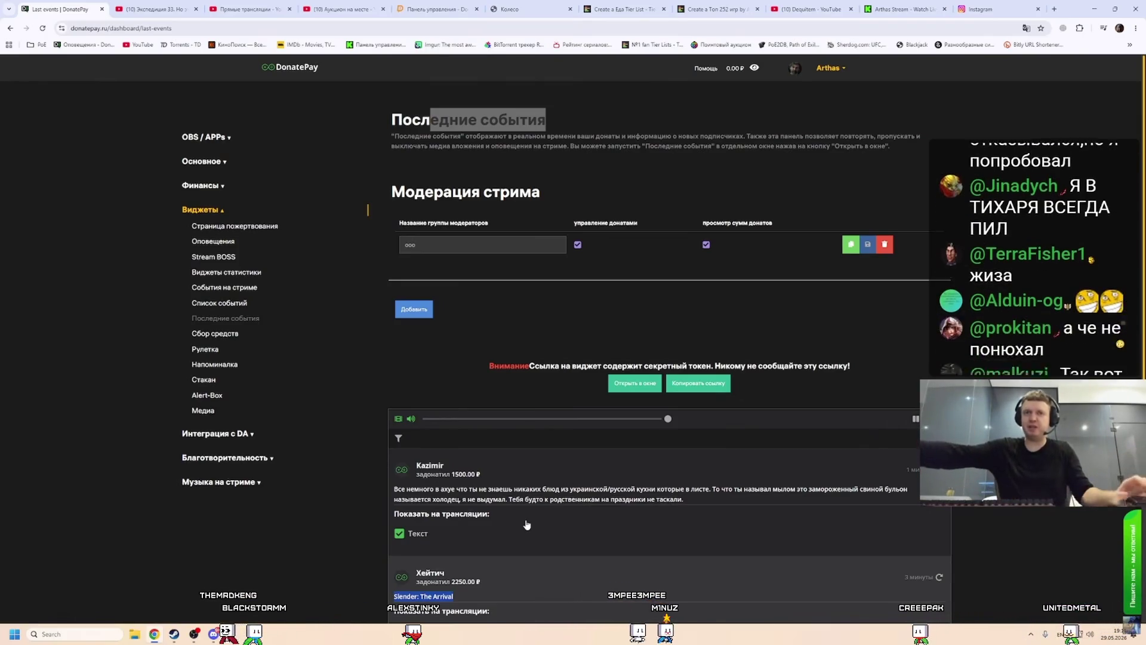
pyautogui.hotkey('ctrl', '7')
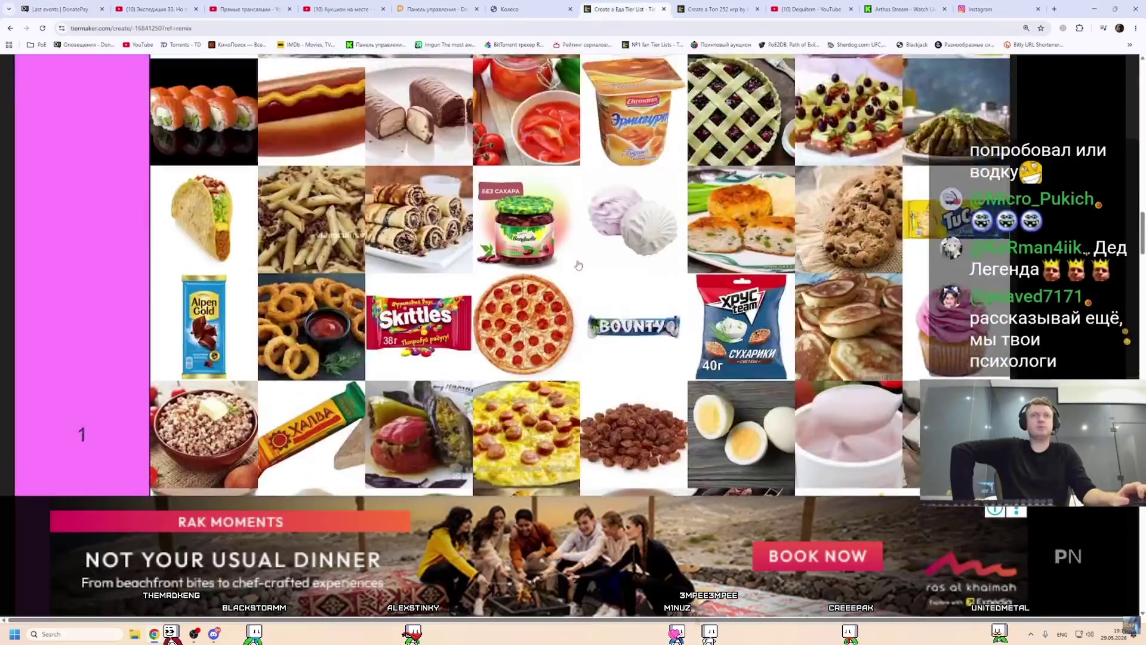
# Move the fried potatoes with meat from Pin Images to the end of tier 1.
pyautogui.scroll(-15, 518, 276)
pyautogui.scroll(1, 505, 278)
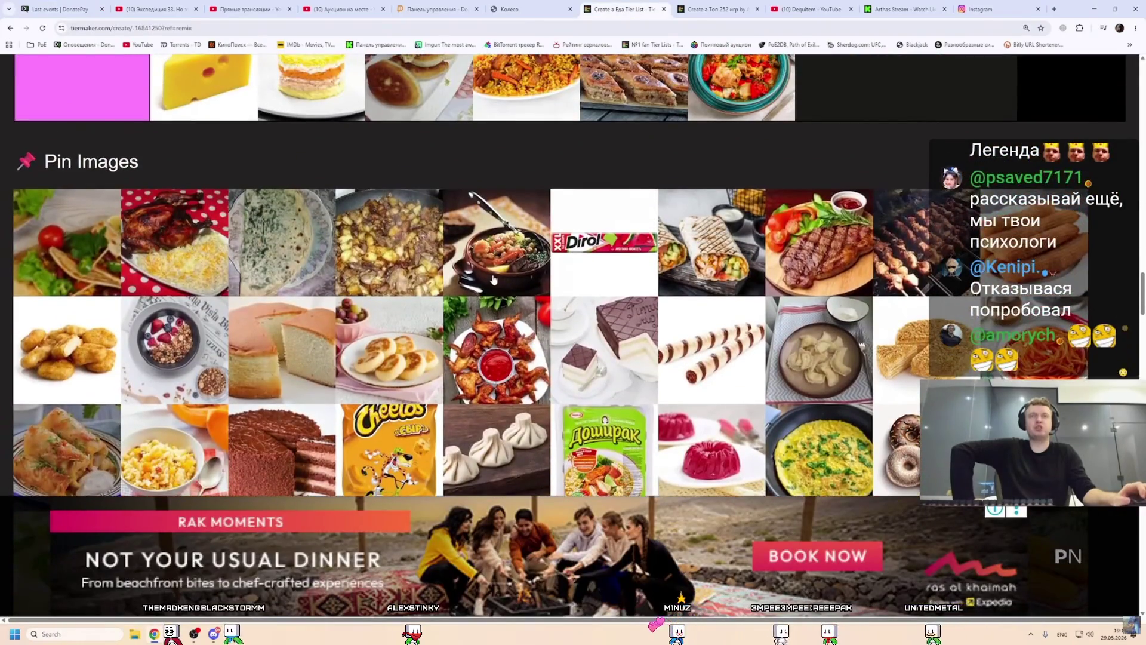
pyautogui.scroll(1, 523, 268)
pyautogui.scroll(1, 306, 366)
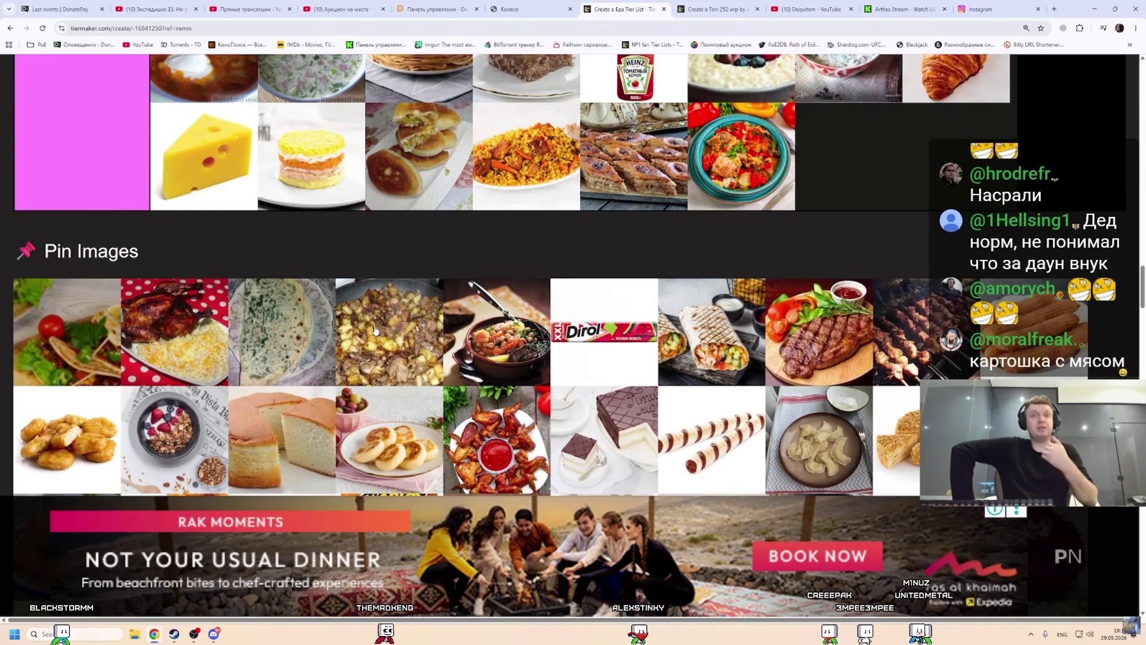
pyautogui.moveTo(375, 330)
pyautogui.mouseDown()
pyautogui.moveTo(854, 159)
pyautogui.moveTo(852, 174)
pyautogui.mouseUp()
pyautogui.scroll(1, 767, 239)
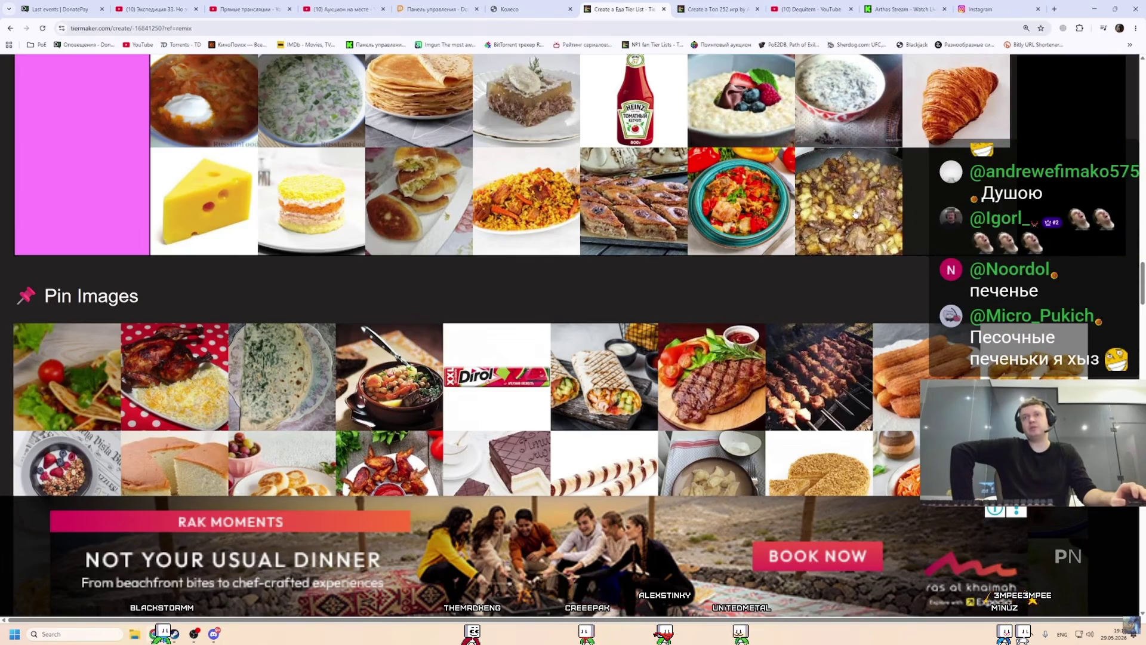
pyautogui.scroll(2, 920, 359)
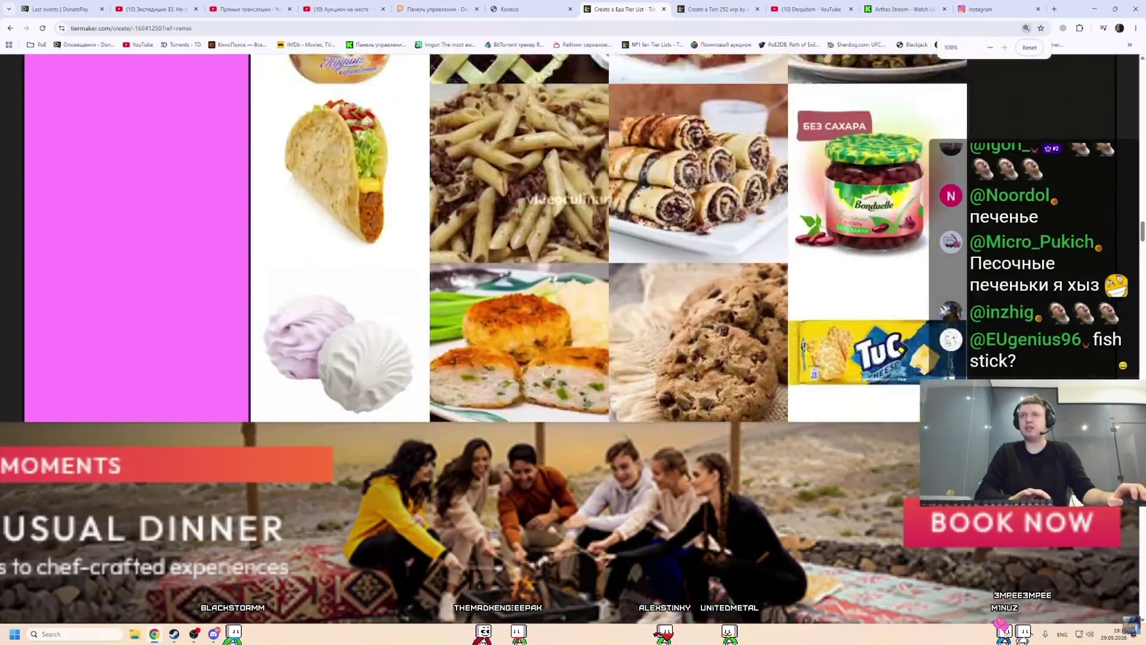
# Drag the chicken wings with dipping sauce into tier 1 after the potatoes with meat.
pyautogui.scroll(-15, 927, 318)
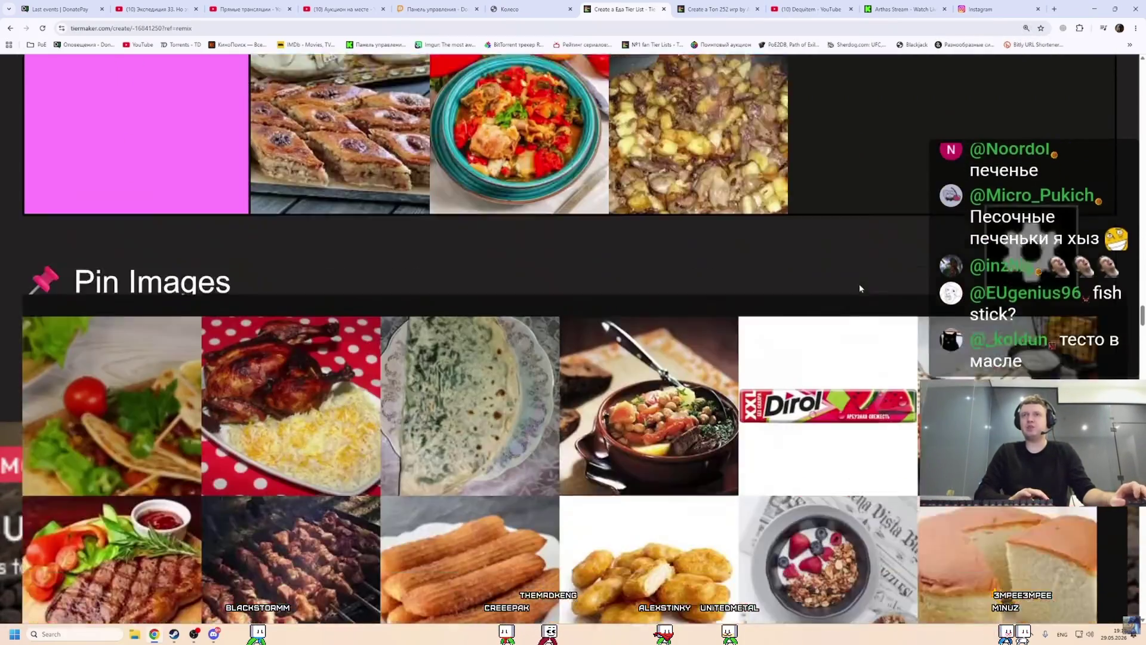
pyautogui.scroll(2, 468, 322)
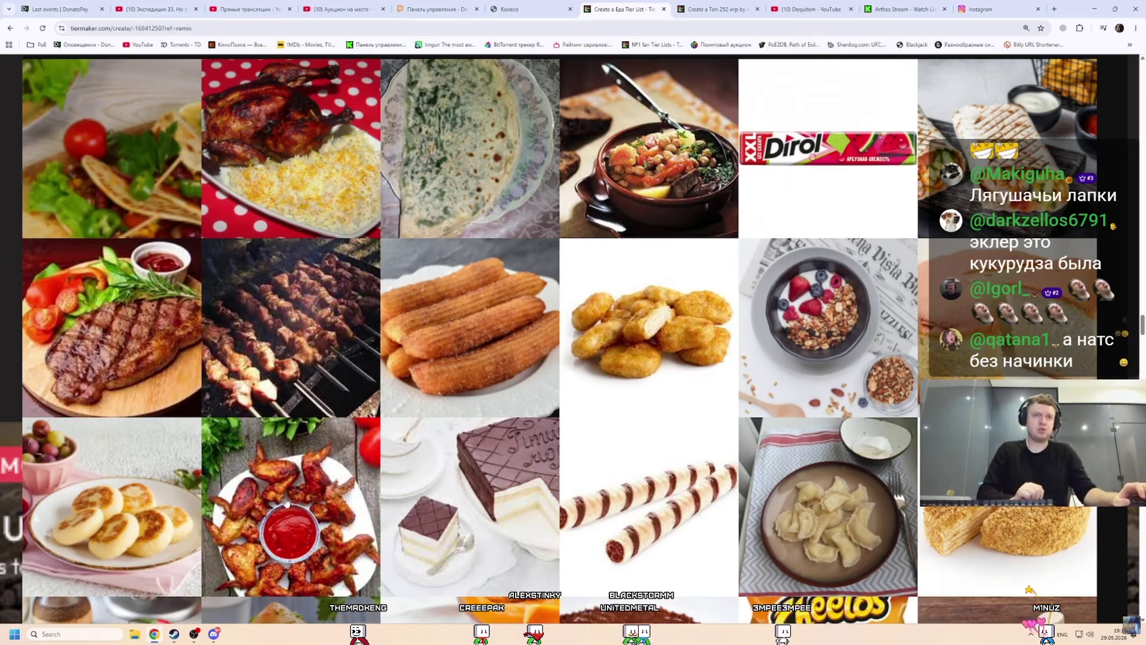
pyautogui.scroll(5, 528, 341)
pyautogui.moveTo(282, 502)
pyautogui.mouseDown()
pyautogui.moveTo(528, 340)
pyautogui.moveTo(895, 262)
pyautogui.moveTo(839, 288)
pyautogui.mouseUp()
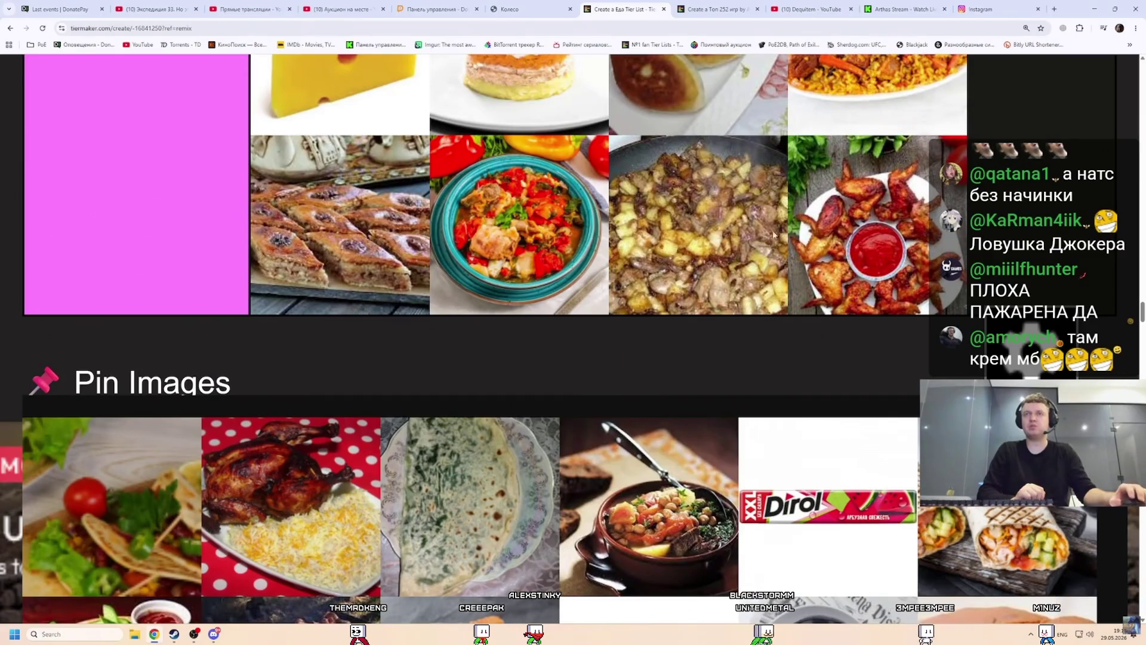
# Place the grilled steak in tier 1 after the chicken wings.
pyautogui.scroll(-2, 773, 235)
pyautogui.scroll(2, 860, 209)
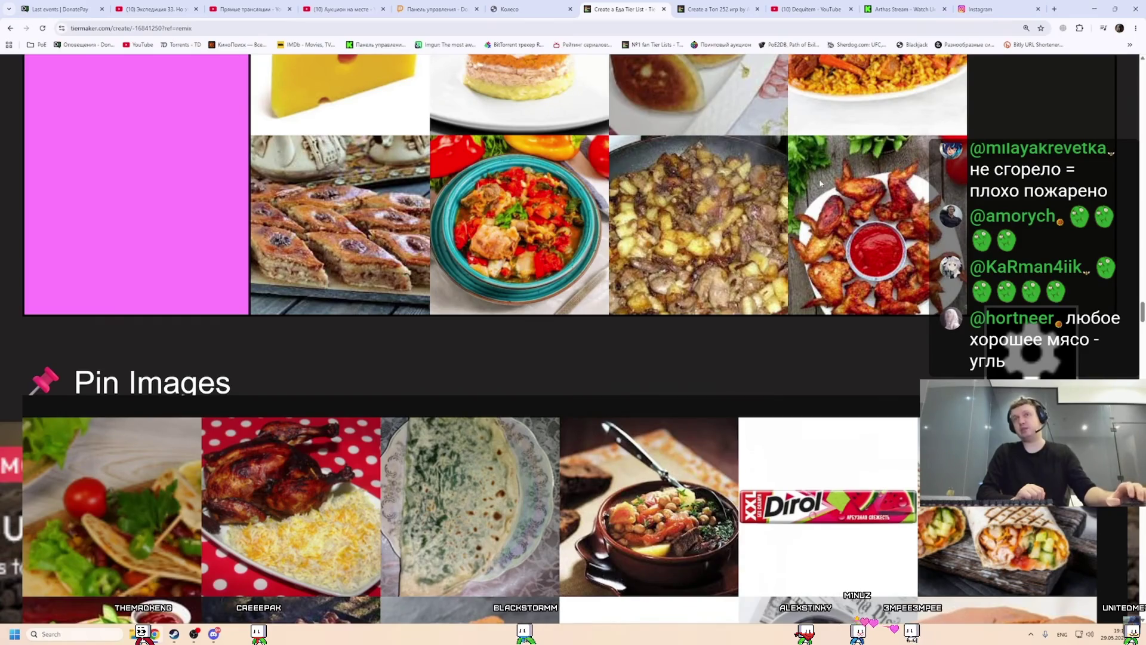
pyautogui.scroll(-8, 86, 391)
pyautogui.scroll(2, 86, 391)
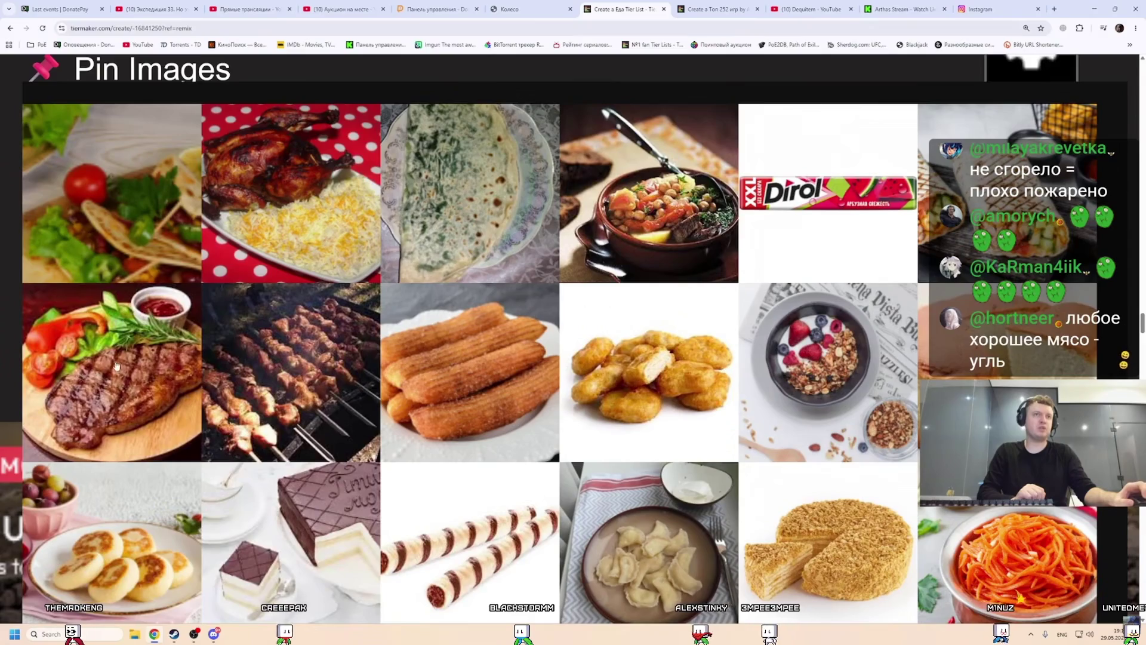
pyautogui.moveTo(123, 369)
pyautogui.mouseDown()
pyautogui.moveTo(257, 325)
pyautogui.moveTo(454, 322)
pyautogui.moveTo(640, 294)
pyautogui.moveTo(615, 277)
pyautogui.moveTo(343, 276)
pyautogui.mouseUp()
# Zoom the tier list page out to see more of the images.
pyautogui.scroll(9, 454, 322)
pyautogui.scroll(-2, 627, 287)
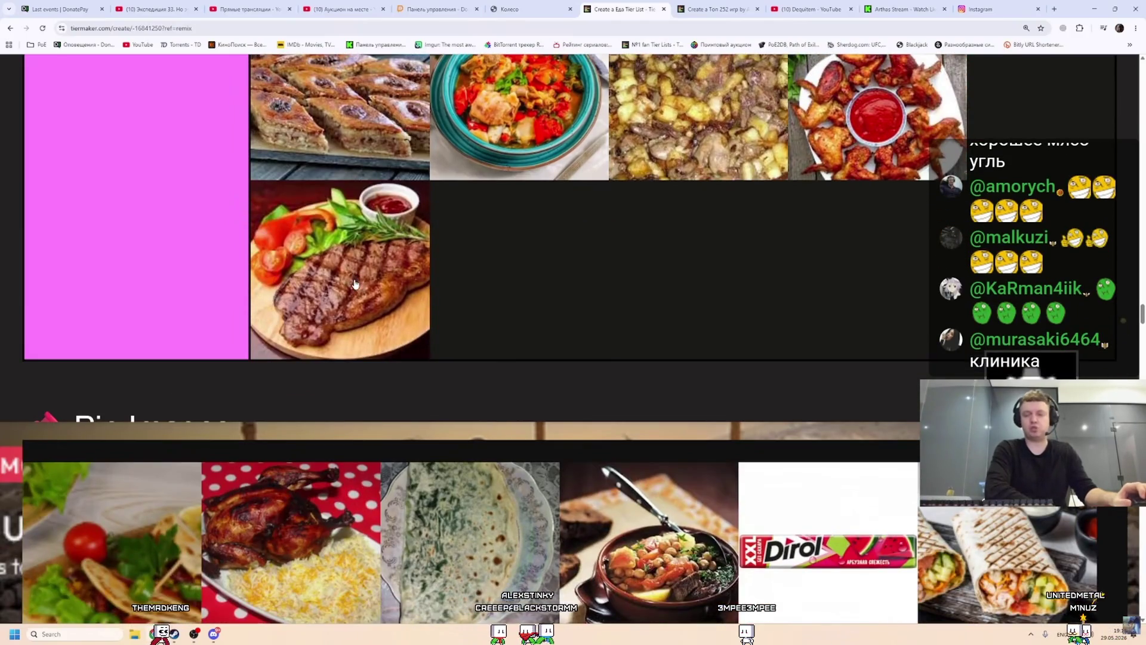
pyautogui.scroll(-1, 359, 282)
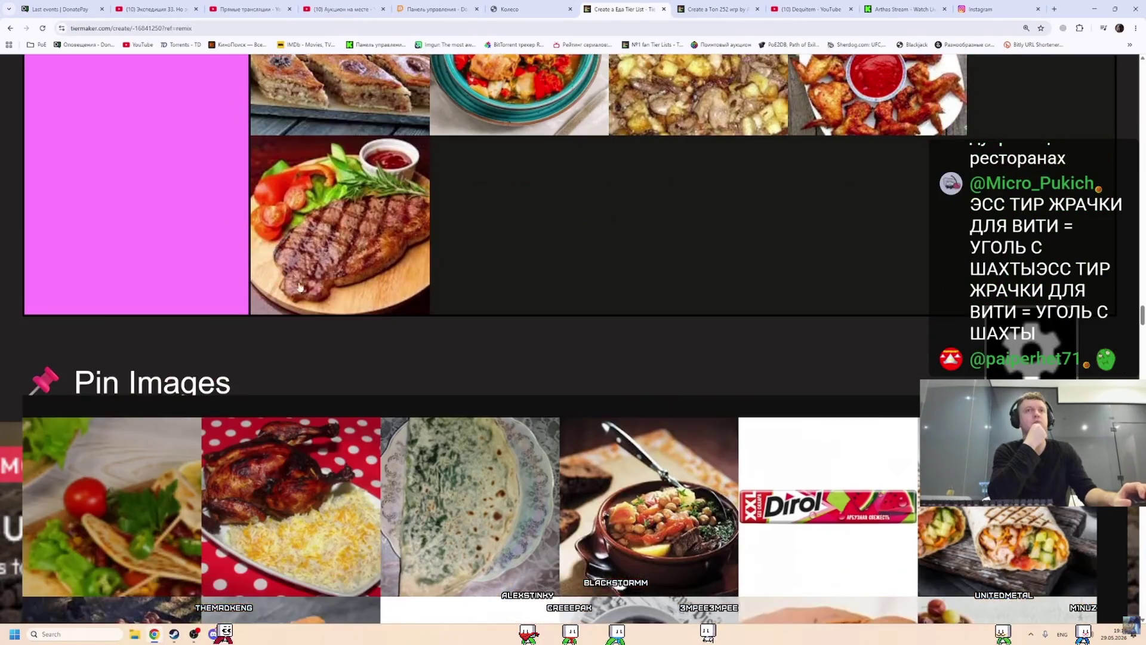
pyautogui.scroll(2, 341, 231)
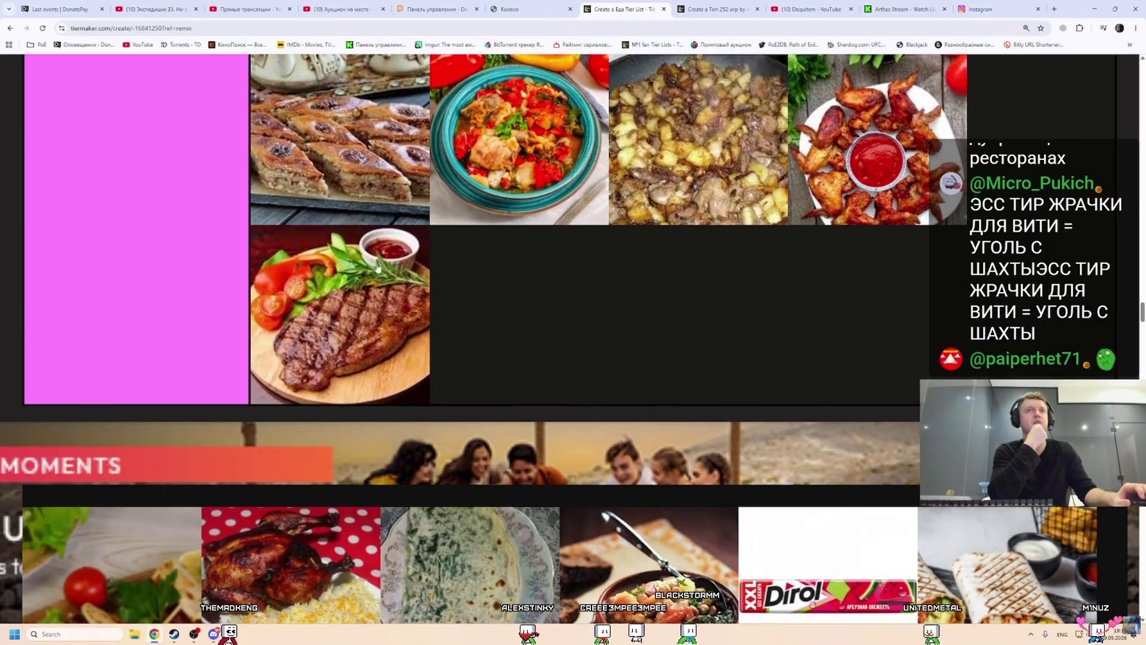
pyautogui.scroll(-5, 352, 250)
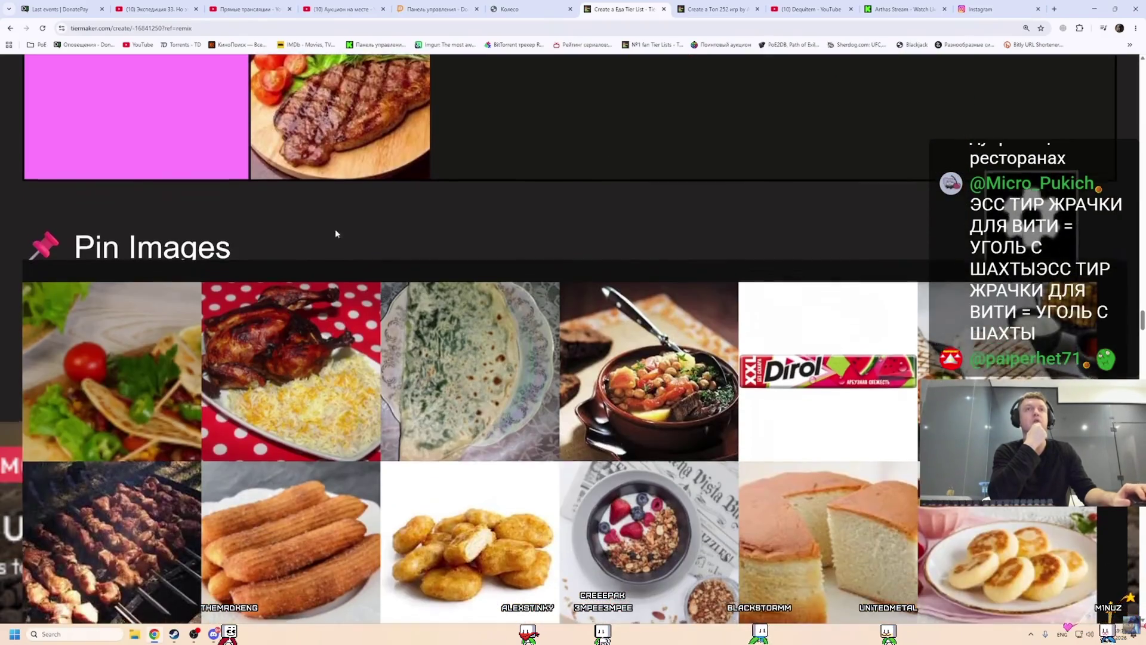
pyautogui.hotkey('ctrl', '-')
pyautogui.hotkey('ctrl', '-')
pyautogui.scroll(8, 322, 234)
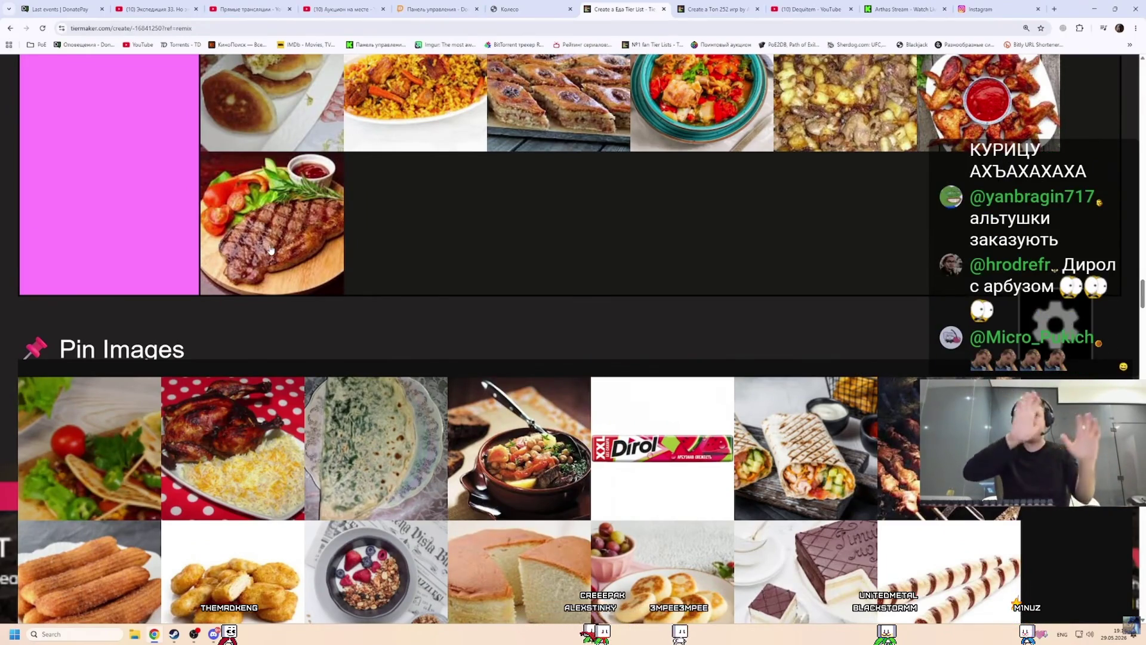
pyautogui.scroll(3, 275, 254)
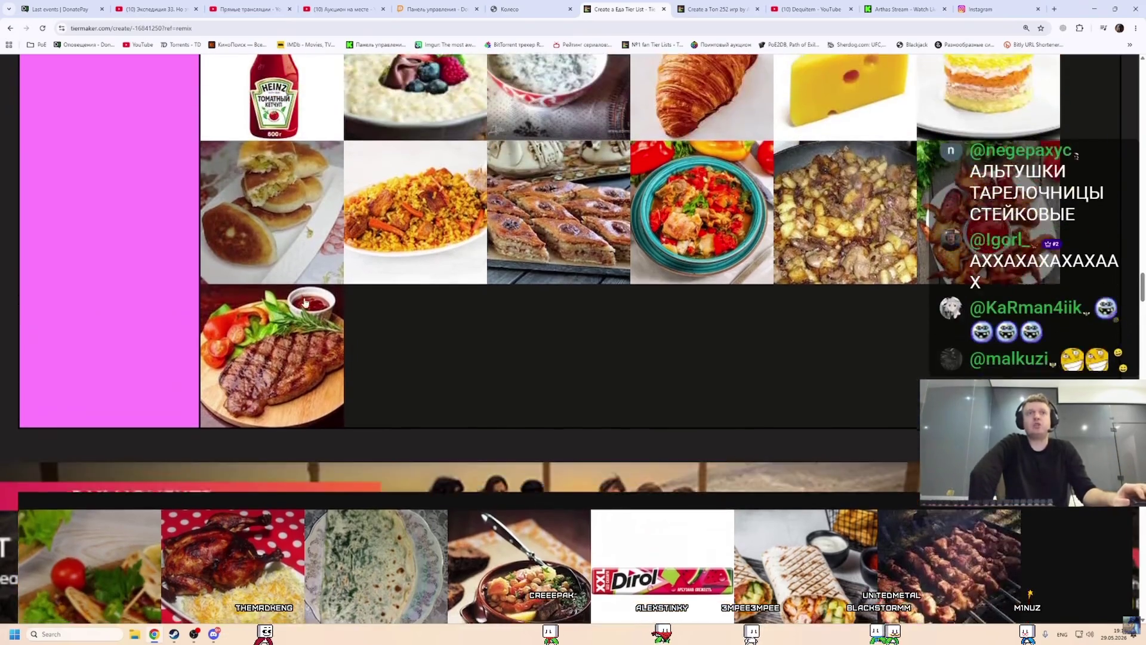
pyautogui.scroll(-2, 280, 263)
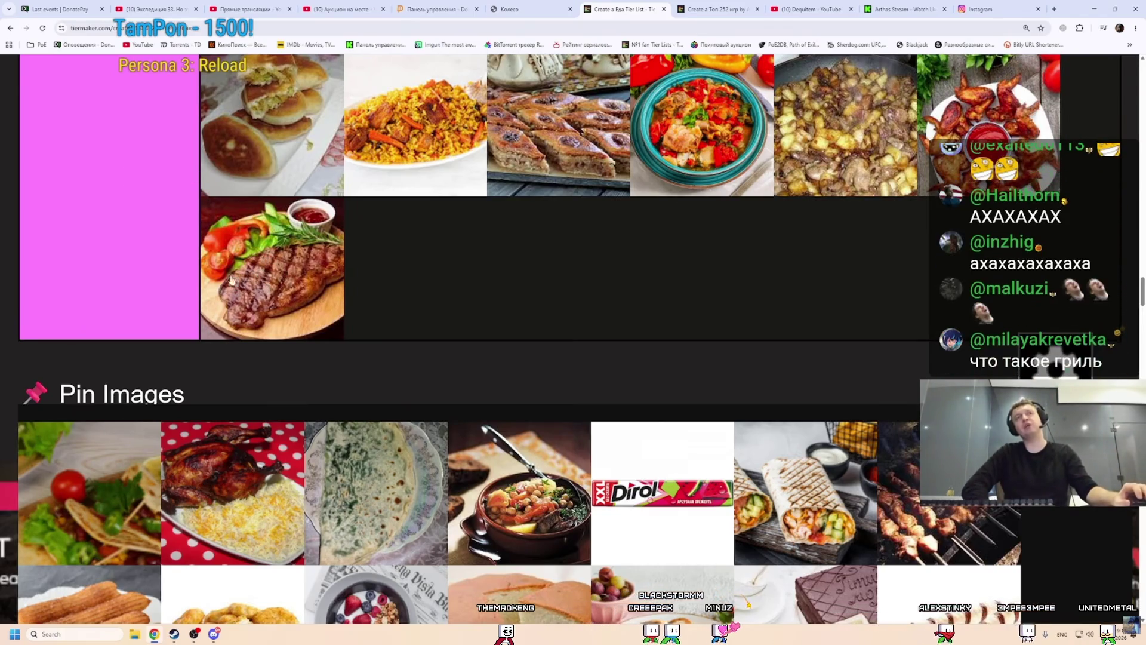
# Copy the donated game title 'Persona 3: Reload' from the donation feed.
pyautogui.click(54, 6)
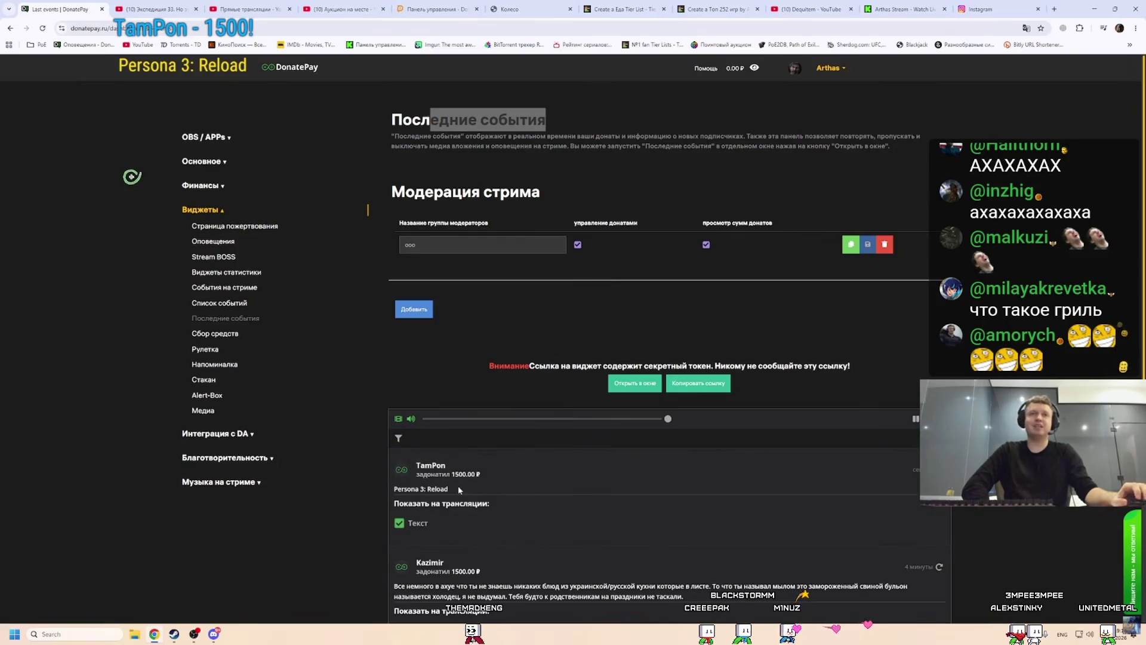
pyautogui.moveTo(457, 488); pyautogui.dragTo(394, 489)
pyautogui.rightClick(407, 490)
pyautogui.click(423, 503)
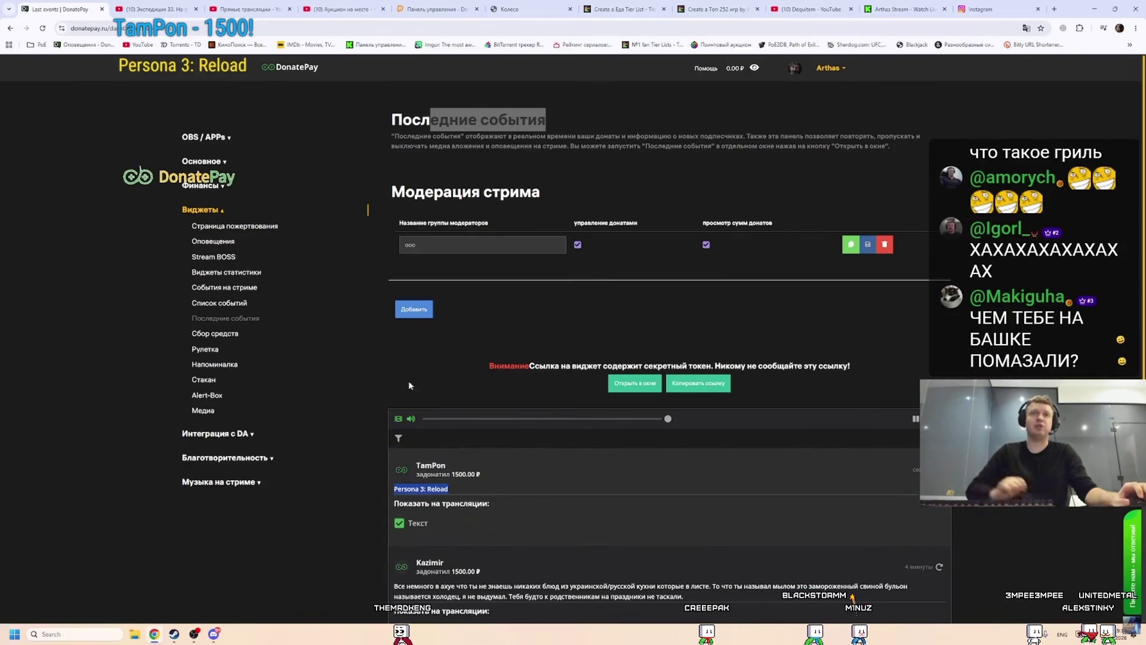
# Paste 'Persona 3: Reload' as the new lot name on the wheel auction page.
pyautogui.click(509, 9)
pyautogui.rightClick(140, 97)
pyautogui.click(165, 189)
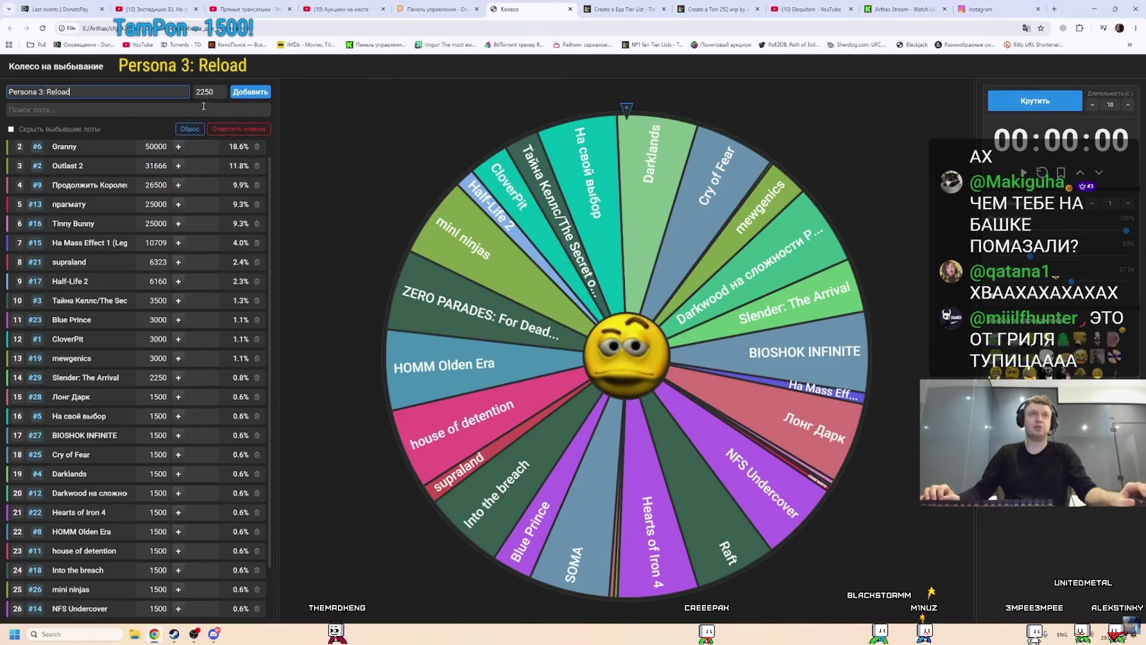
# Switch back to the Create a Еда Tier List tab with Ctrl+Tab.
pyautogui.hotkey('ctrl', 'Tab')
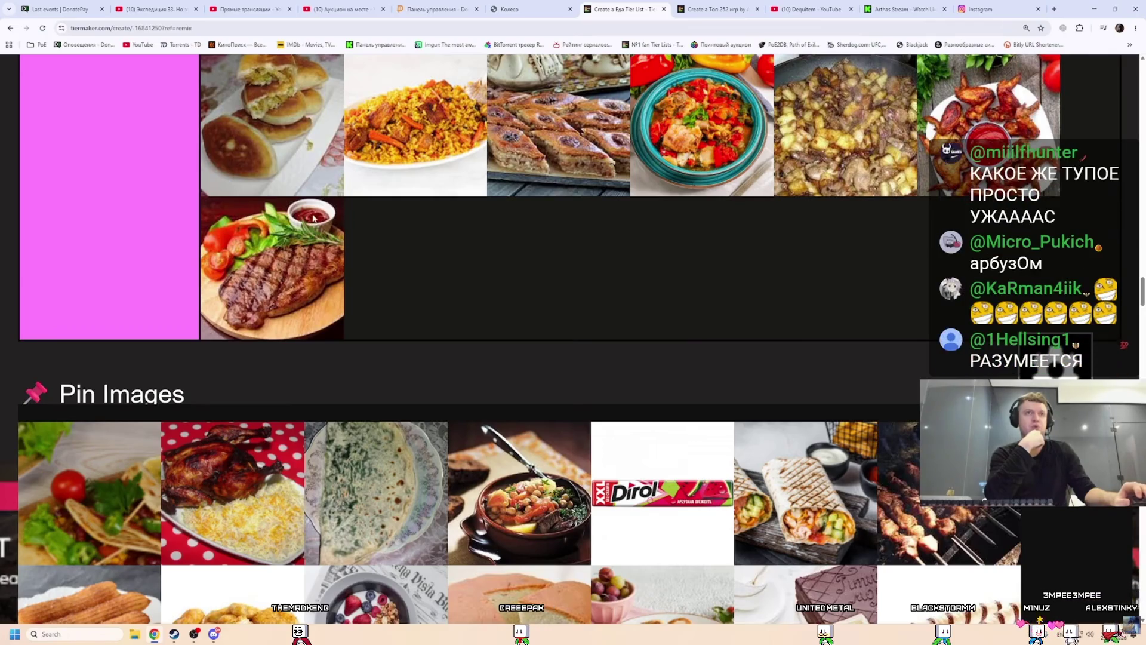
# Drag the Dirol gum and the sponge cake from Pin Images into tier 2.
pyautogui.scroll(-3, 290, 257)
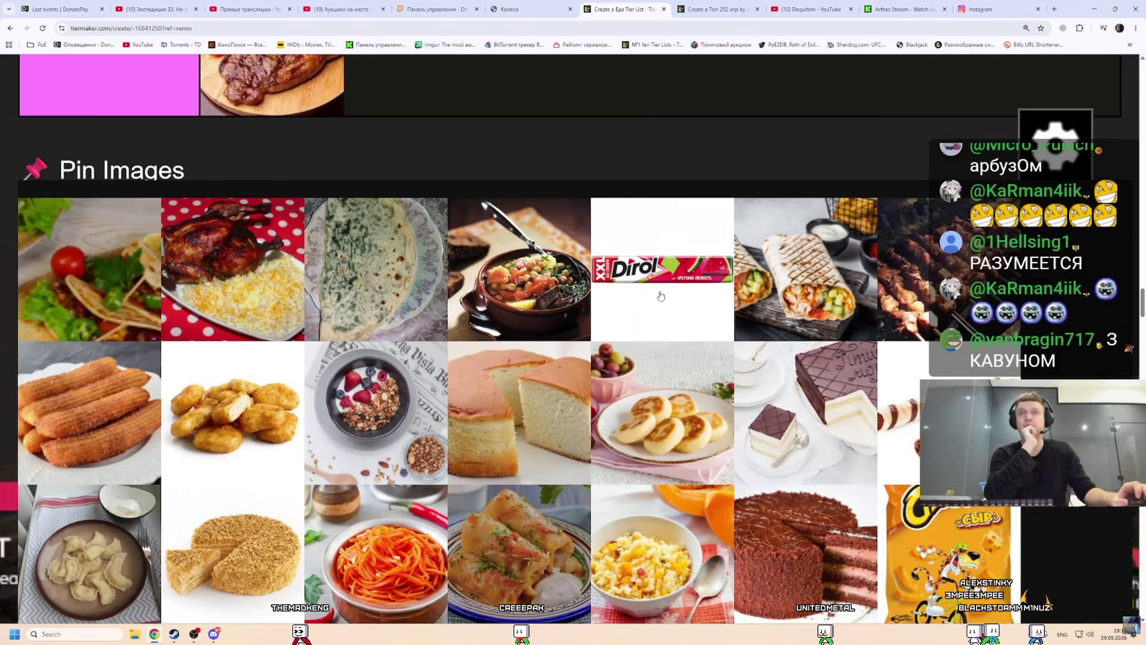
pyautogui.scroll(10, 434, 341)
pyautogui.moveTo(663, 295)
pyautogui.mouseDown()
pyautogui.moveTo(434, 341)
pyautogui.moveTo(544, 327)
pyautogui.moveTo(521, 338)
pyautogui.moveTo(418, 327)
pyautogui.moveTo(496, 364)
pyautogui.moveTo(486, 356)
pyautogui.moveTo(512, 337)
pyautogui.mouseUp()
pyautogui.scroll(-10, 478, 327)
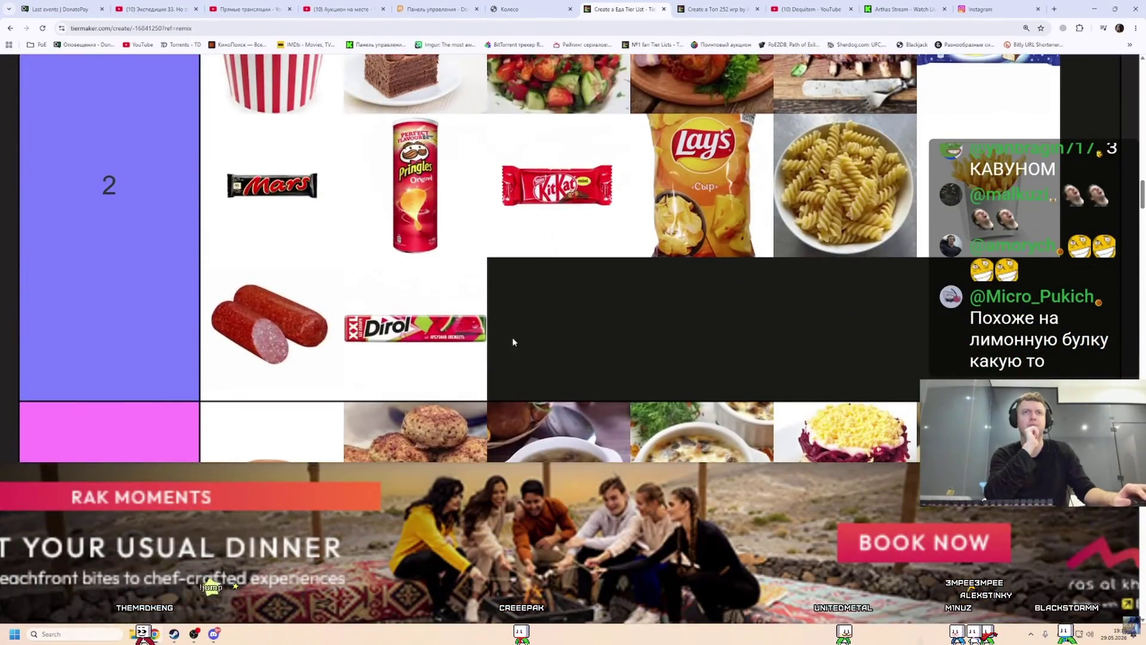
pyautogui.scroll(-15, 513, 338)
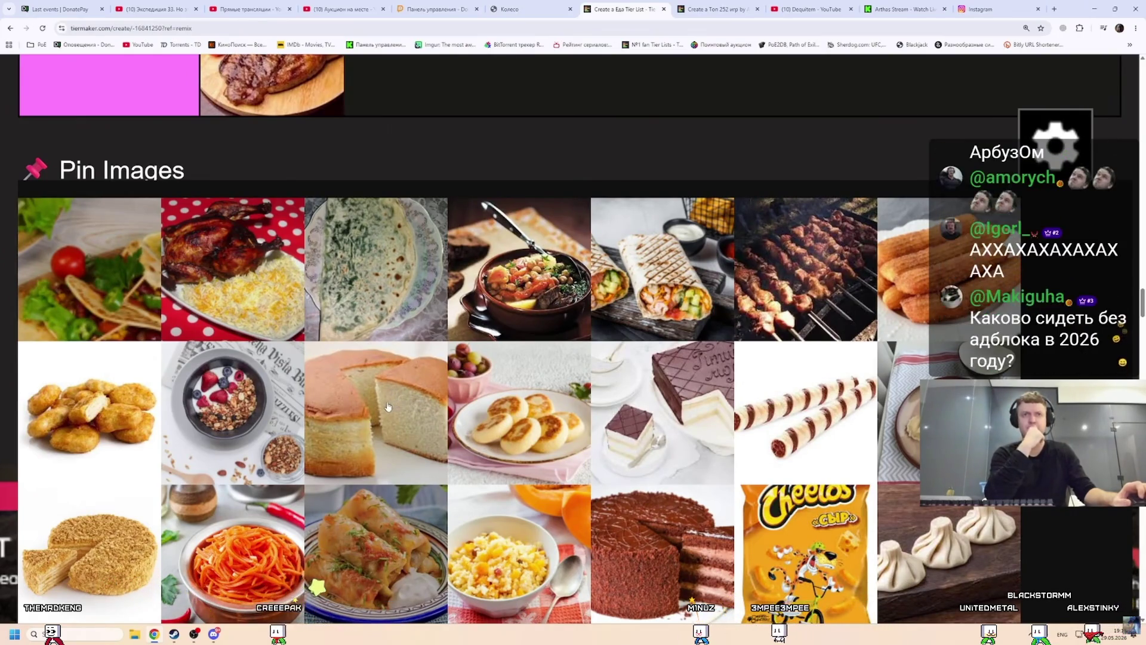
pyautogui.scroll(4, 406, 358)
pyautogui.moveTo(395, 402)
pyautogui.mouseDown()
pyautogui.moveTo(419, 317)
pyautogui.moveTo(441, 388)
pyautogui.moveTo(519, 281)
pyautogui.mouseUp()
# Drag the grilled shashlik skewers into tier 3 after the Alenka chocolate.
pyautogui.scroll(20, 434, 363)
pyautogui.scroll(12, 441, 388)
pyautogui.scroll(-15, 477, 299)
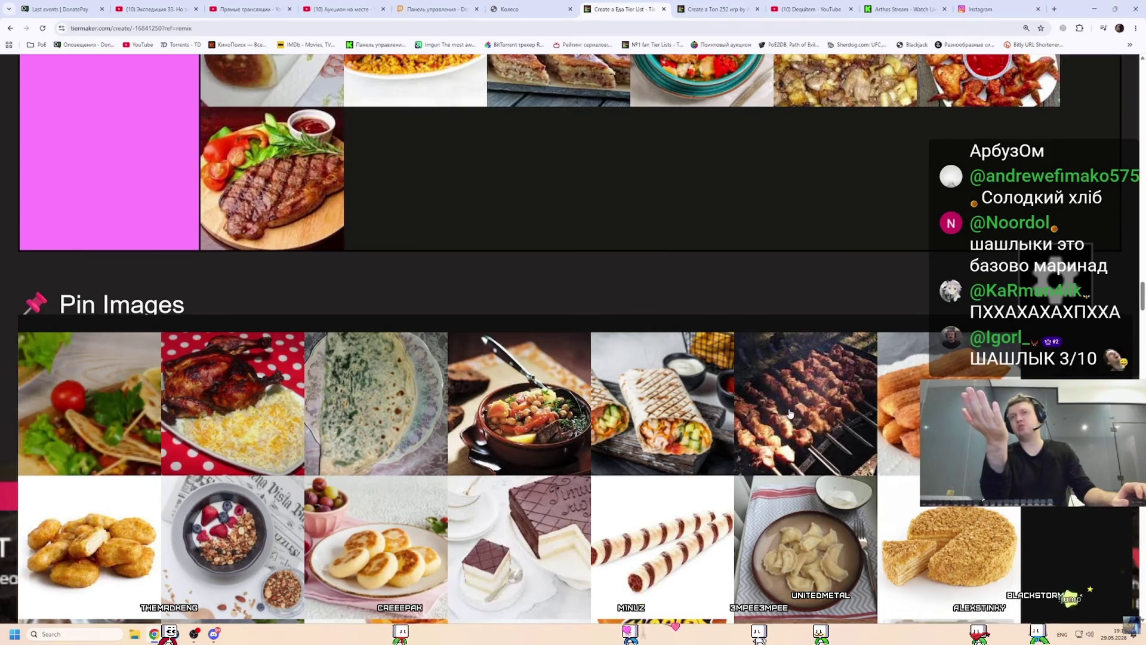
pyautogui.moveTo(770, 389)
pyautogui.mouseDown()
pyautogui.moveTo(520, 335)
pyautogui.moveTo(544, 357)
pyautogui.moveTo(544, 378)
pyautogui.moveTo(709, 402)
pyautogui.mouseUp()
pyautogui.scroll(5, 597, 358)
pyautogui.scroll(-20, 544, 356)
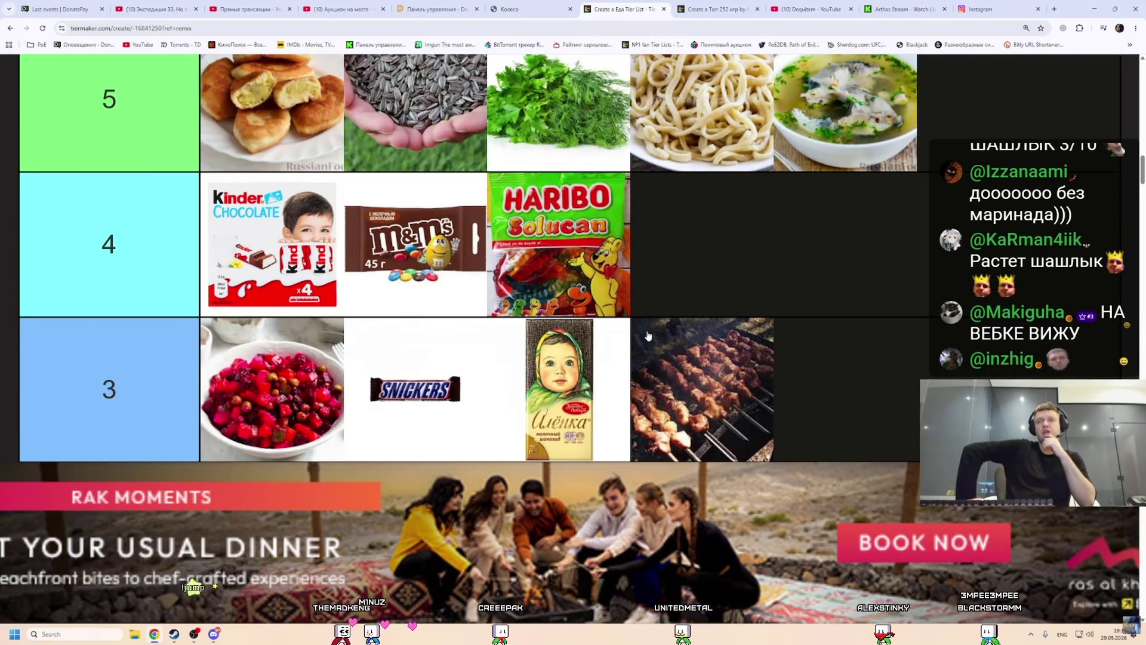
pyautogui.scroll(-15, 739, 383)
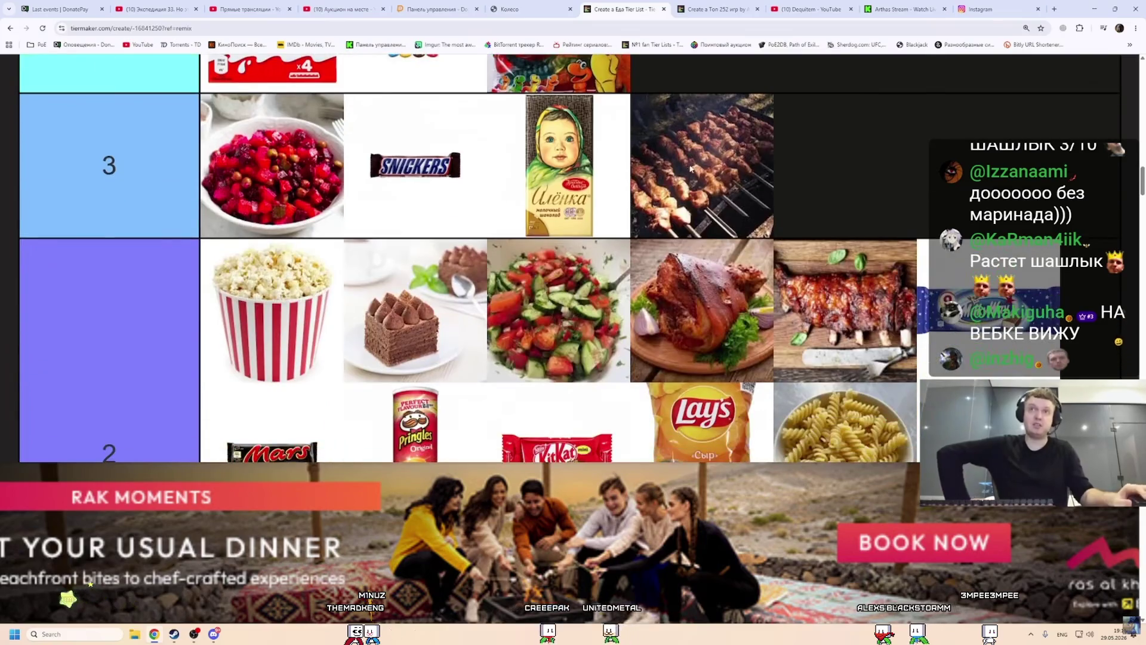
# Scroll through the tiers and Pin Images toward the green flatbread image.
pyautogui.scroll(-10, 582, 234)
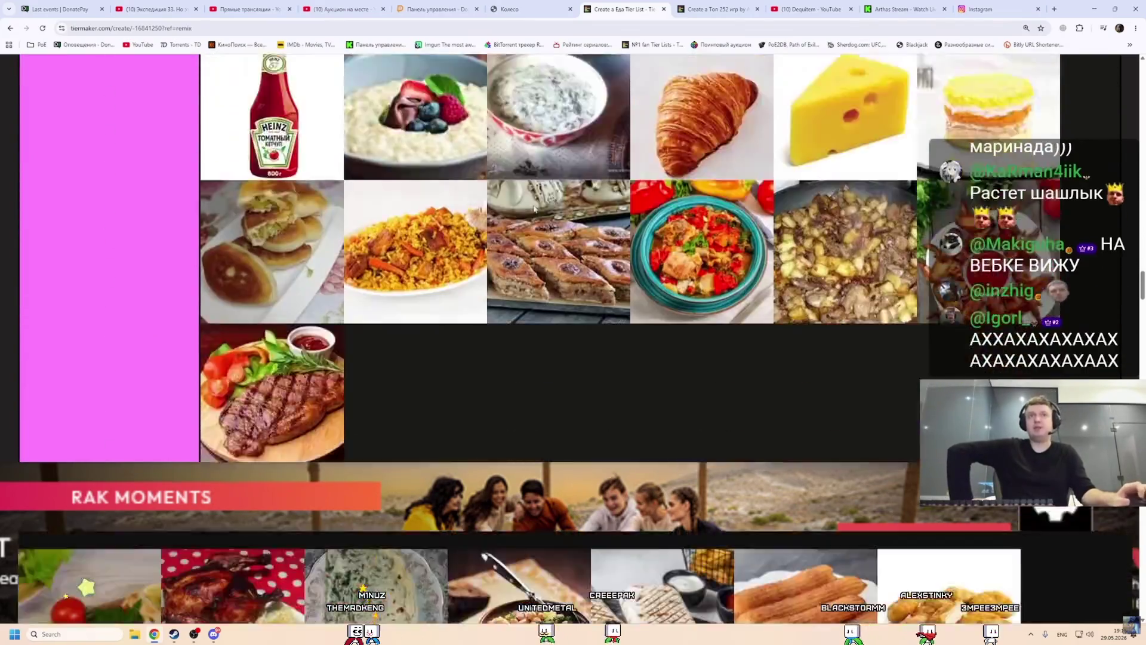
pyautogui.scroll(8, 449, 222)
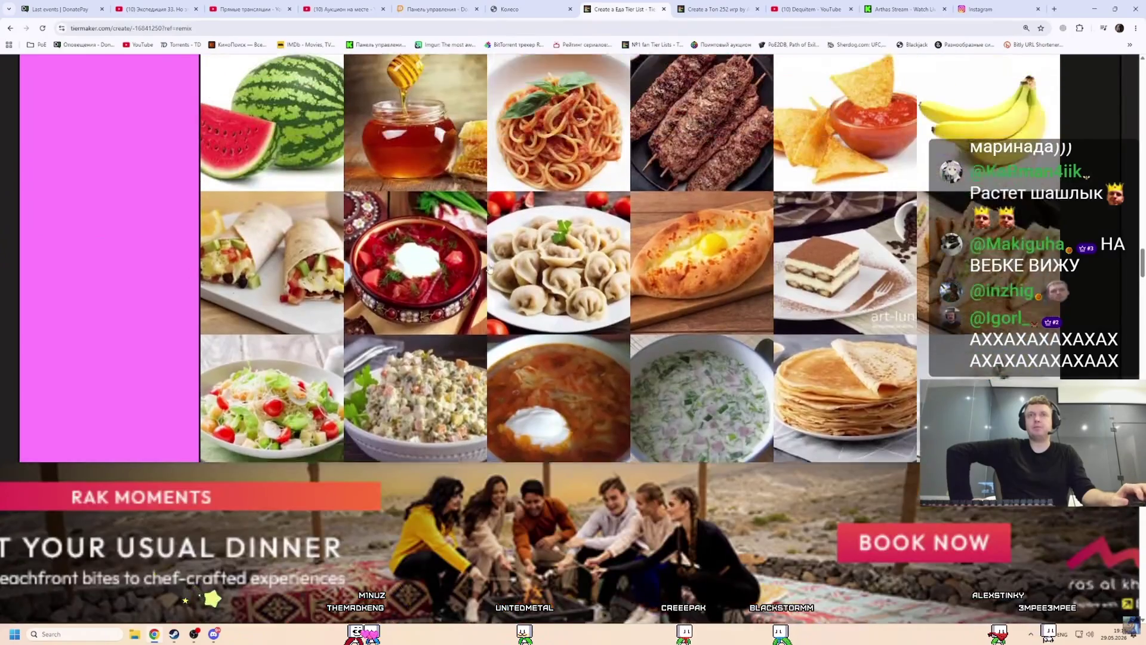
pyautogui.scroll(5, 541, 282)
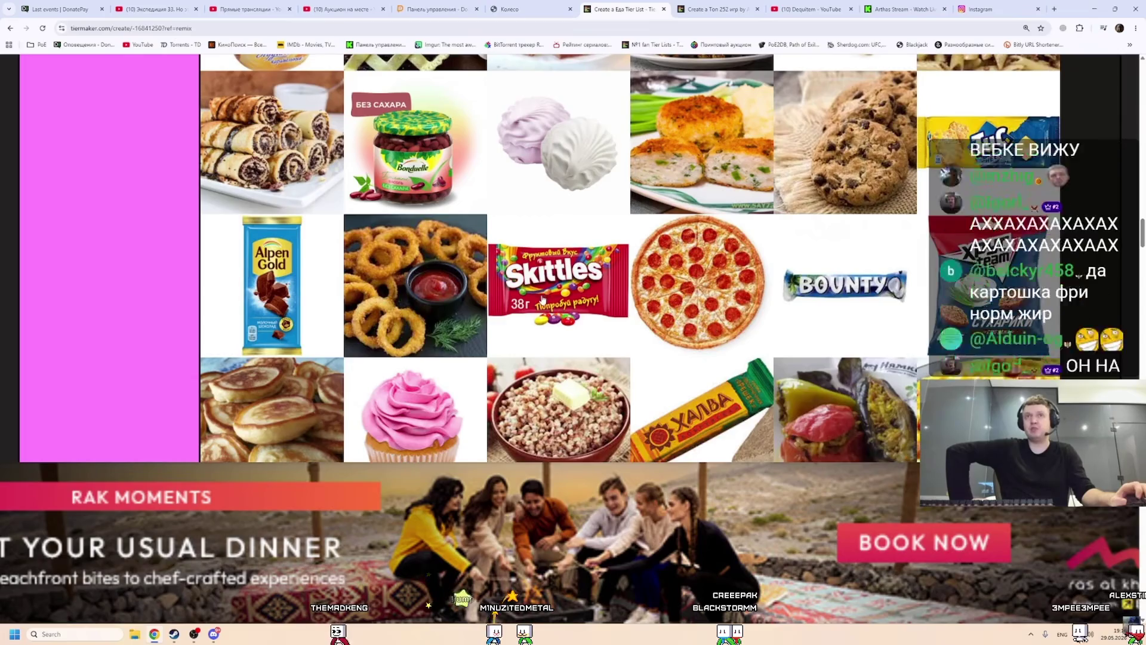
pyautogui.scroll(8, 539, 299)
pyautogui.scroll(2, 540, 304)
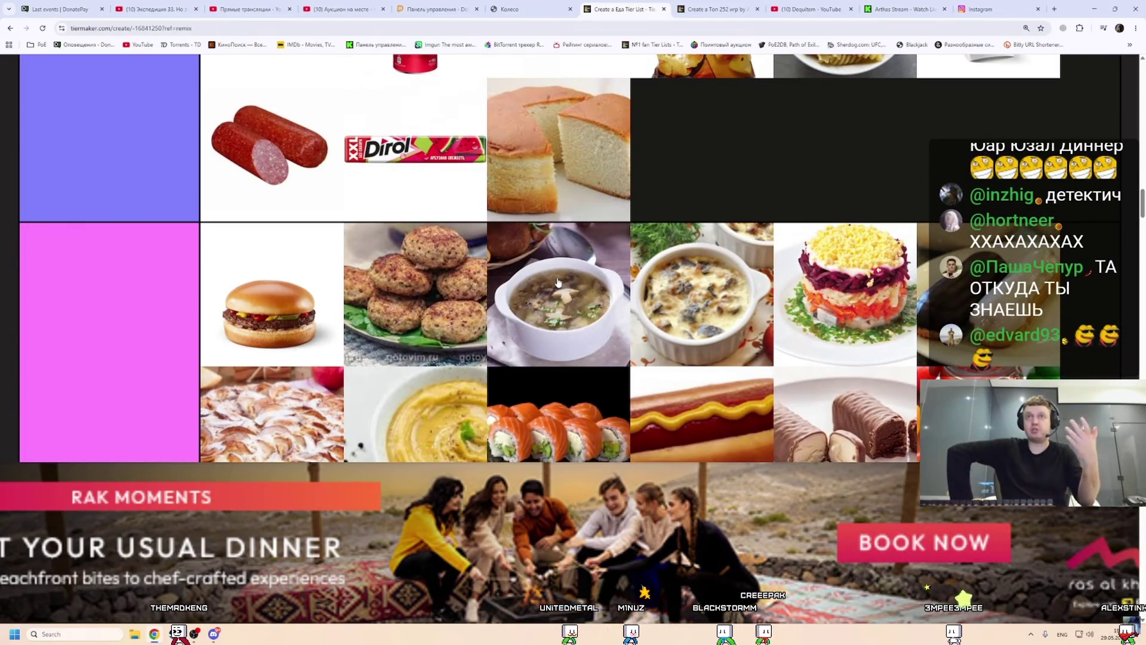
pyautogui.scroll(8, 549, 283)
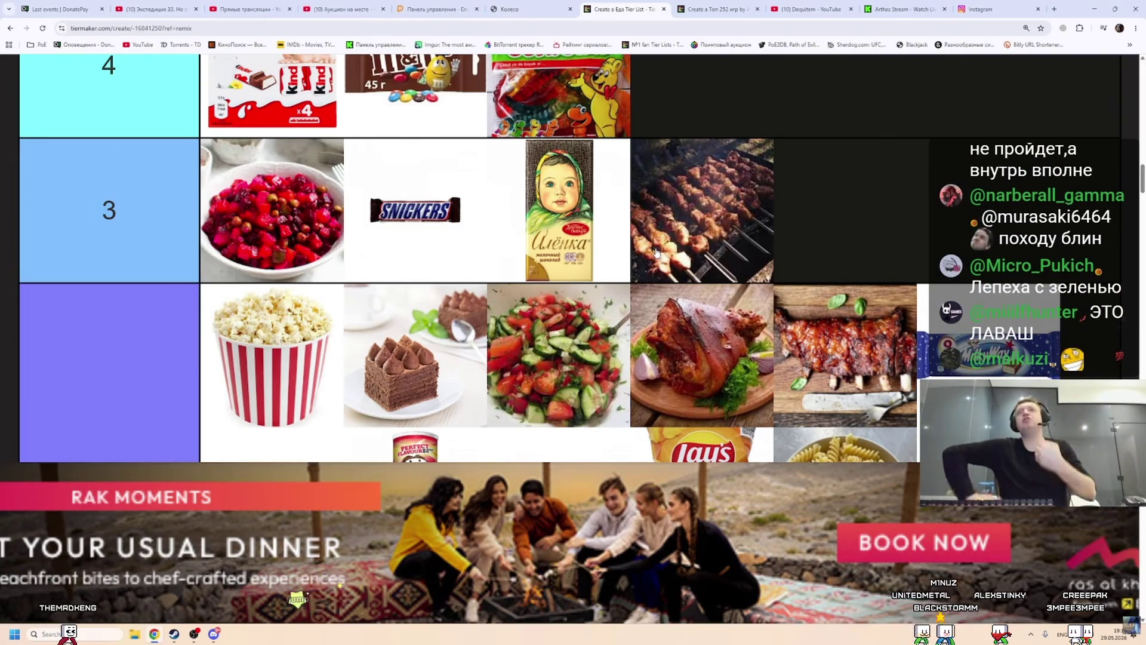
pyautogui.moveTo(548, 257)
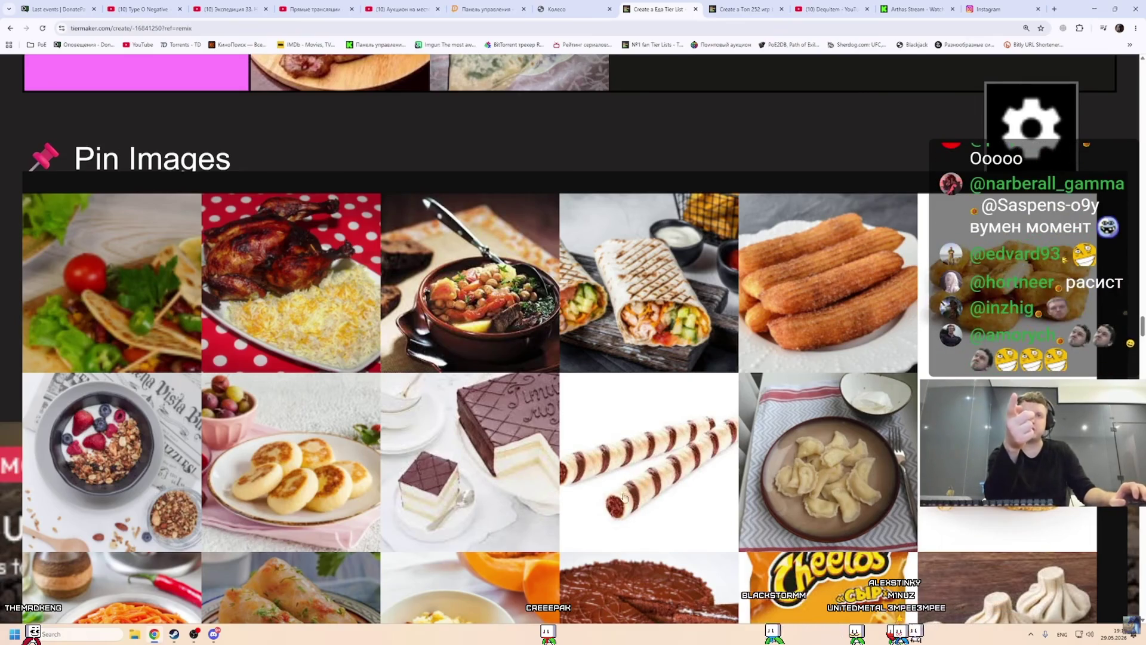
# Move the wafer rolls into tier 2.
pyautogui.moveTo(626, 467)
pyautogui.mouseDown()
pyautogui.moveTo(591, 463)
pyautogui.moveTo(564, 346)
pyautogui.moveTo(564, 361)
pyautogui.moveTo(852, 369)
pyautogui.mouseUp()
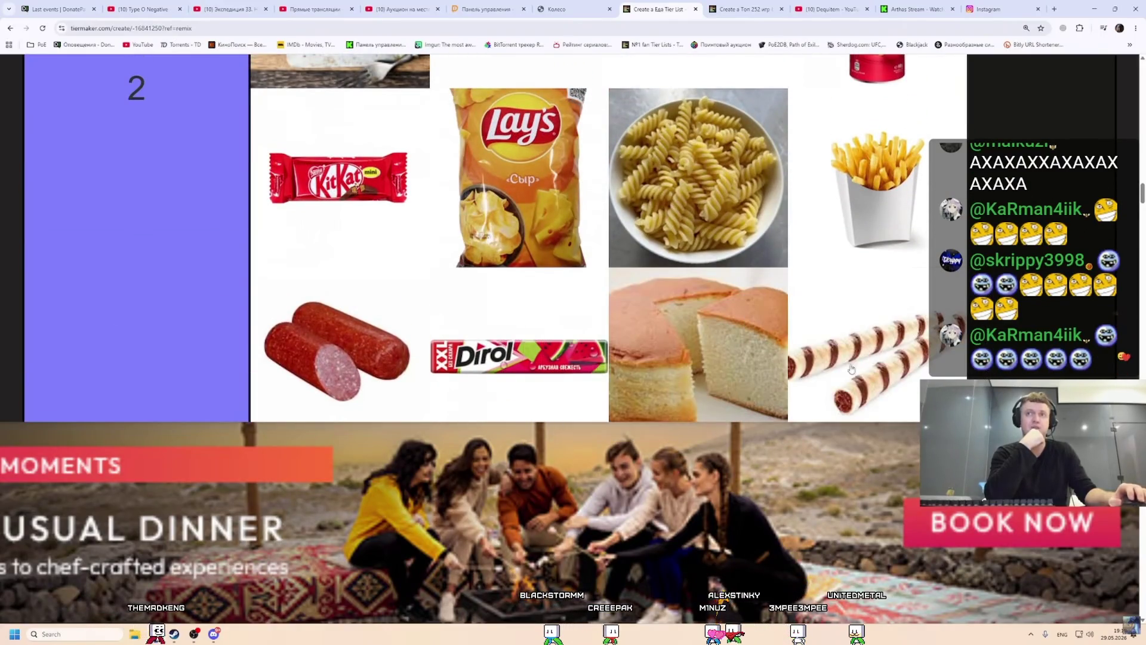
pyautogui.scroll(-1, 829, 402)
pyautogui.scroll(15, 458, 285)
pyautogui.scroll(-15, 459, 285)
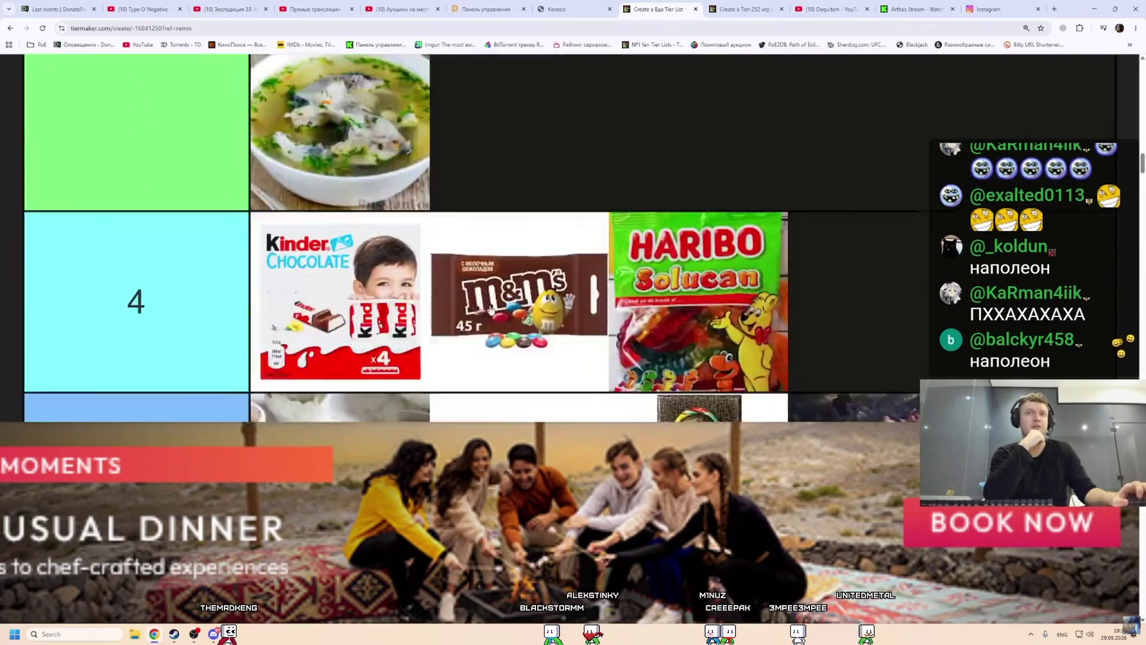
pyautogui.scroll(-9, 416, 213)
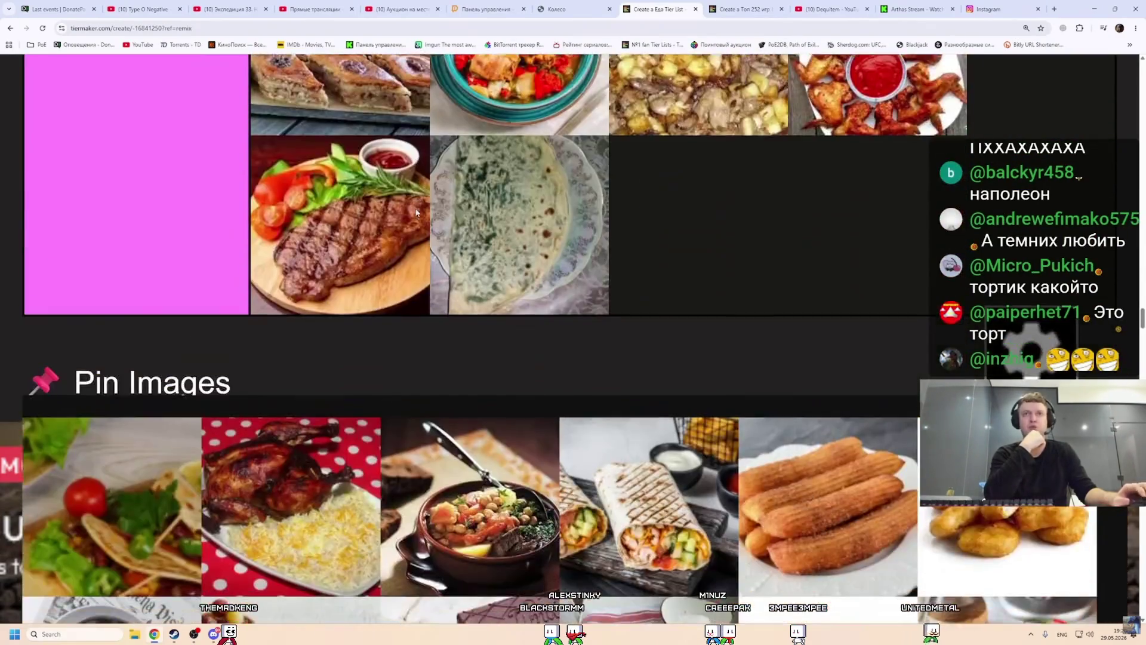
# Place the Napoleon cake from Pin Images into the pink tier after the flatbread.
pyautogui.scroll(2, 415, 336)
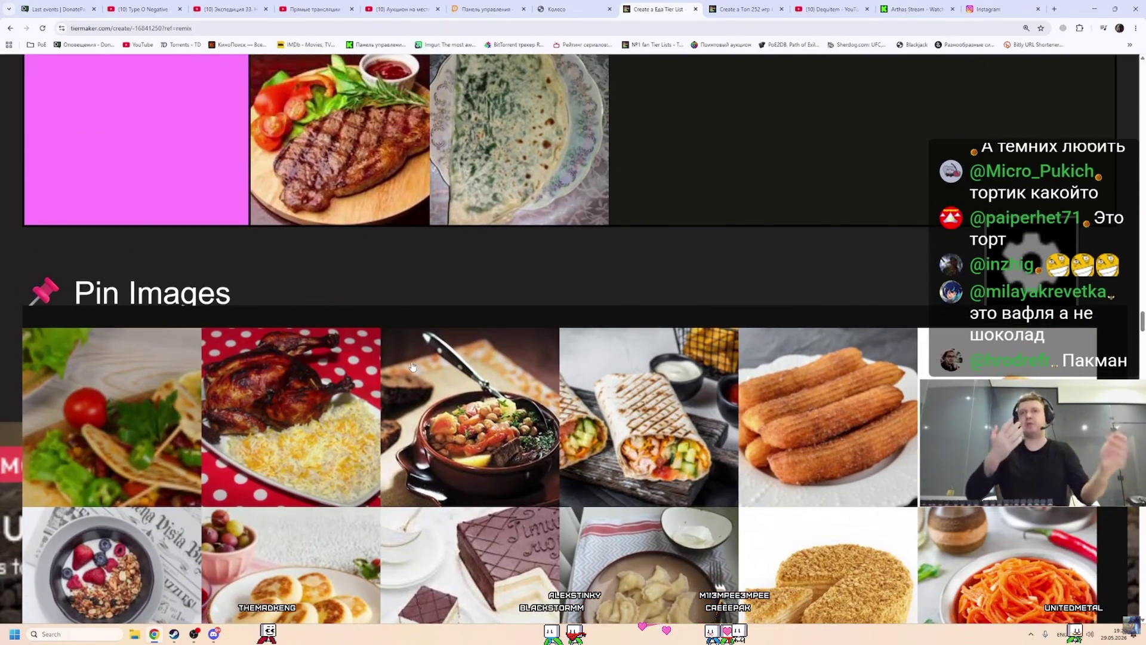
pyautogui.scroll(-4, 418, 359)
pyautogui.scroll(1, 830, 434)
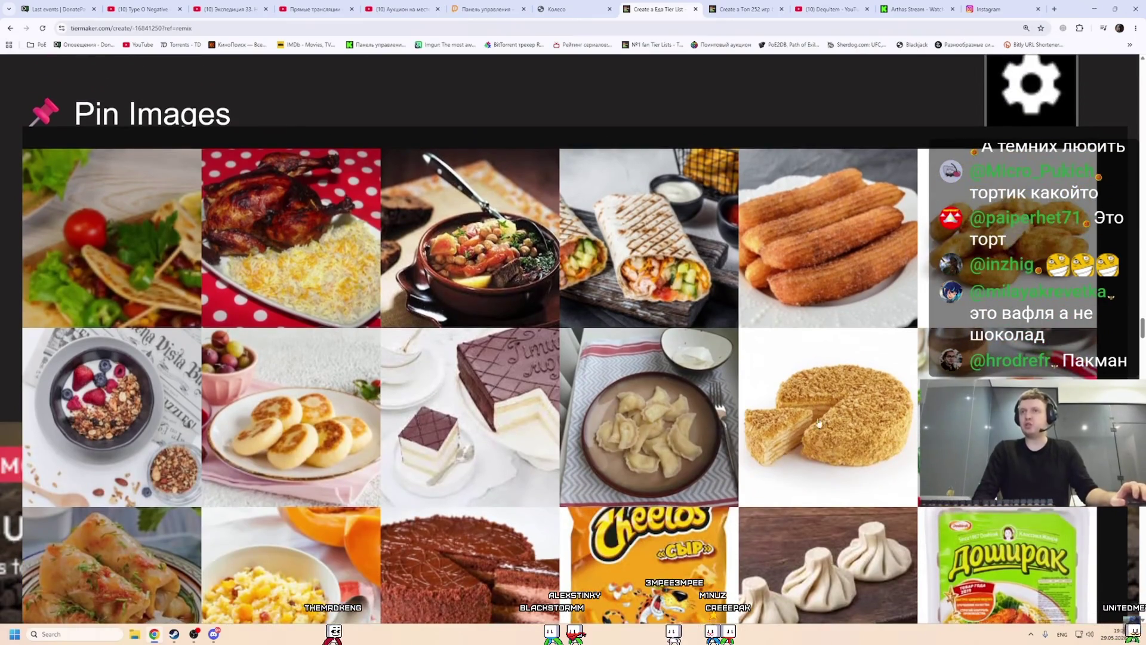
pyautogui.scroll(5, 851, 422)
pyautogui.moveTo(849, 429); pyautogui.dragTo(721, 288)
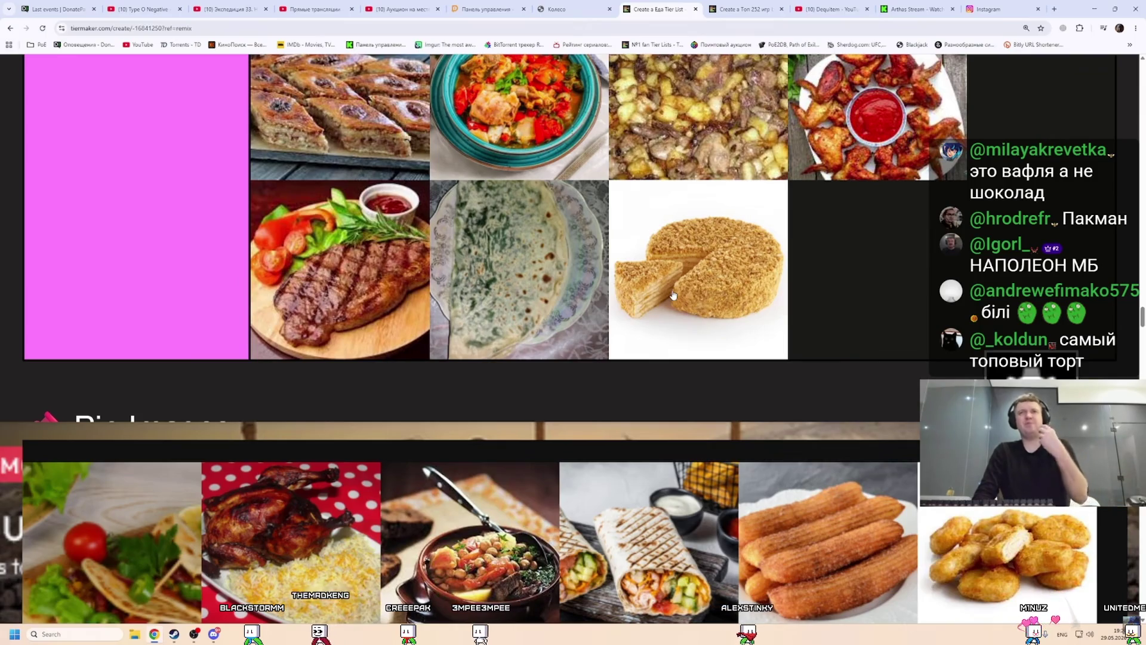
pyautogui.scroll(-5, 631, 264)
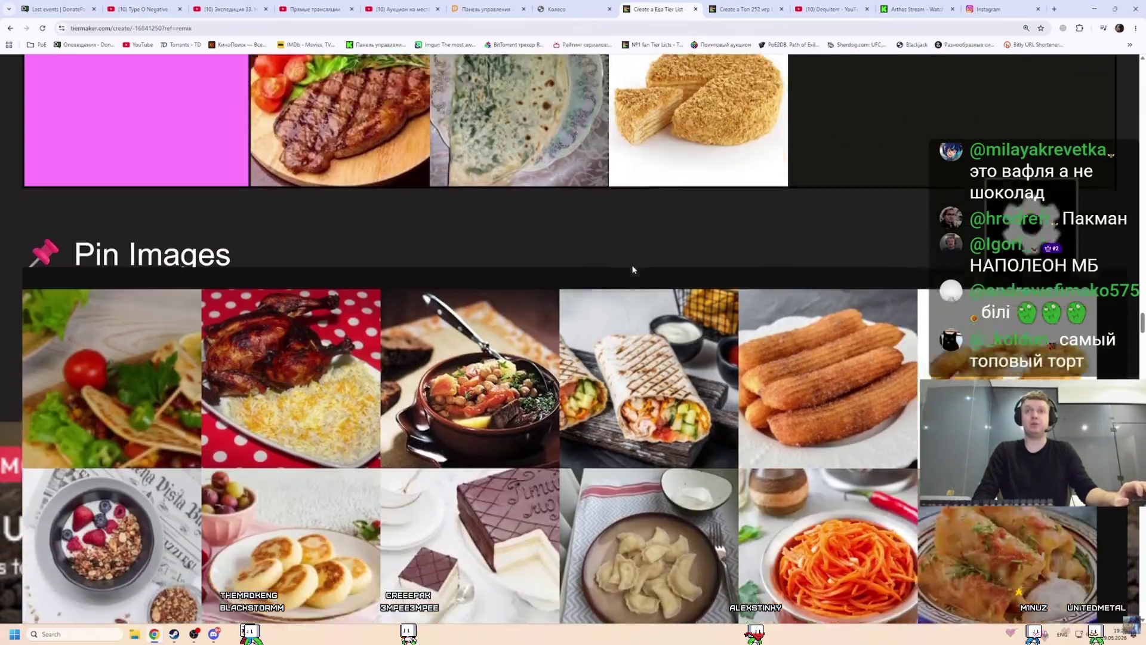
pyautogui.scroll(5, 500, 381)
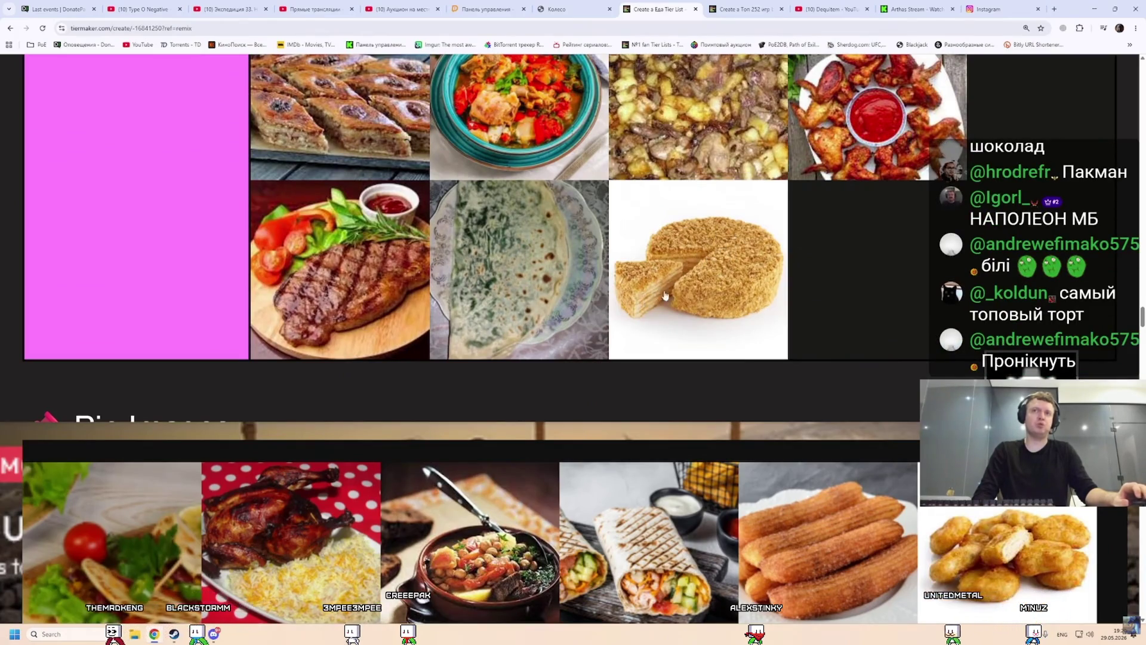
pyautogui.scroll(-3, 285, 440)
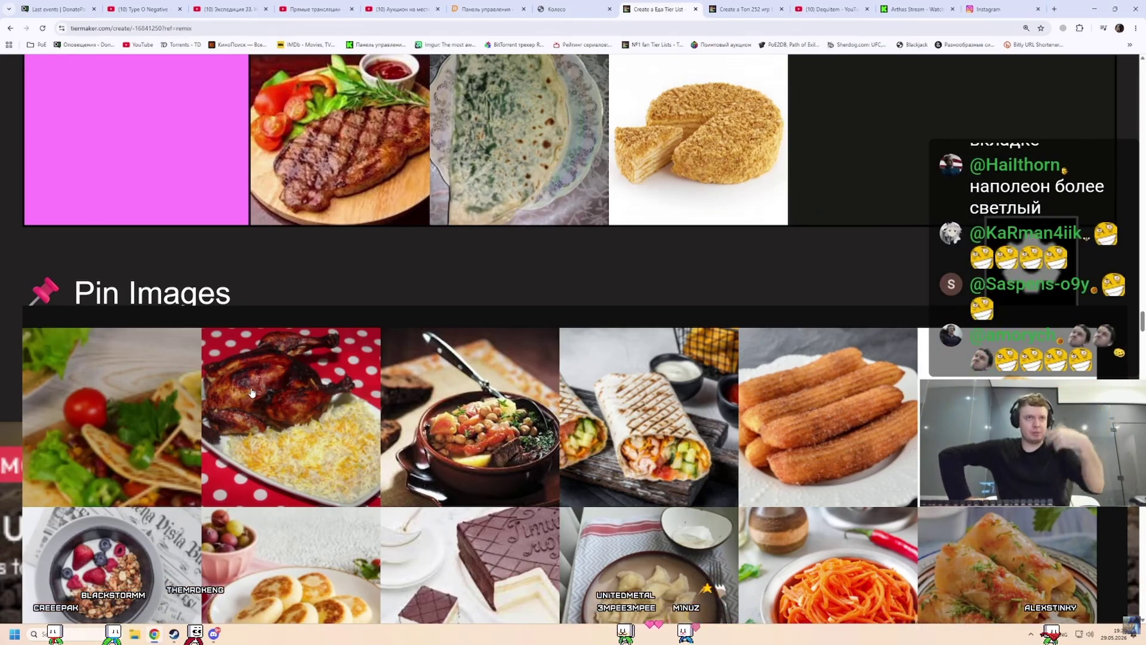
# Carry the roast chicken with rice up into the tiers.
pyautogui.moveTo(252, 392)
pyautogui.mouseDown()
pyautogui.moveTo(296, 307)
pyautogui.moveTo(543, 305)
pyautogui.moveTo(511, 310)
pyautogui.moveTo(586, 279)
pyautogui.moveTo(847, 228)
pyautogui.moveTo(979, 231)
pyautogui.mouseUp()
pyautogui.scroll(10, 343, 307)
pyautogui.scroll(10, 540, 306)
pyautogui.scroll(10, 520, 308)
pyautogui.scroll(-10, 621, 339)
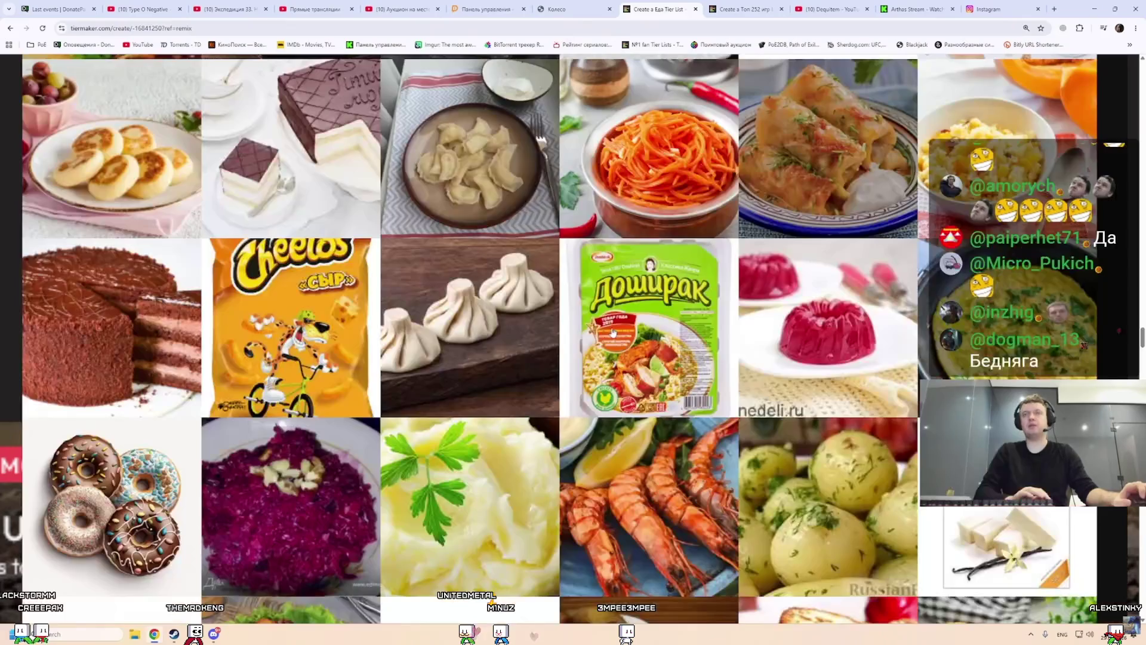
# Rank the Doshirak noodles in tier 3 and shrink the page zoom.
pyautogui.moveTo(630, 335)
pyautogui.mouseDown()
pyautogui.moveTo(692, 328)
pyautogui.moveTo(767, 266)
pyautogui.moveTo(699, 239)
pyautogui.moveTo(688, 304)
pyautogui.moveTo(718, 310)
pyautogui.moveTo(687, 278)
pyautogui.moveTo(630, 304)
pyautogui.moveTo(395, 329)
pyautogui.moveTo(665, 279)
pyautogui.moveTo(597, 340)
pyautogui.moveTo(903, 240)
pyautogui.moveTo(448, 350)
pyautogui.moveTo(453, 310)
pyautogui.mouseUp()
pyautogui.scroll(-10, 692, 301)
pyautogui.scroll(-3, 704, 298)
pyautogui.scroll(5, 690, 276)
pyautogui.scroll(3, 627, 310)
pyautogui.scroll(-3, 511, 274)
pyautogui.hotkey('ctrl', '-')
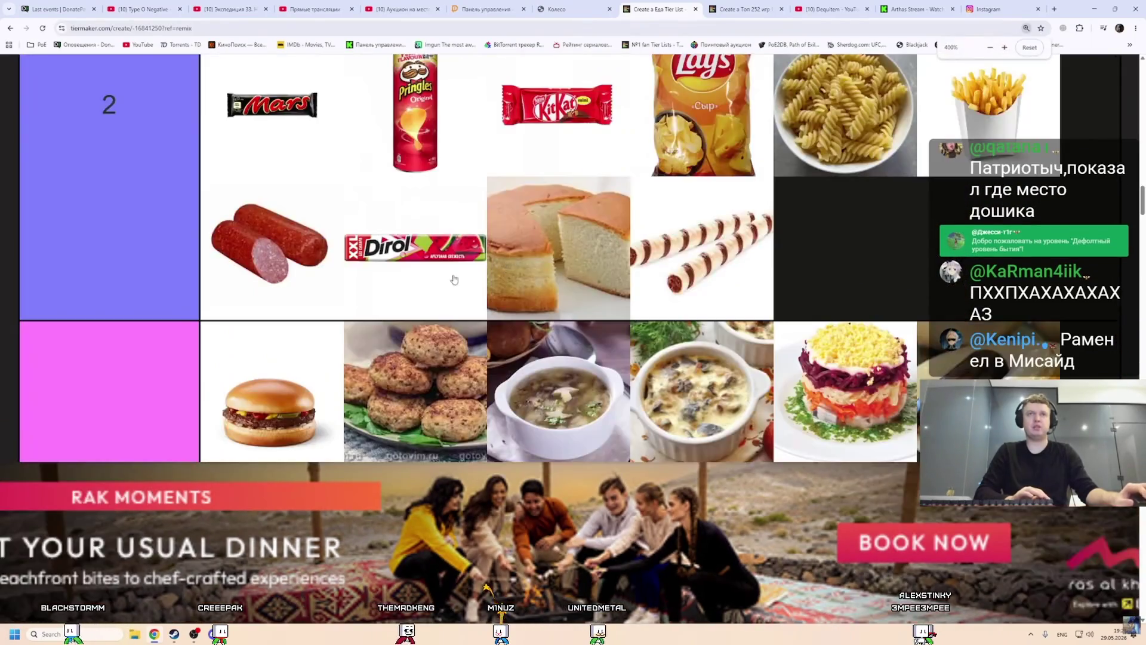
# Zoom the page out and place the popcorn after the ribs in tier 2.
pyautogui.scroll(-2, 448, 275)
pyautogui.hotkey('ctrl', '-')
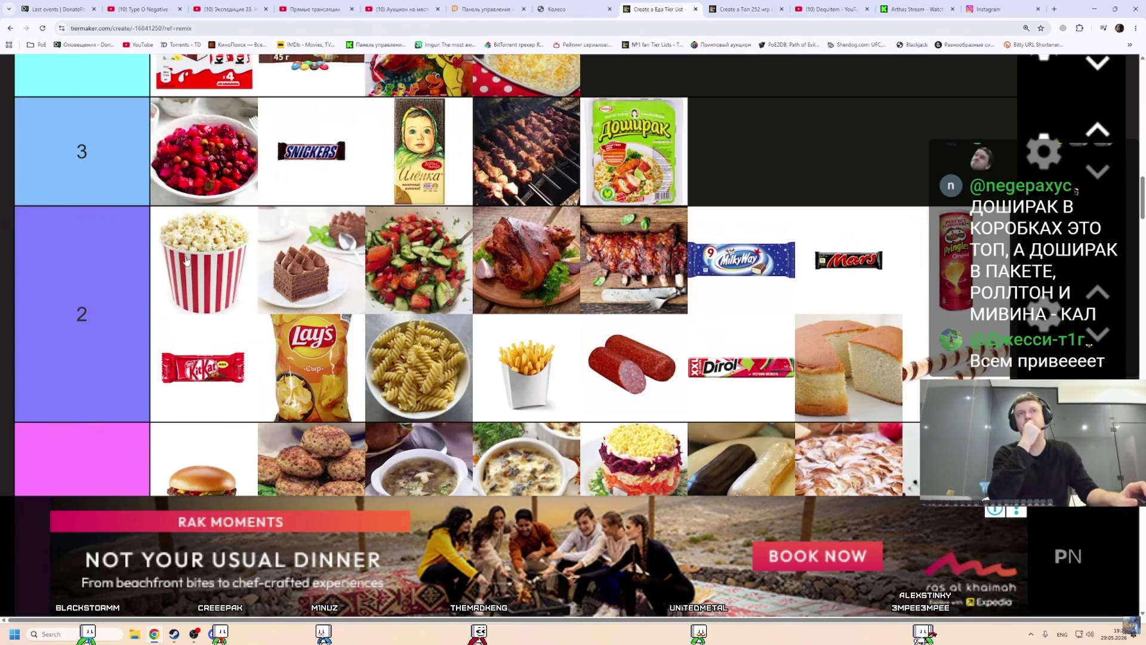
pyautogui.moveTo(187, 261); pyautogui.dragTo(627, 239)
pyautogui.scroll(3, 627, 239)
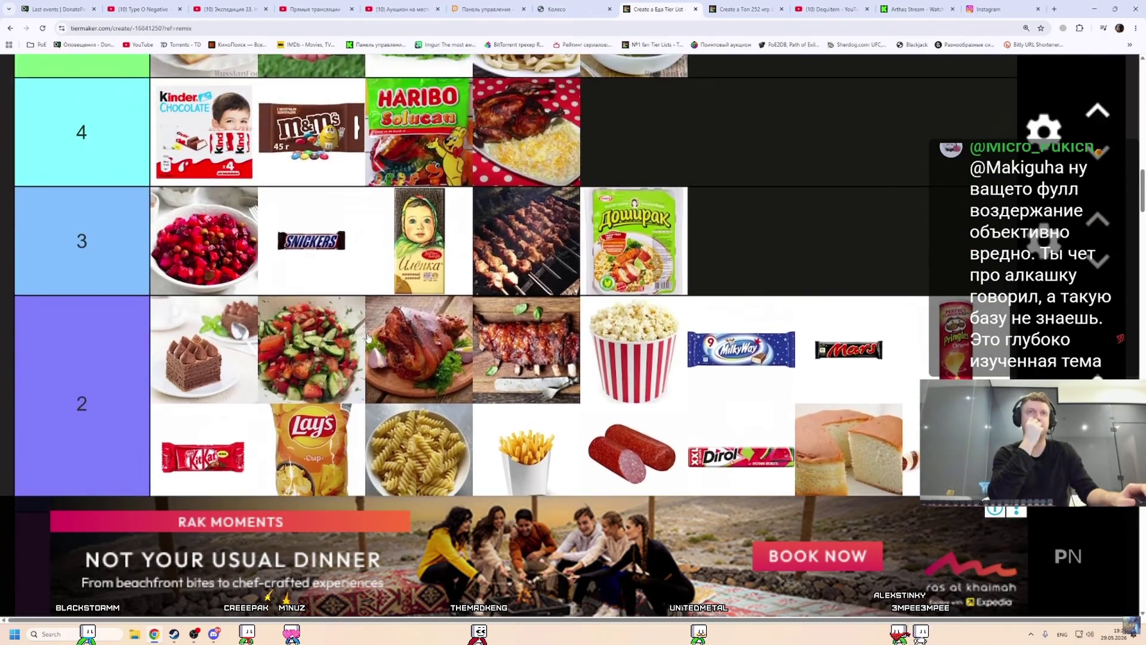
pyautogui.scroll(-10, 841, 344)
# Add the donuts, beet salad and shrimp from Pin Images to the pink tier.
pyautogui.moveTo(841, 344); pyautogui.dragTo(525, 231)
pyautogui.scroll(-4, 525, 230)
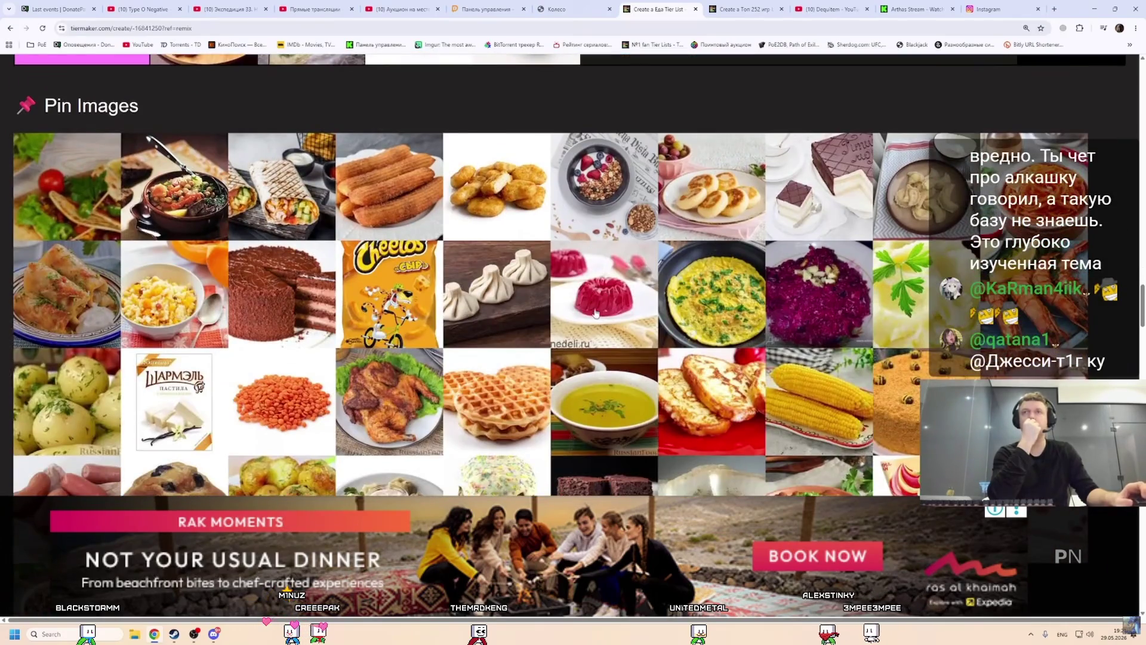
pyautogui.scroll(2, 794, 397)
pyautogui.moveTo(794, 397); pyautogui.dragTo(509, 154)
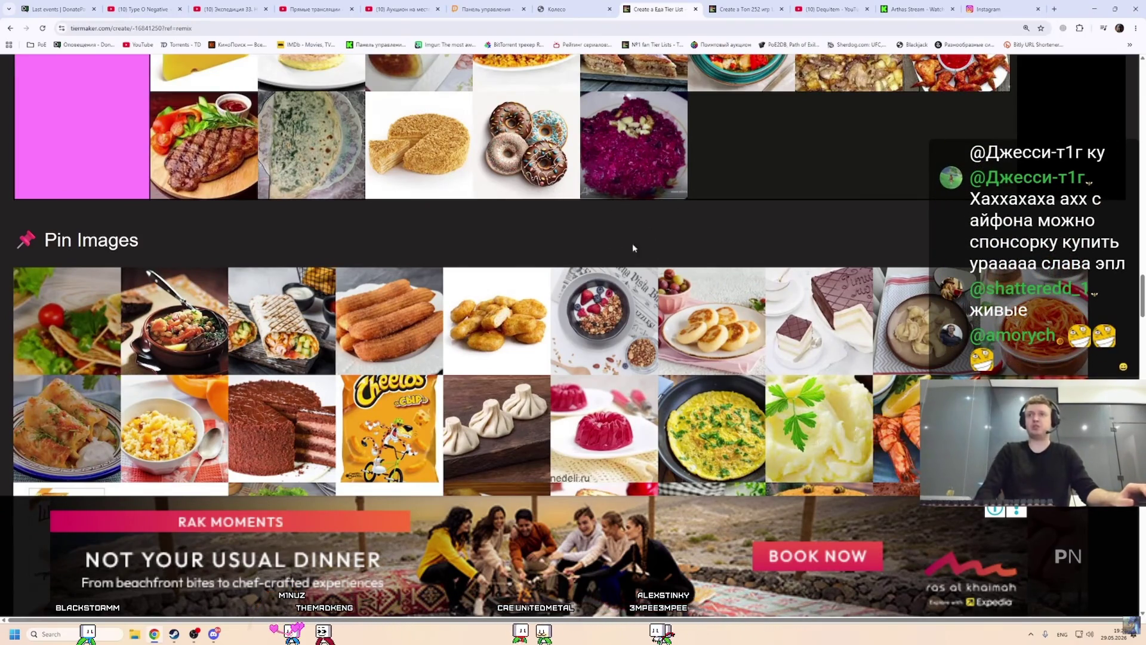
pyautogui.scroll(-2, 633, 245)
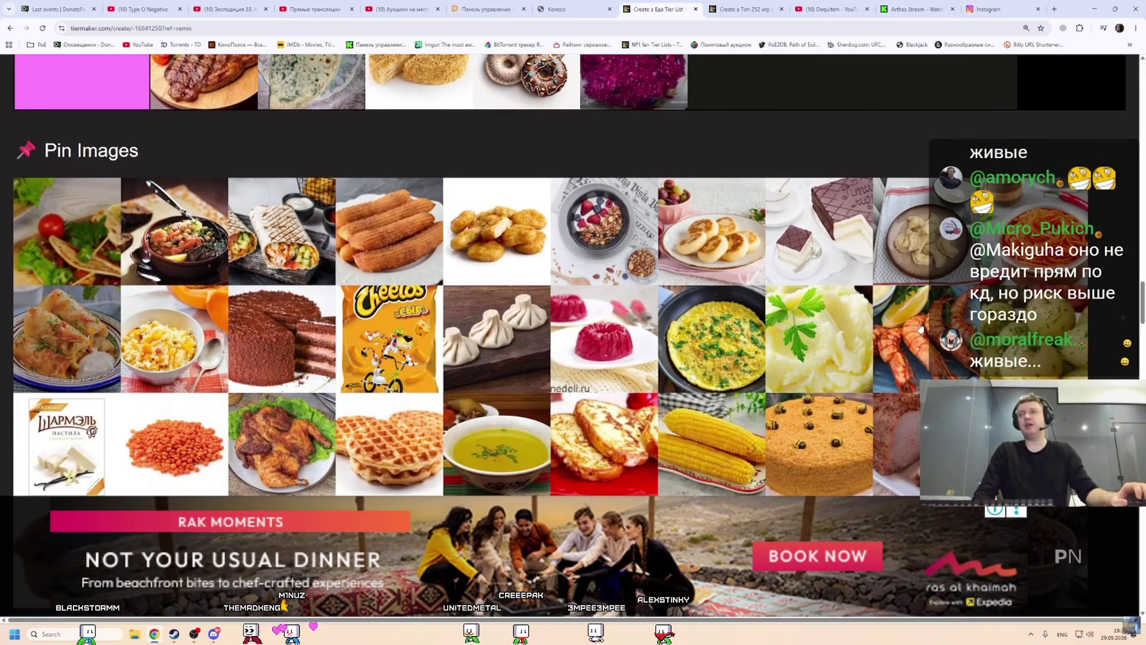
pyautogui.moveTo(921, 329); pyautogui.dragTo(755, 293)
pyautogui.scroll(4, 756, 292)
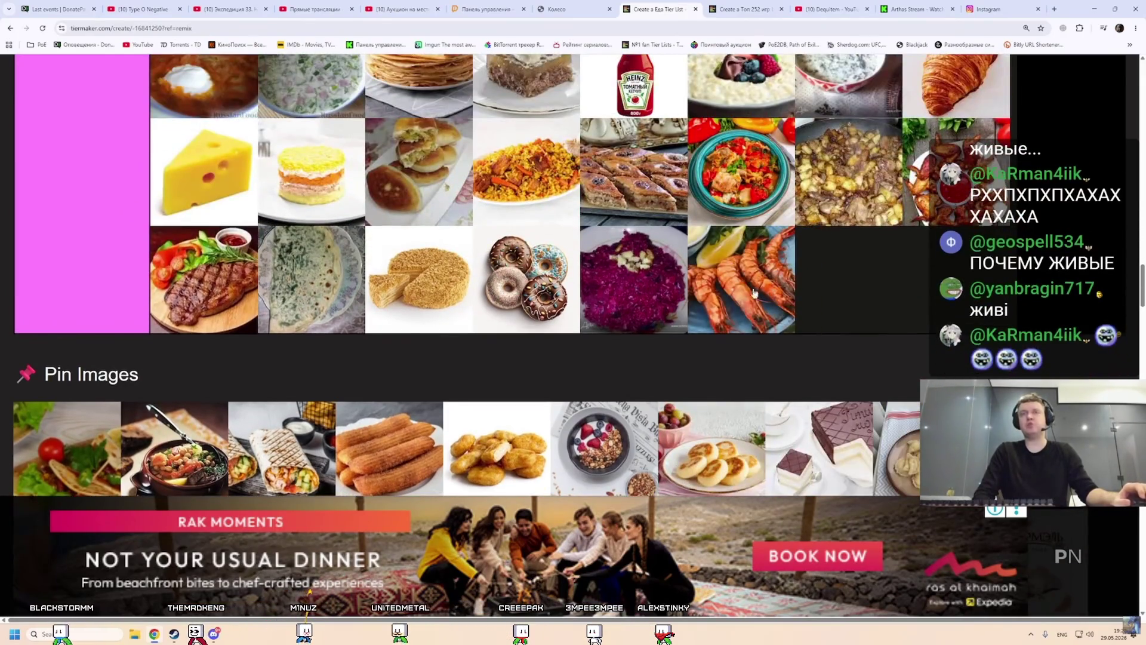
pyautogui.scroll(-3, 755, 293)
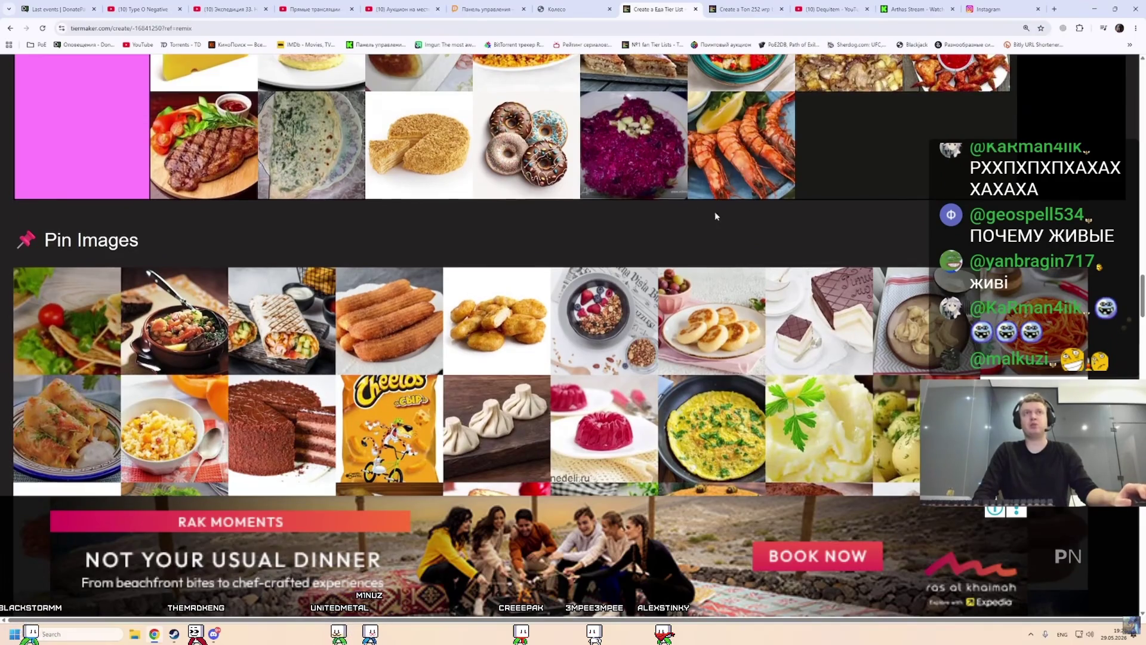
pyautogui.scroll(4, 716, 217)
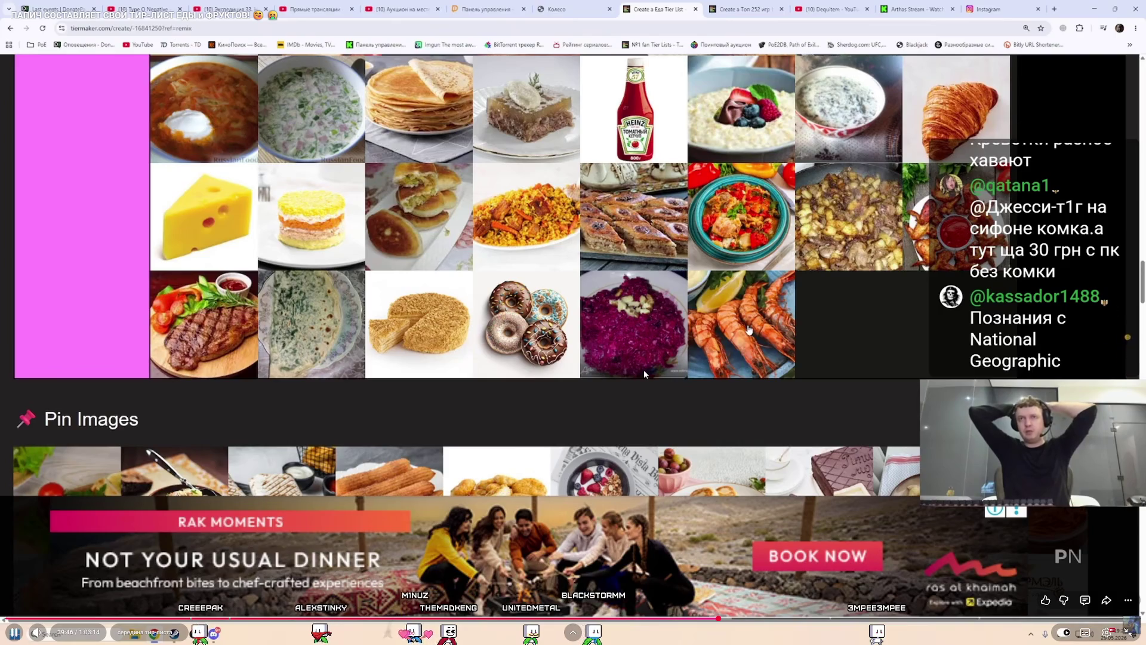
pyautogui.press('Escape')
pyautogui.click(664, 10)
pyautogui.rightClick(642, 23)
pyautogui.click(643, 25)
pyautogui.rightClick(634, 26)
pyautogui.click(674, 95)
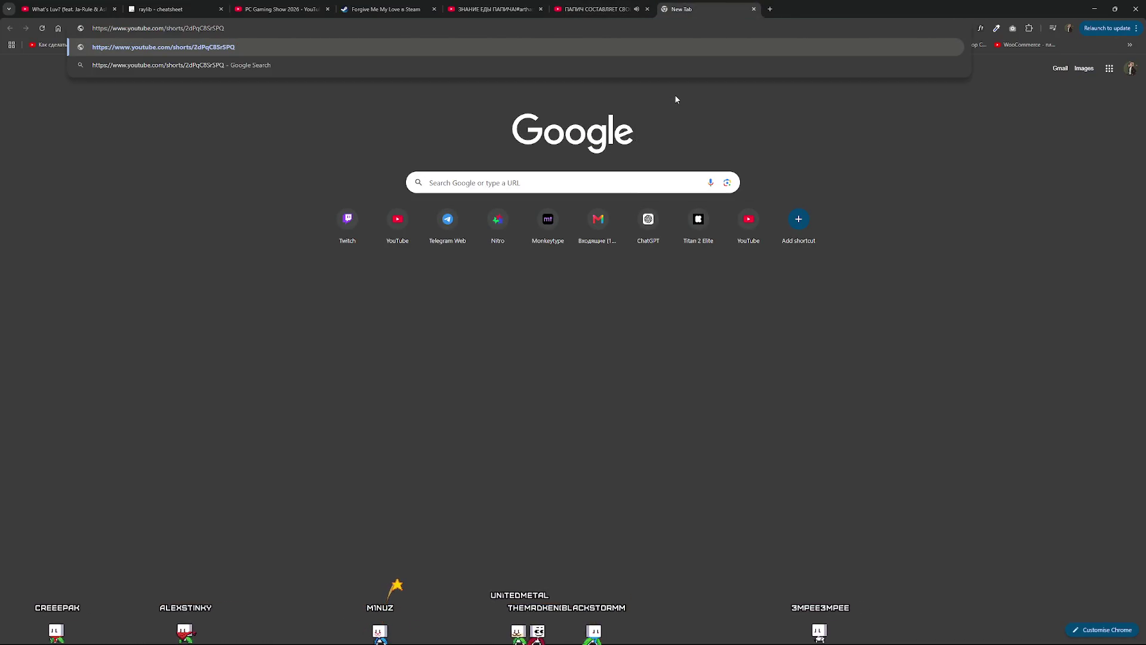
pyautogui.press('Return')
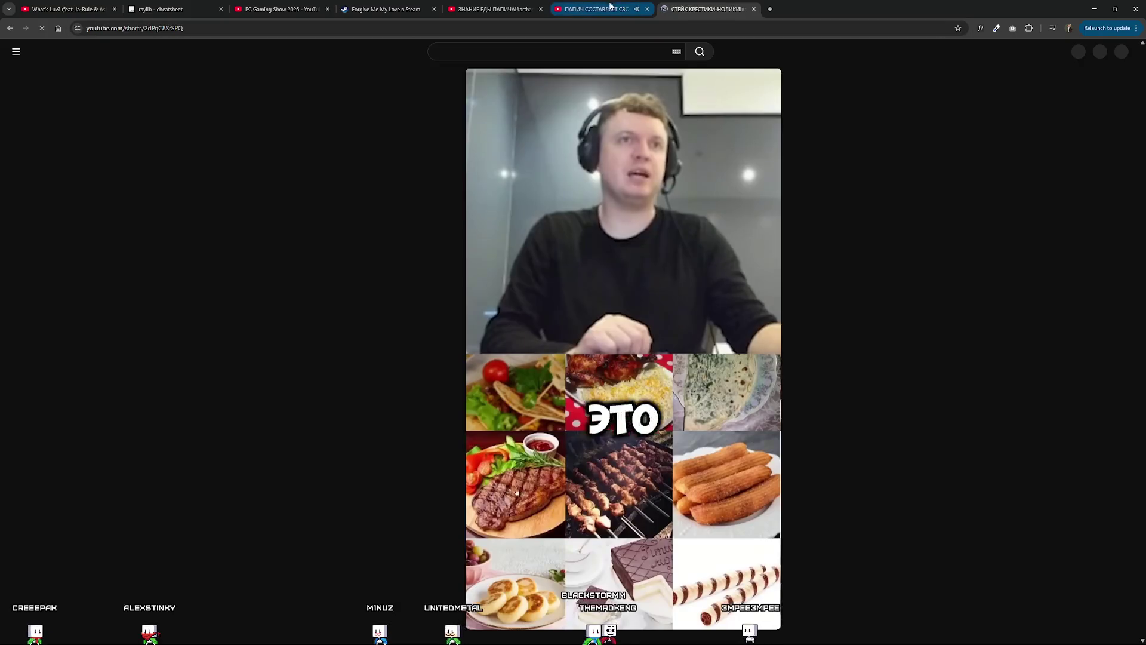
pyautogui.click(610, 8)
pyautogui.click(704, 9)
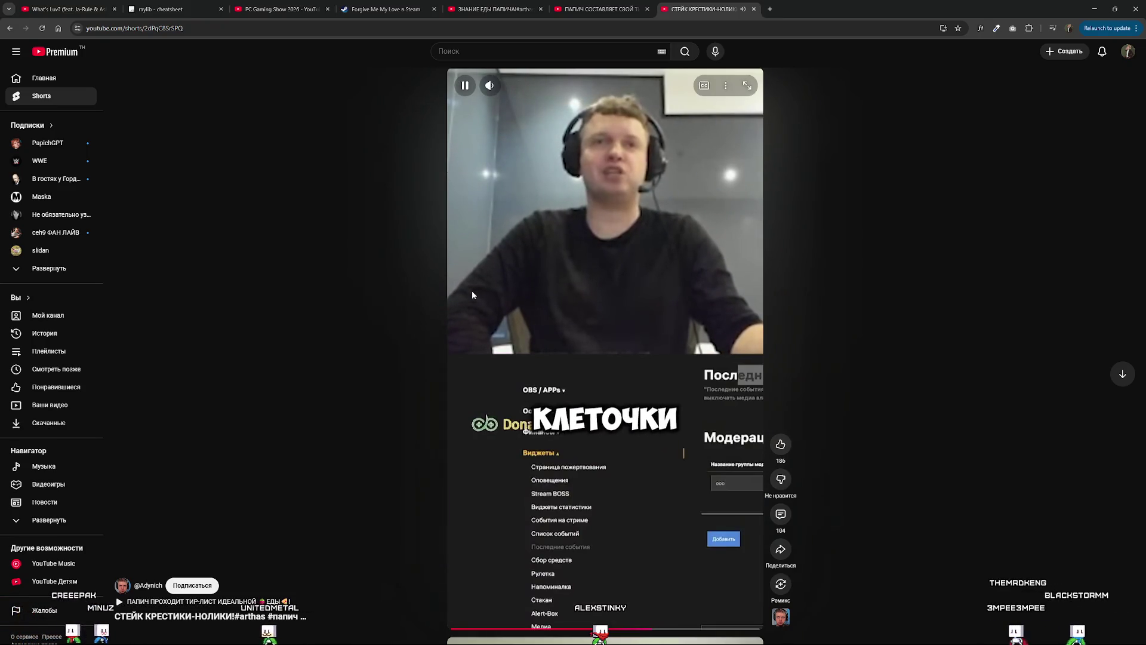
pyautogui.click(754, 9)
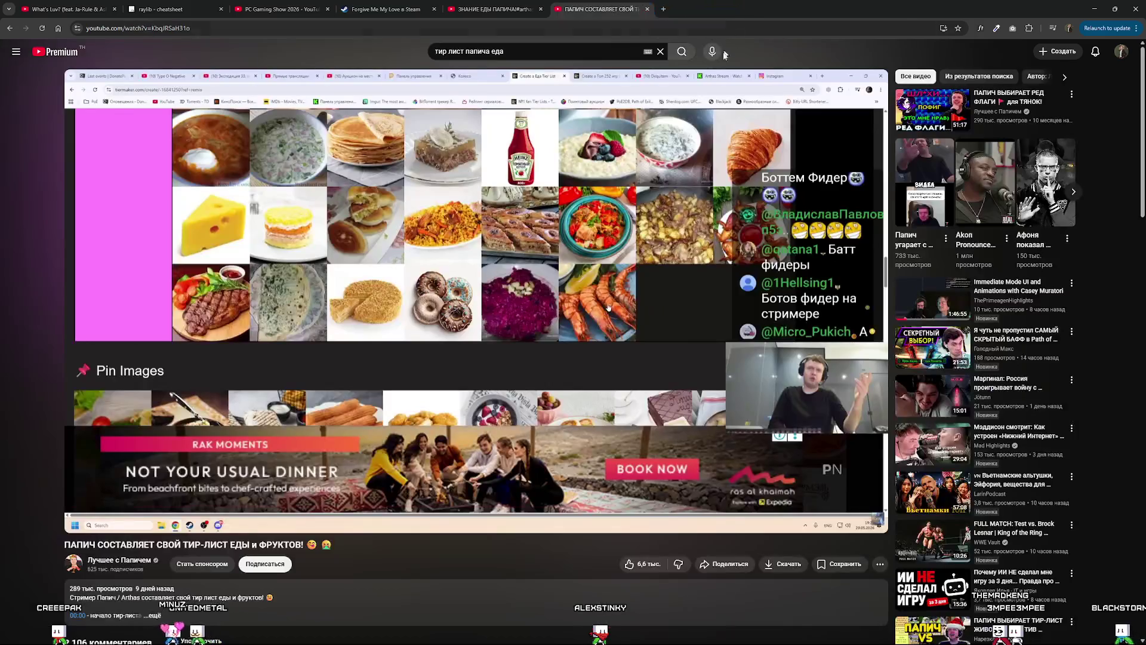
pyautogui.doubleClick(511, 316)
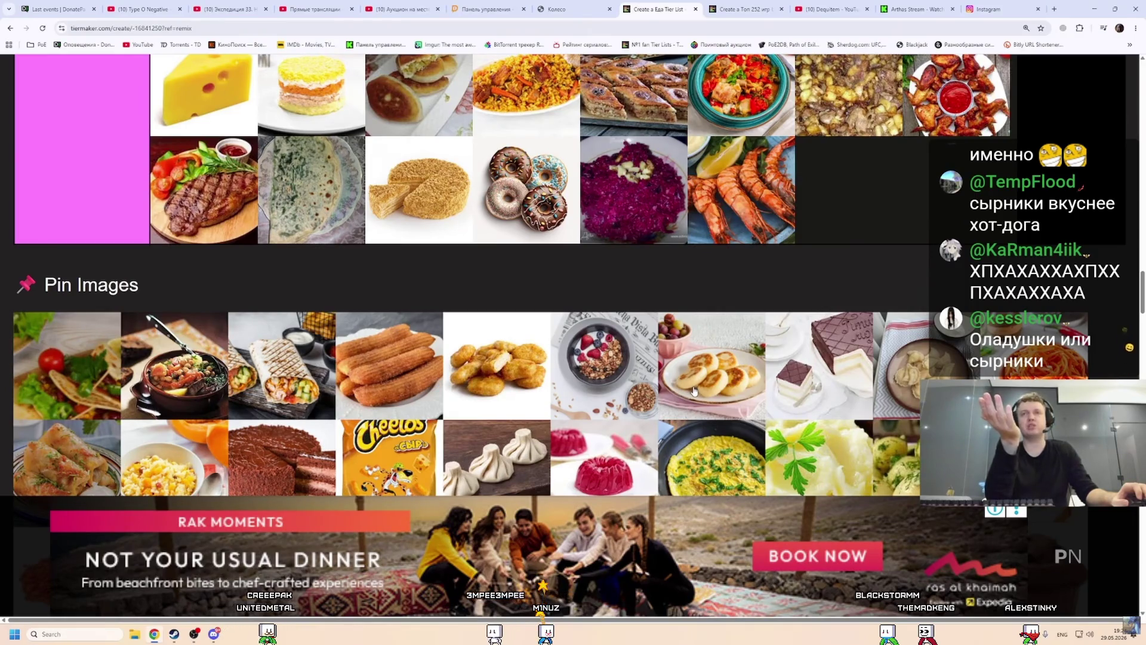
# Add the syrniki to the pink tier after the shrimp.
pyautogui.moveTo(695, 391); pyautogui.dragTo(817, 246)
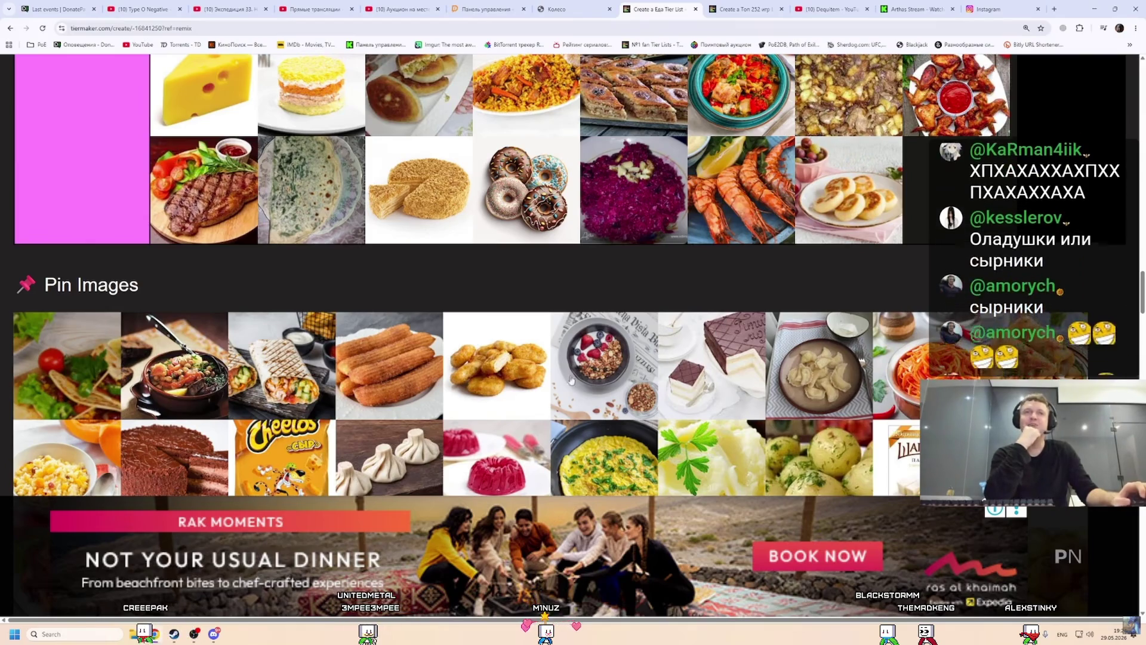
pyautogui.scroll(-5, 683, 353)
pyautogui.scroll(3, 501, 347)
# Move the corn from tier 7 into tier 6 after Kuzya.
pyautogui.moveTo(501, 347)
pyautogui.mouseDown()
pyautogui.moveTo(394, 334)
pyautogui.moveTo(275, 355)
pyautogui.moveTo(277, 372)
pyautogui.moveTo(382, 280)
pyautogui.moveTo(364, 263)
pyautogui.moveTo(250, 228)
pyautogui.mouseUp()
pyautogui.scroll(15, 358, 347)
pyautogui.scroll(1, 370, 268)
pyautogui.scroll(2, 249, 228)
pyautogui.moveTo(251, 287)
pyautogui.mouseDown()
pyautogui.moveTo(327, 287)
pyautogui.moveTo(444, 397)
pyautogui.mouseUp()
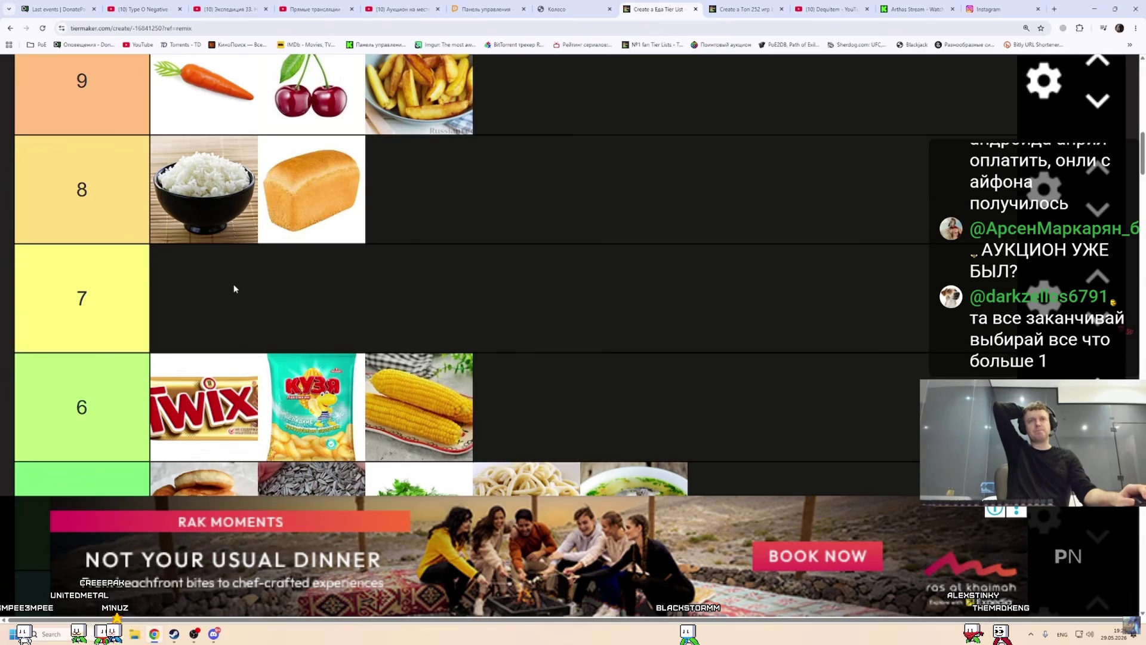
# Move the corn to the first slot of tier 6.
pyautogui.moveTo(411, 408)
pyautogui.mouseDown()
pyautogui.moveTo(239, 300)
pyautogui.moveTo(267, 299)
pyautogui.moveTo(401, 400)
pyautogui.moveTo(215, 411)
pyautogui.mouseUp()
pyautogui.scroll(3, 206, 320)
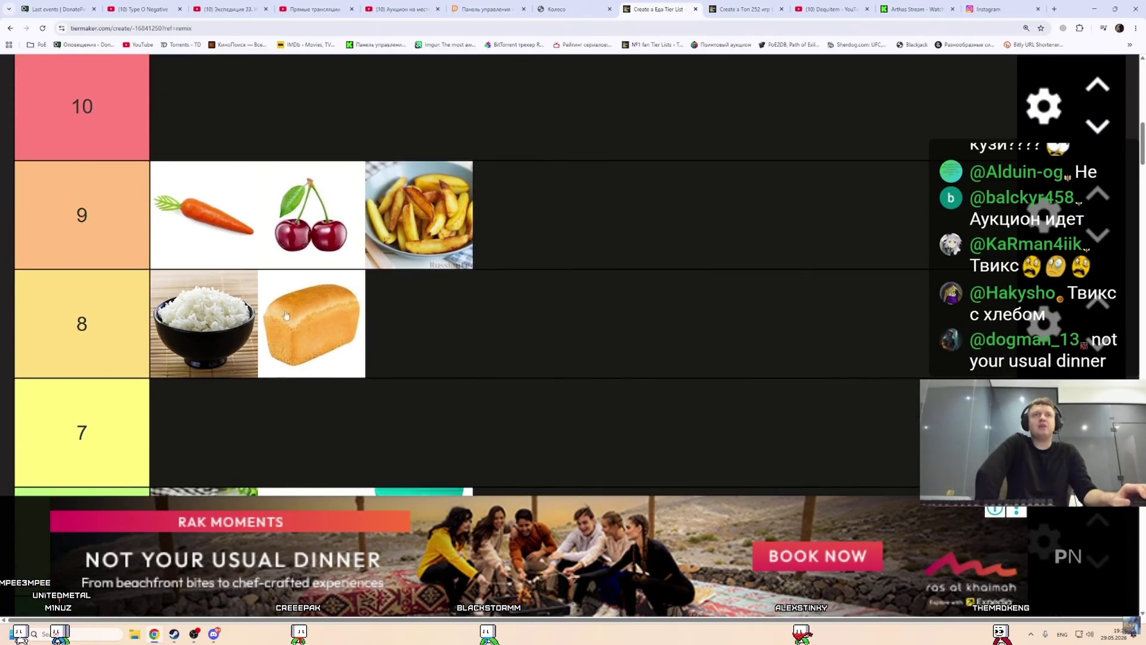
pyautogui.scroll(2, 286, 315)
pyautogui.scroll(-5, 271, 214)
pyautogui.scroll(3, 274, 215)
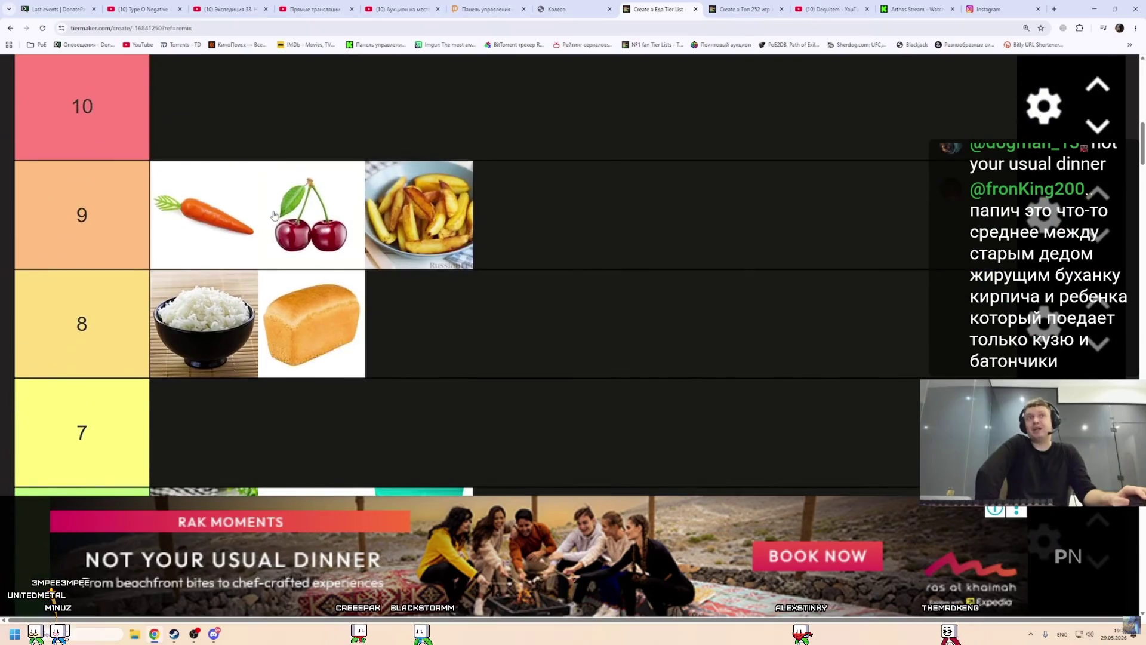
pyautogui.scroll(-15, 63, 327)
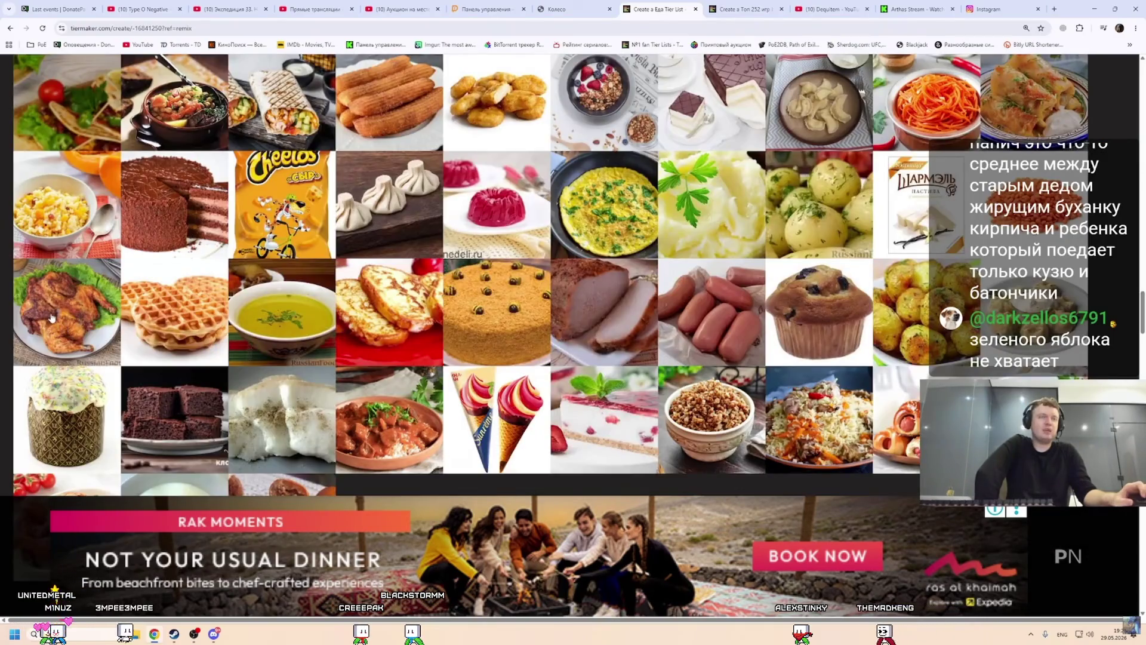
pyautogui.scroll(15, 209, 301)
# Rank the roast chicken in tier 4, followed by the spatchcocked grilled chicken.
pyautogui.moveTo(58, 329)
pyautogui.mouseDown()
pyautogui.moveTo(209, 302)
pyautogui.moveTo(342, 308)
pyautogui.moveTo(495, 191)
pyautogui.moveTo(570, 185)
pyautogui.moveTo(669, 110)
pyautogui.moveTo(538, 339)
pyautogui.mouseUp()
pyautogui.scroll(10, 382, 280)
pyautogui.scroll(2, 669, 110)
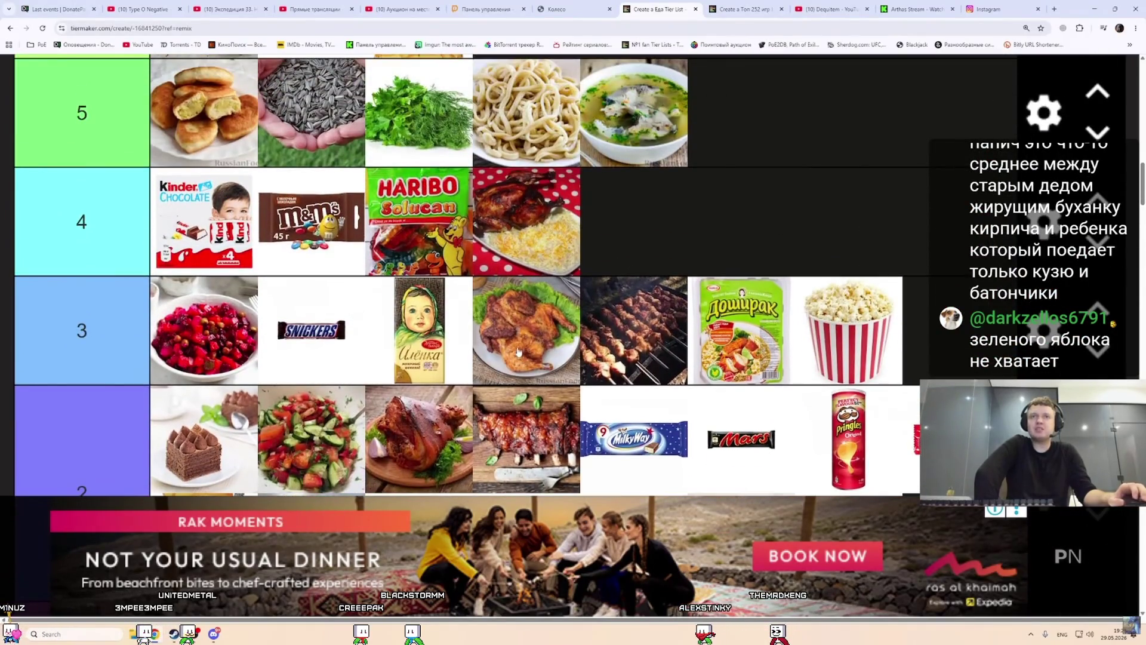
pyautogui.moveTo(527, 328)
pyautogui.mouseDown()
pyautogui.moveTo(675, 311)
pyautogui.moveTo(689, 319)
pyautogui.moveTo(741, 227)
pyautogui.moveTo(594, 216)
pyautogui.mouseUp()
pyautogui.scroll(5, 674, 311)
pyautogui.scroll(-5, 687, 315)
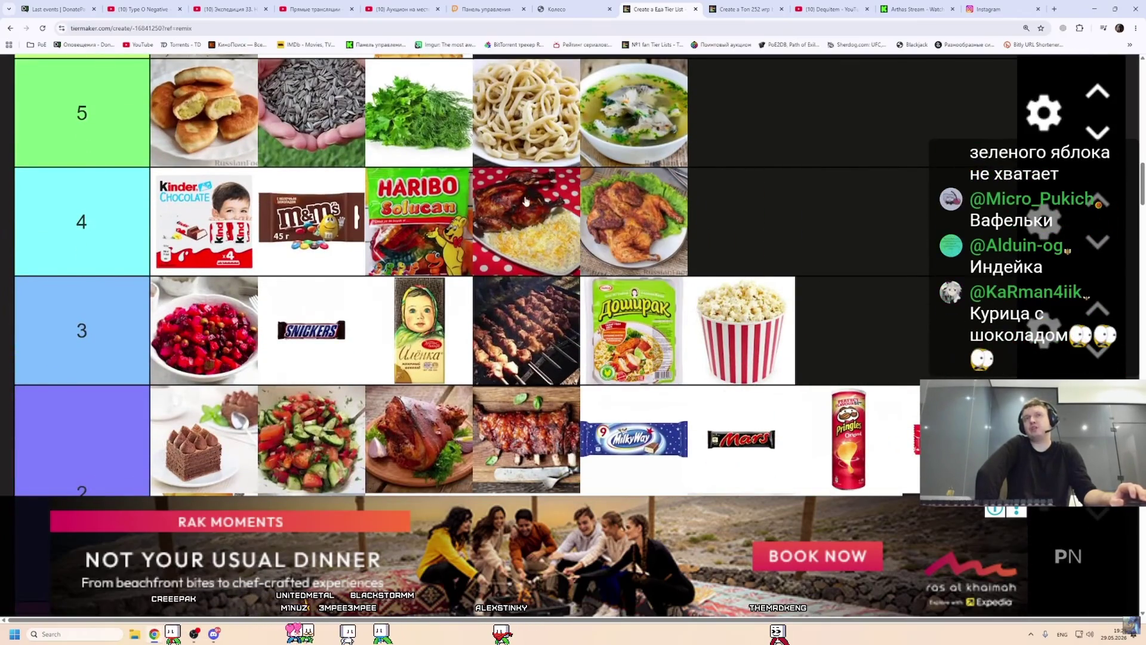
pyautogui.scroll(-10, 536, 215)
pyautogui.moveTo(604, 188)
pyautogui.mouseDown()
pyautogui.moveTo(478, 268)
pyautogui.moveTo(382, 301)
pyautogui.mouseUp()
pyautogui.scroll(5, 478, 269)
# Drag the carrot salad into tier 1 after the lentils, along with other pool dishes.
pyautogui.scroll(-5, 705, 377)
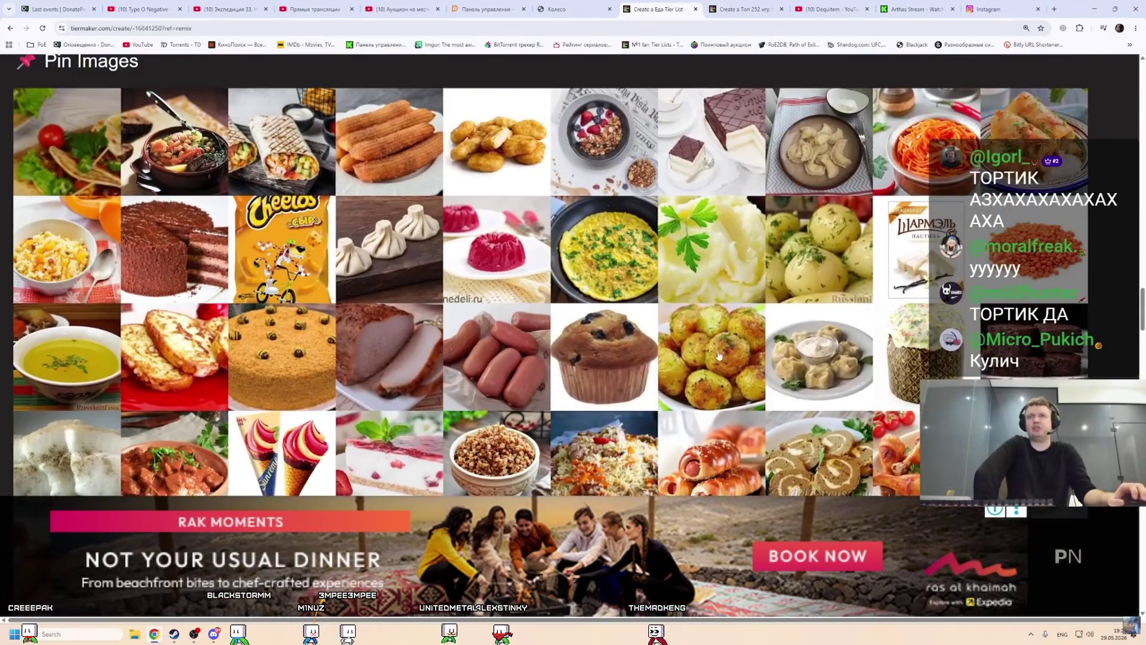
pyautogui.moveTo(707, 355)
pyautogui.mouseDown()
pyautogui.moveTo(478, 358)
pyautogui.moveTo(311, 281)
pyautogui.moveTo(281, 390)
pyautogui.mouseUp()
pyautogui.scroll(7, 477, 358)
pyautogui.scroll(-6, 457, 378)
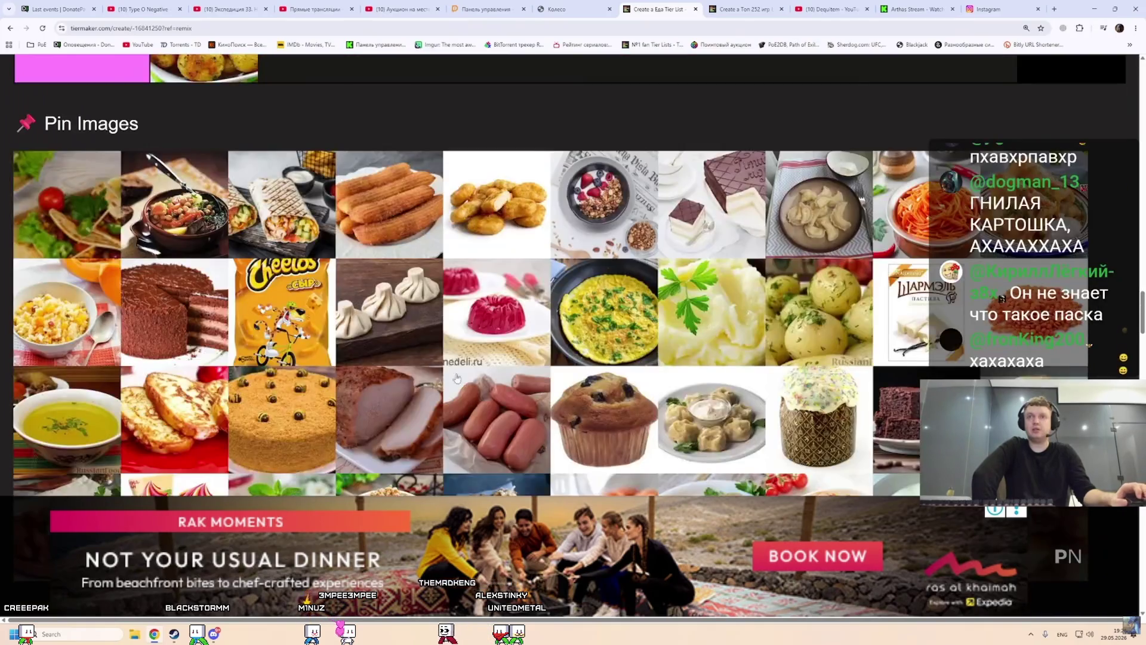
pyautogui.moveTo(818, 418)
pyautogui.mouseDown()
pyautogui.moveTo(411, 227)
pyautogui.moveTo(311, 209)
pyautogui.mouseUp()
pyautogui.scroll(3, 412, 227)
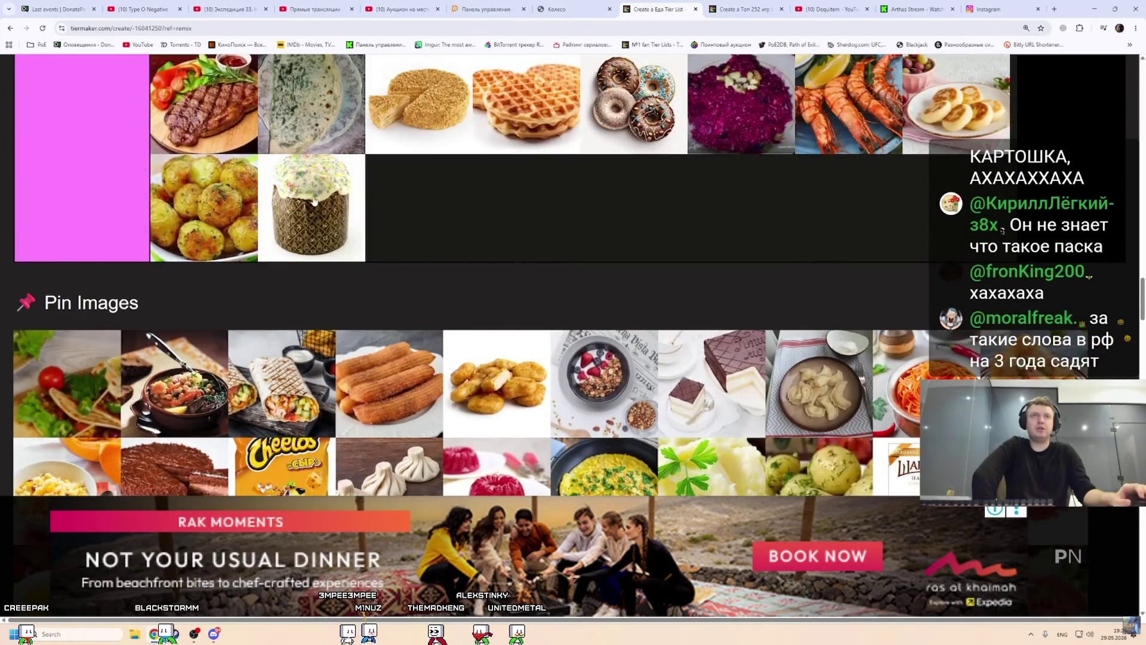
pyautogui.scroll(-3, 568, 258)
pyautogui.scroll(3, 432, 241)
pyautogui.moveTo(818, 203)
pyautogui.mouseDown()
pyautogui.moveTo(433, 242)
pyautogui.moveTo(428, 290)
pyautogui.mouseUp()
pyautogui.scroll(3, 433, 242)
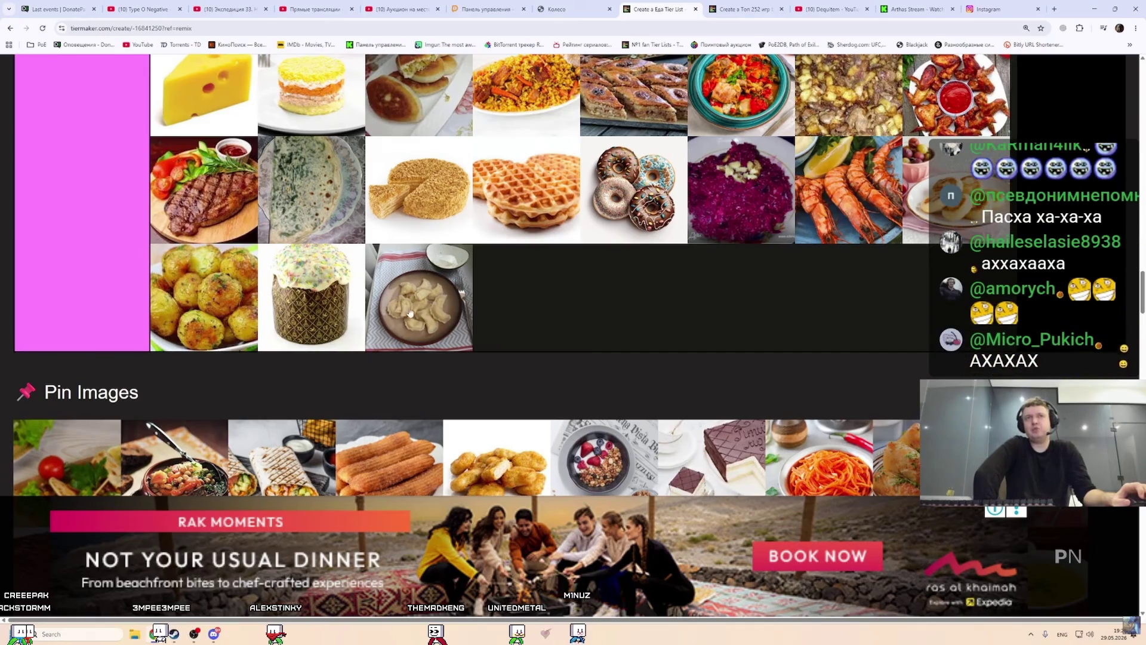
# Keep ranking pool dishes, leaving the sliced balyk alone in tier 7.
pyautogui.scroll(-3, 571, 280)
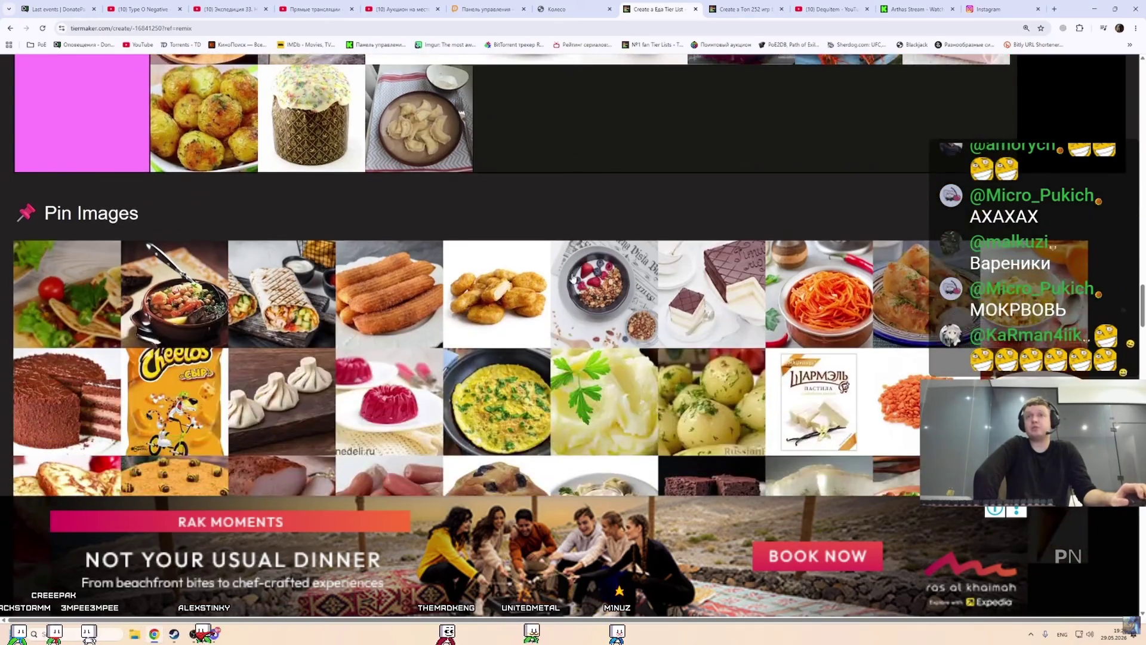
pyautogui.scroll(1, 663, 267)
pyautogui.moveTo(870, 354)
pyautogui.mouseDown()
pyautogui.moveTo(486, 269)
pyautogui.moveTo(539, 204)
pyautogui.mouseUp()
pyautogui.scroll(3, 486, 268)
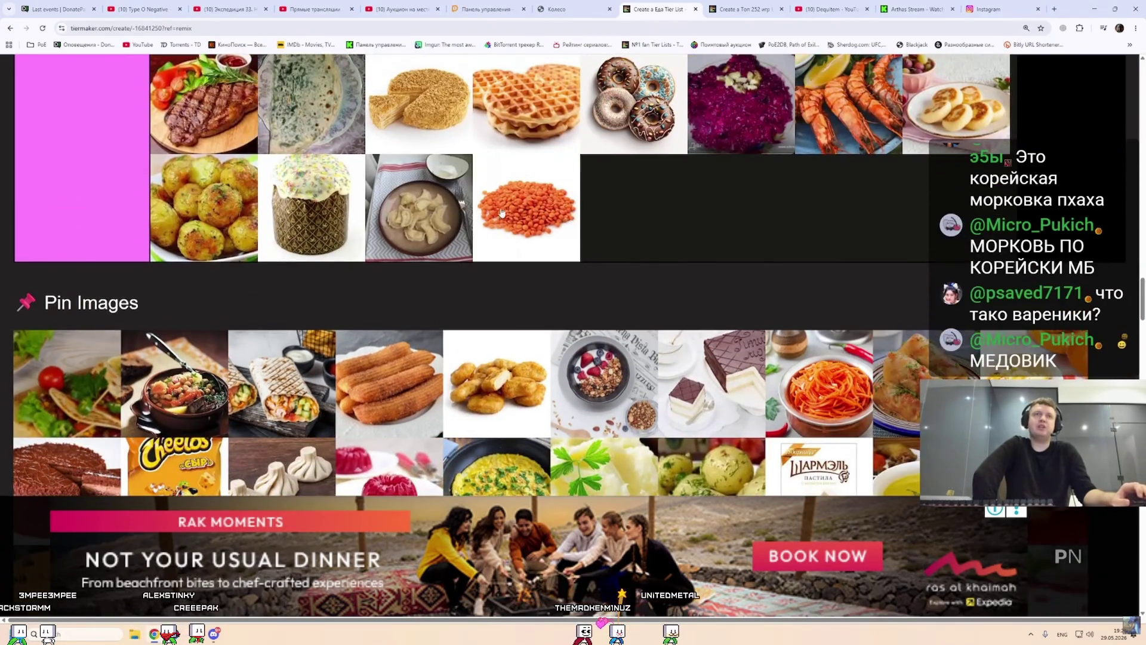
pyautogui.scroll(3, 501, 213)
pyautogui.scroll(-1, 582, 318)
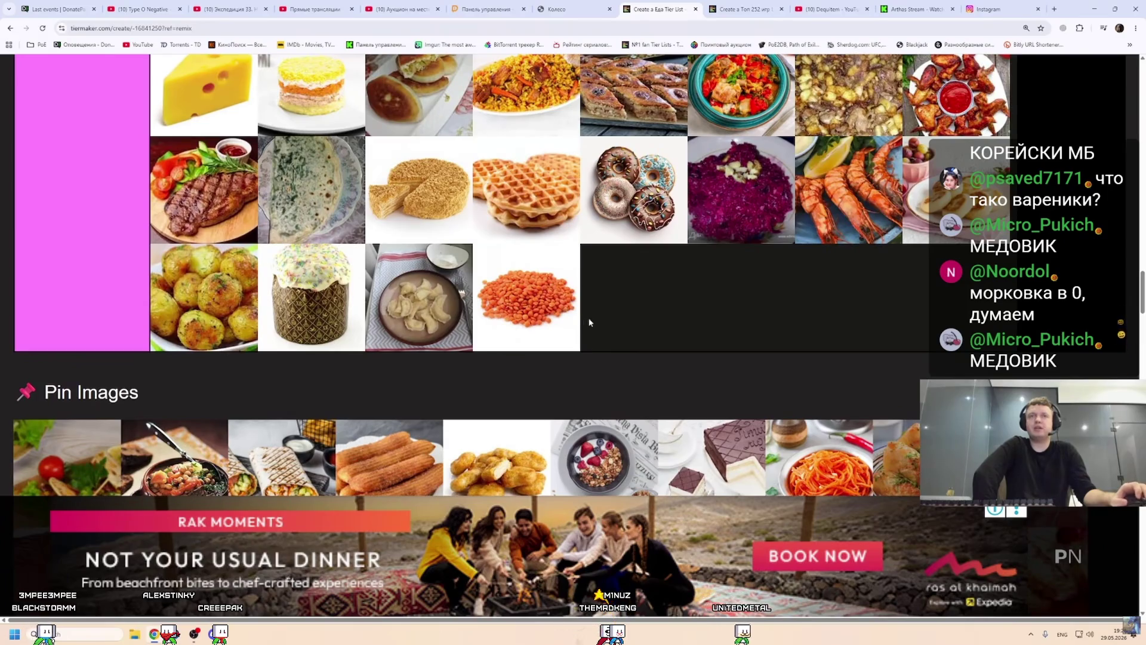
pyautogui.scroll(-6, 533, 302)
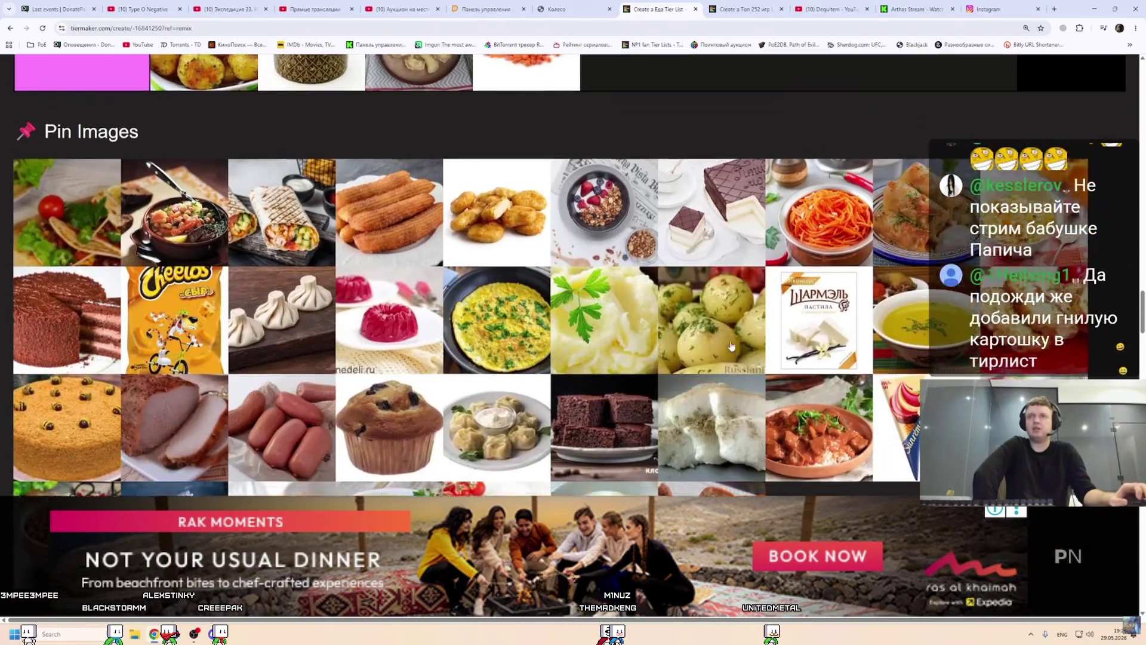
pyautogui.scroll(3, 818, 339)
pyautogui.moveTo(818, 339)
pyautogui.mouseDown()
pyautogui.moveTo(647, 194)
pyautogui.moveTo(628, 297)
pyautogui.mouseUp()
pyautogui.scroll(3, 647, 194)
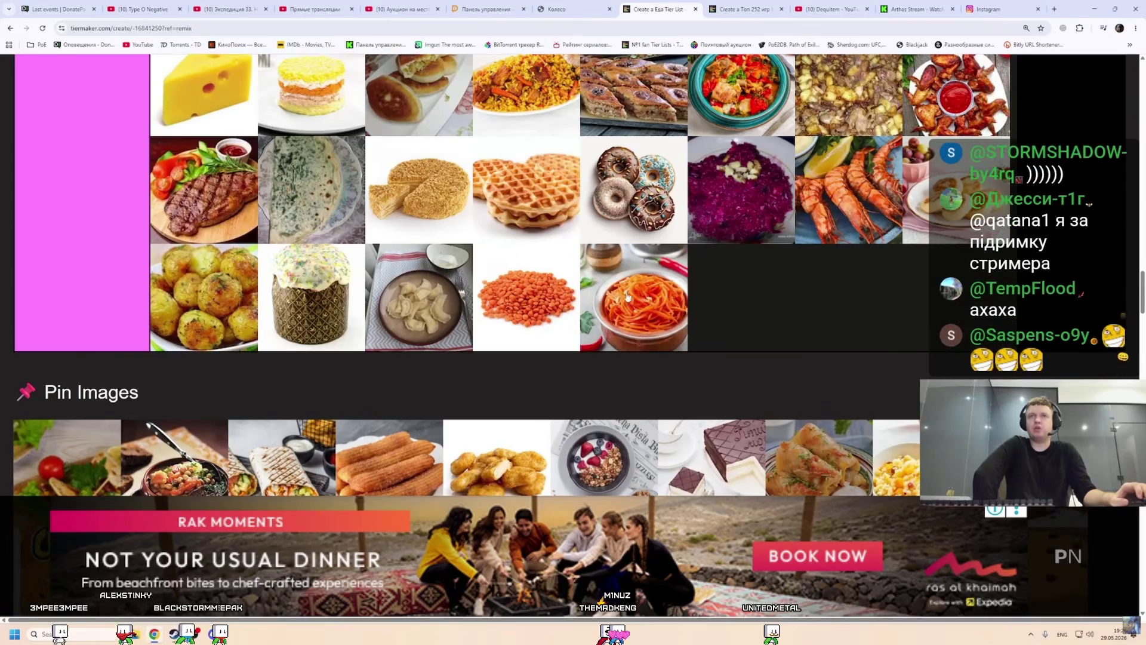
pyautogui.scroll(-5, 682, 301)
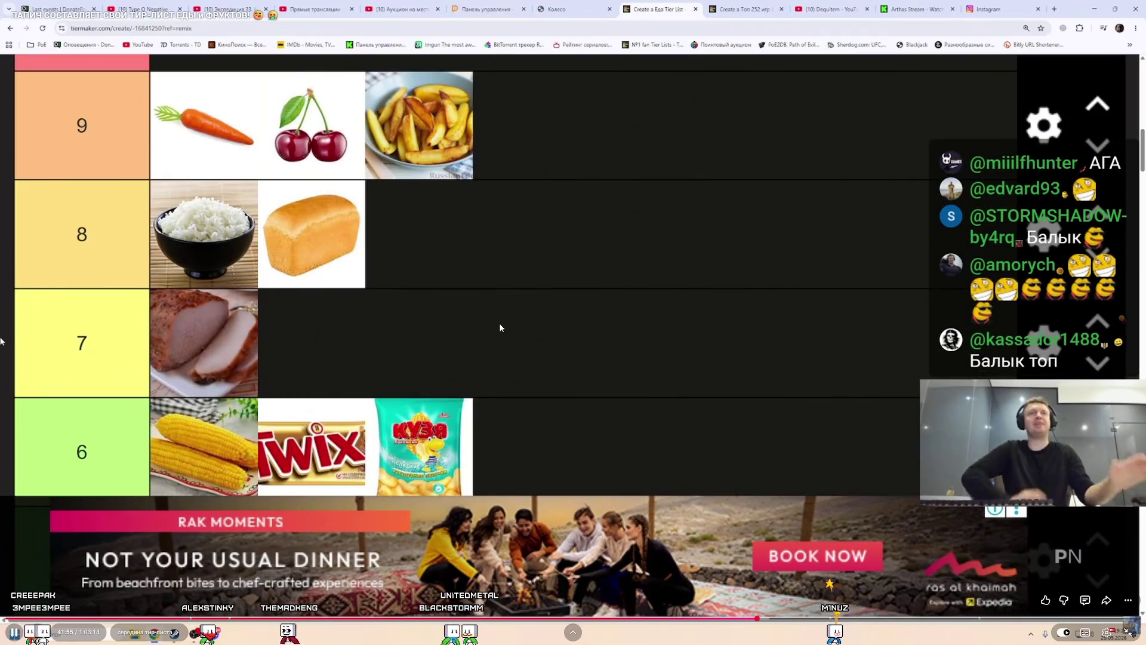
# Scroll the tier list down with the Down arrow key.
pyautogui.press('Down')
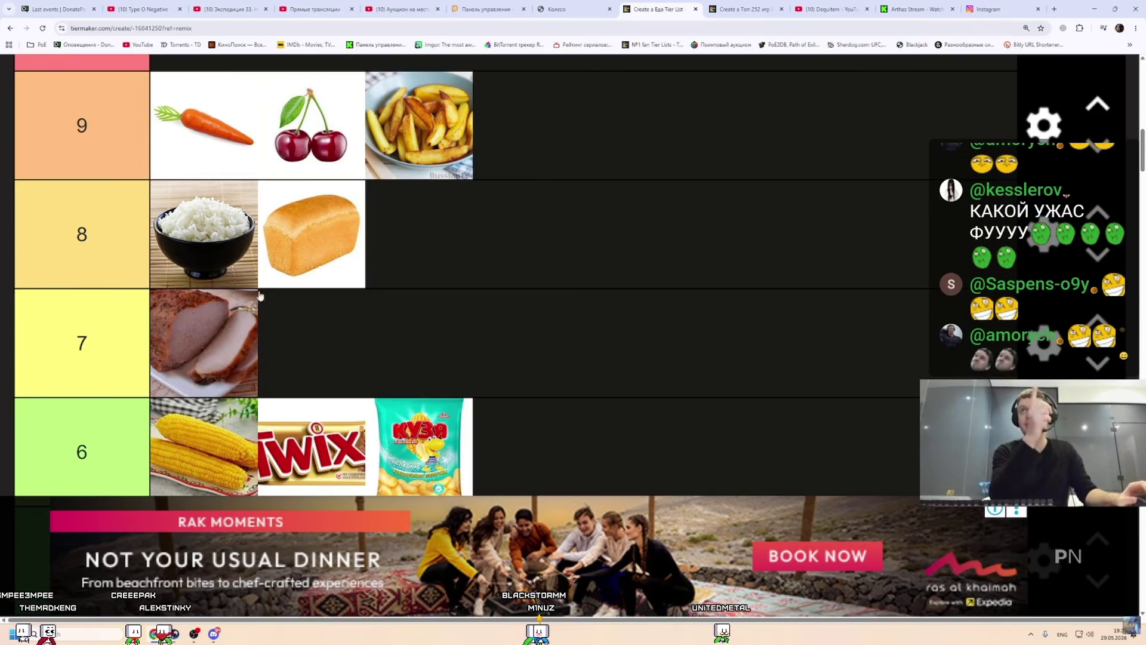
# Switch to the games tier list tab, then to the Instagram ham-and-bread post.
pyautogui.click(734, 8)
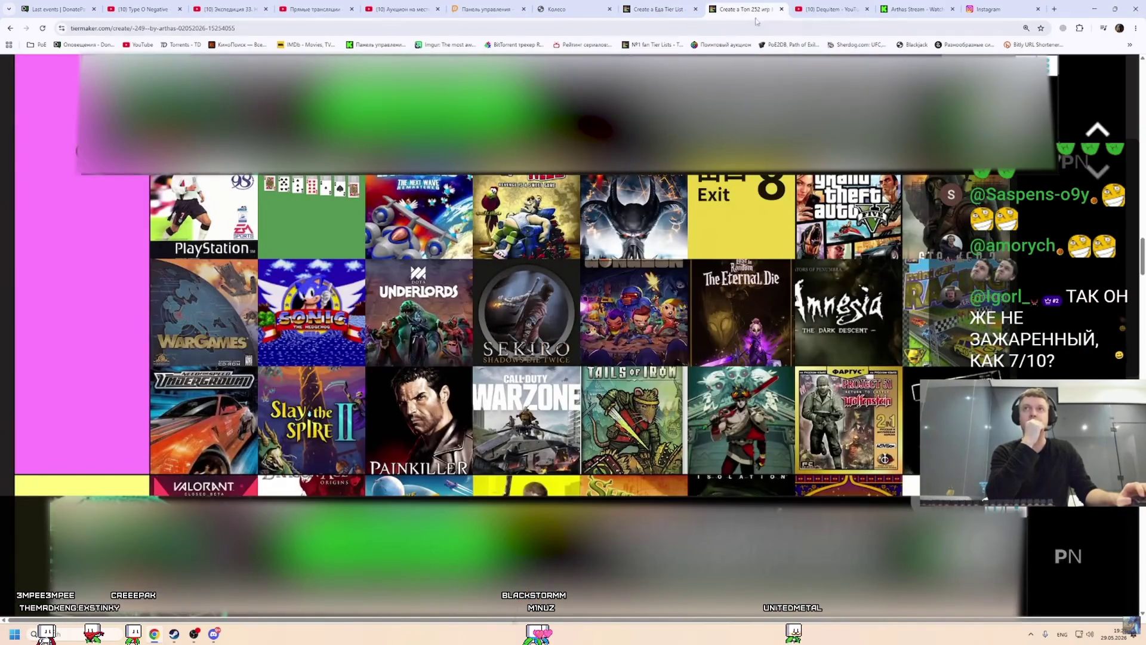
pyautogui.hotkey('ctrl', '9')
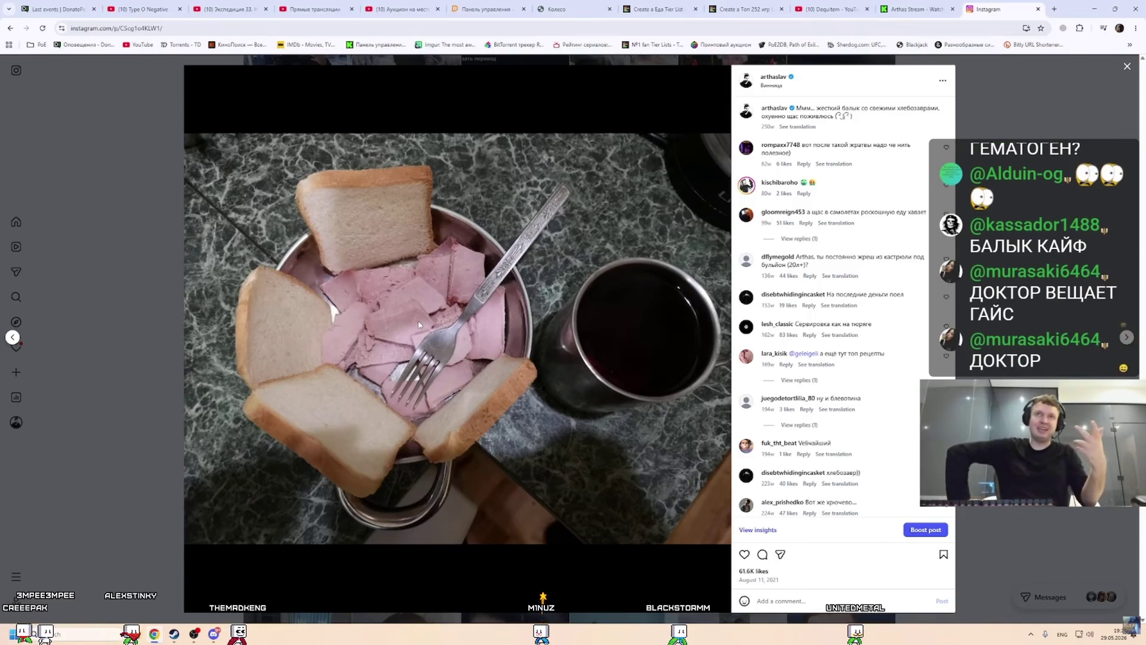
# Return to the 'Create a Еда Tier List' tab.
pyautogui.click(651, 11)
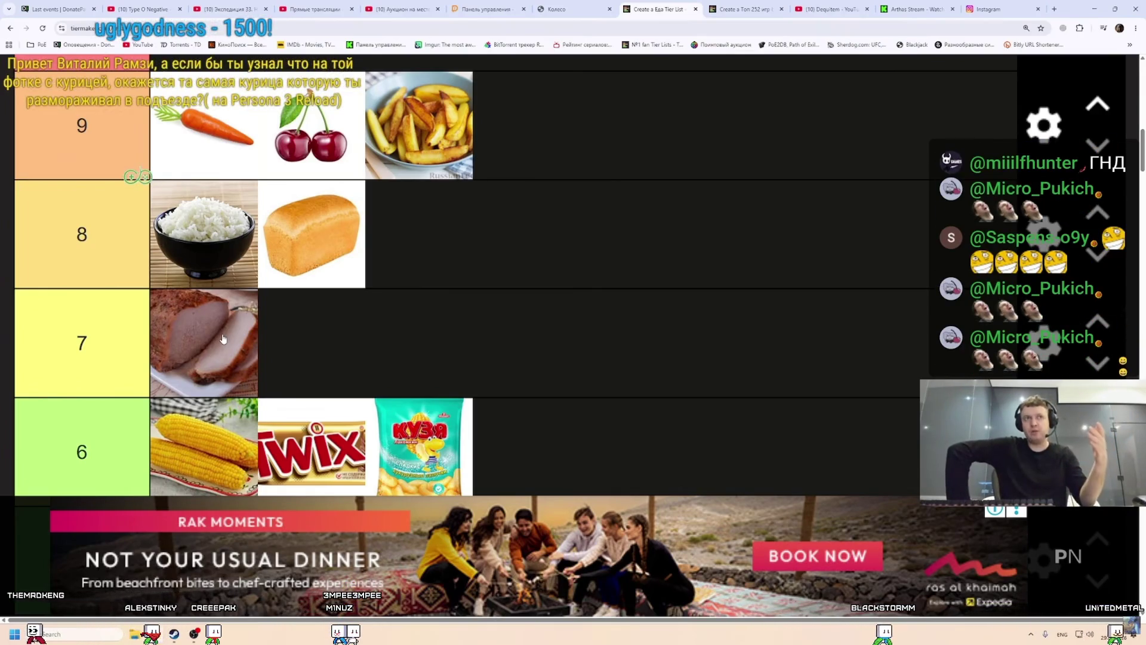
# Jump to the first tab, 'Last events | DonatePay', with Ctrl+1.
pyautogui.hotkey('ctrl', '1')
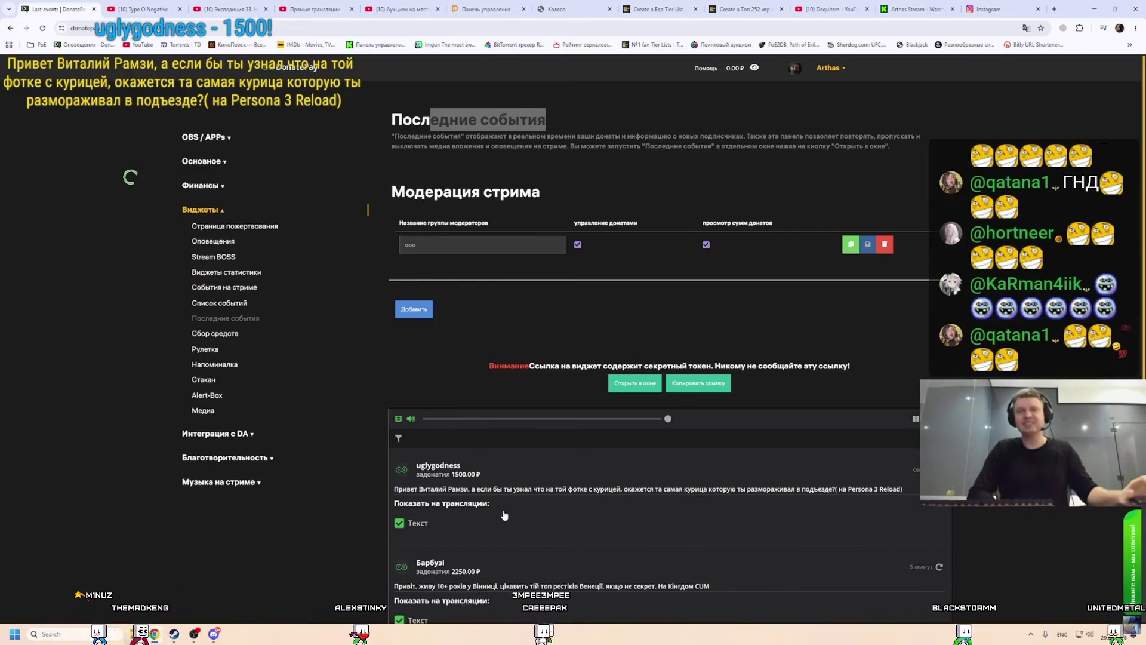
# Scan the Колесо lot list, then drop the pepperoni pizza after the honey cake in tier 1.
pyautogui.click(567, 9)
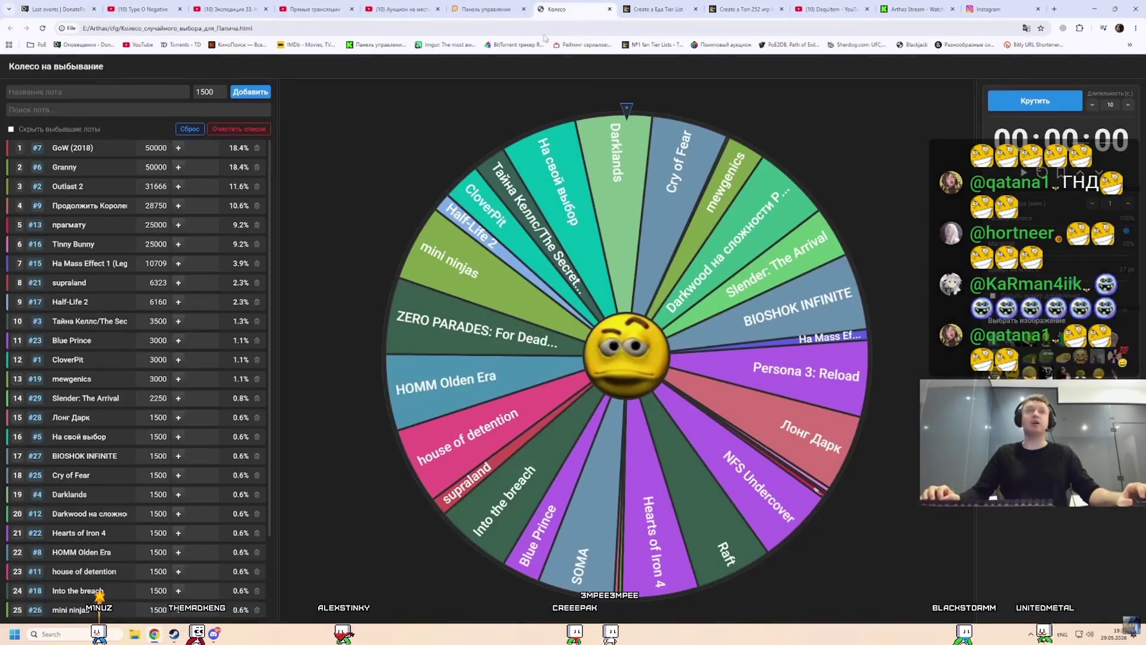
pyautogui.scroll(-2, 114, 286)
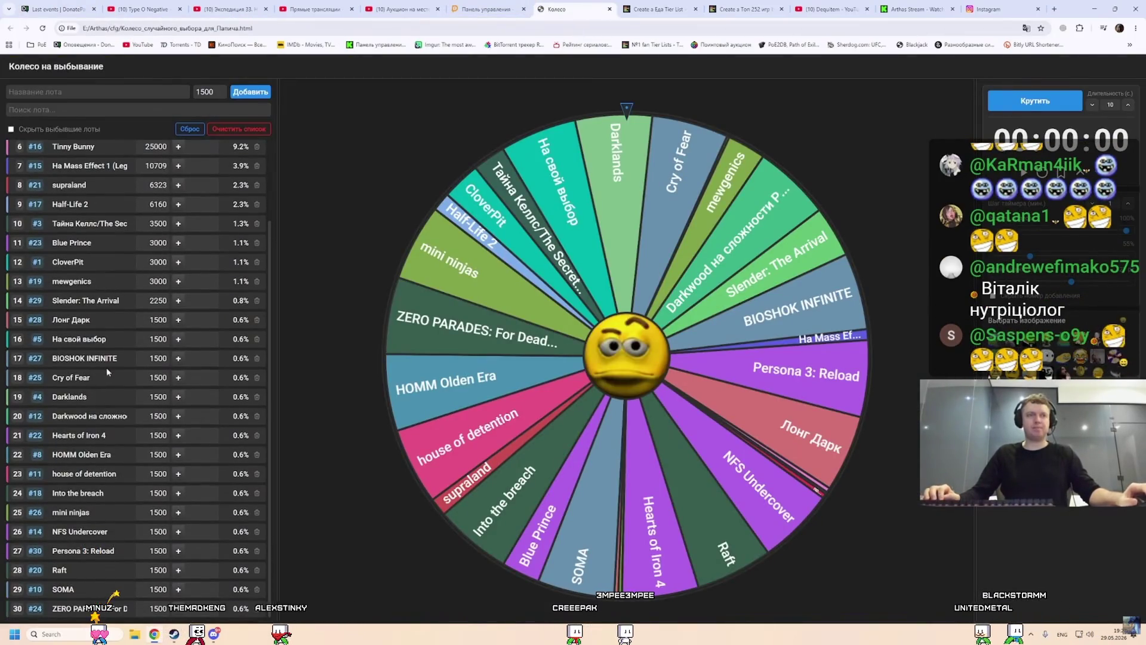
pyautogui.hotkey('ctrl', 'Tab')
pyautogui.scroll(20, 326, 331)
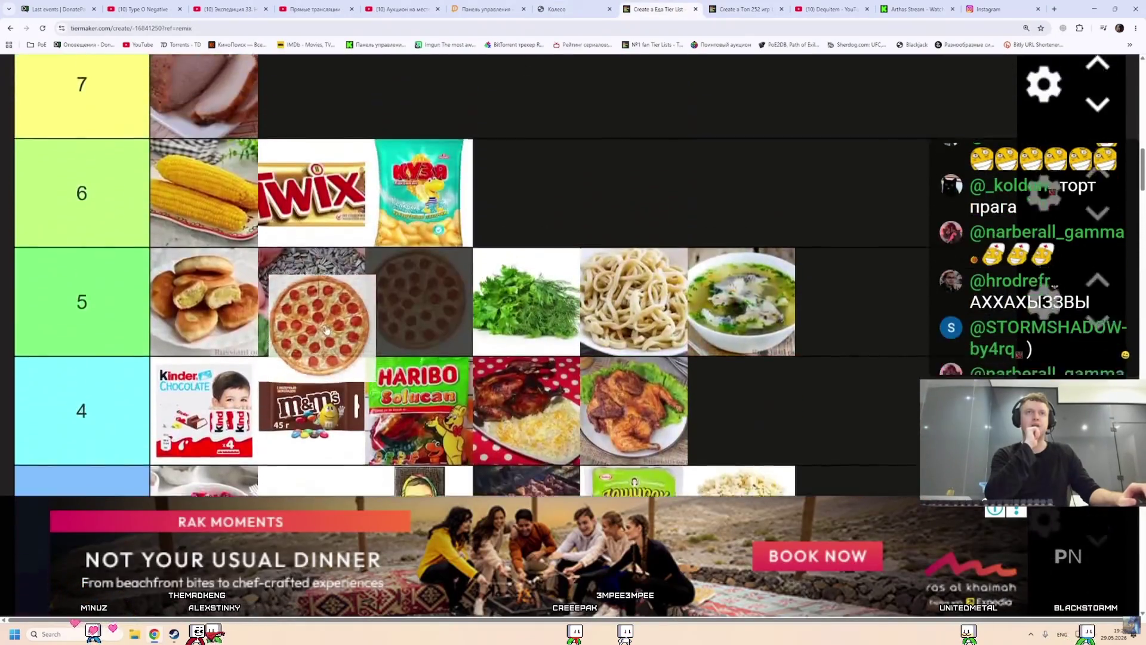
pyautogui.scroll(-15, 421, 284)
pyautogui.moveTo(327, 330)
pyautogui.mouseDown()
pyautogui.moveTo(421, 284)
pyautogui.moveTo(418, 325)
pyautogui.moveTo(359, 277)
pyautogui.moveTo(385, 291)
pyautogui.moveTo(370, 312)
pyautogui.mouseUp()
pyautogui.scroll(-5, 370, 313)
pyautogui.scroll(-3, 370, 313)
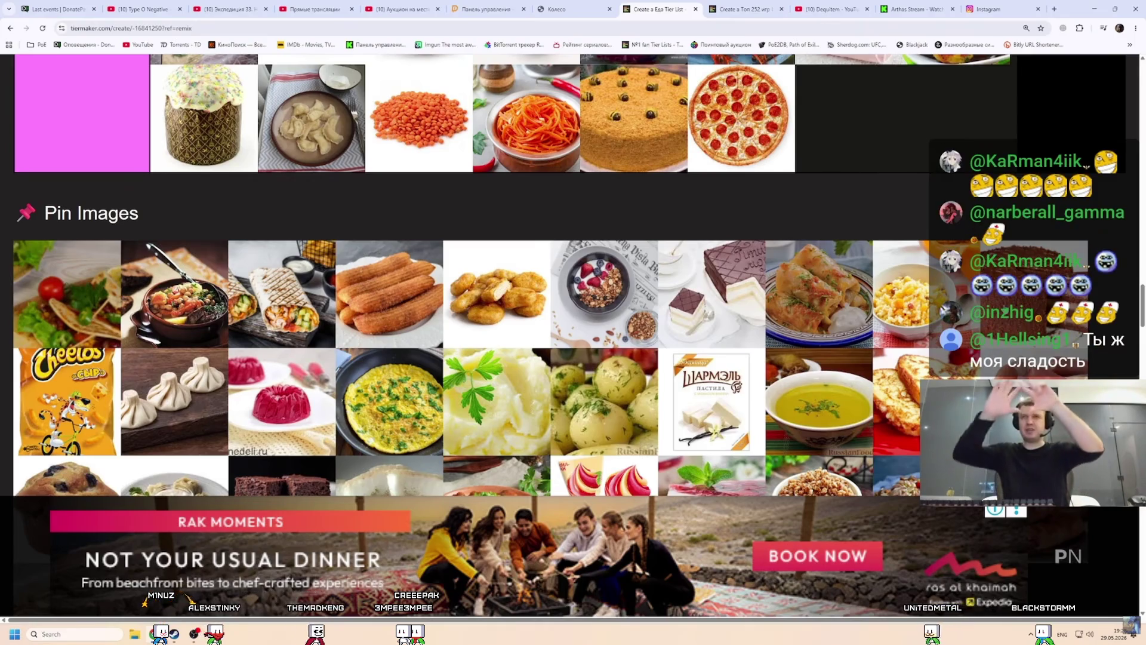
# Drop the chocolate cake and then the Cheetos into tier 1 after the pizza.
pyautogui.moveTo(892, 264)
pyautogui.mouseDown()
pyautogui.moveTo(807, 80)
pyautogui.moveTo(828, 171)
pyautogui.moveTo(878, 263)
pyautogui.moveTo(866, 245)
pyautogui.mouseUp()
pyautogui.scroll(-3, 854, 233)
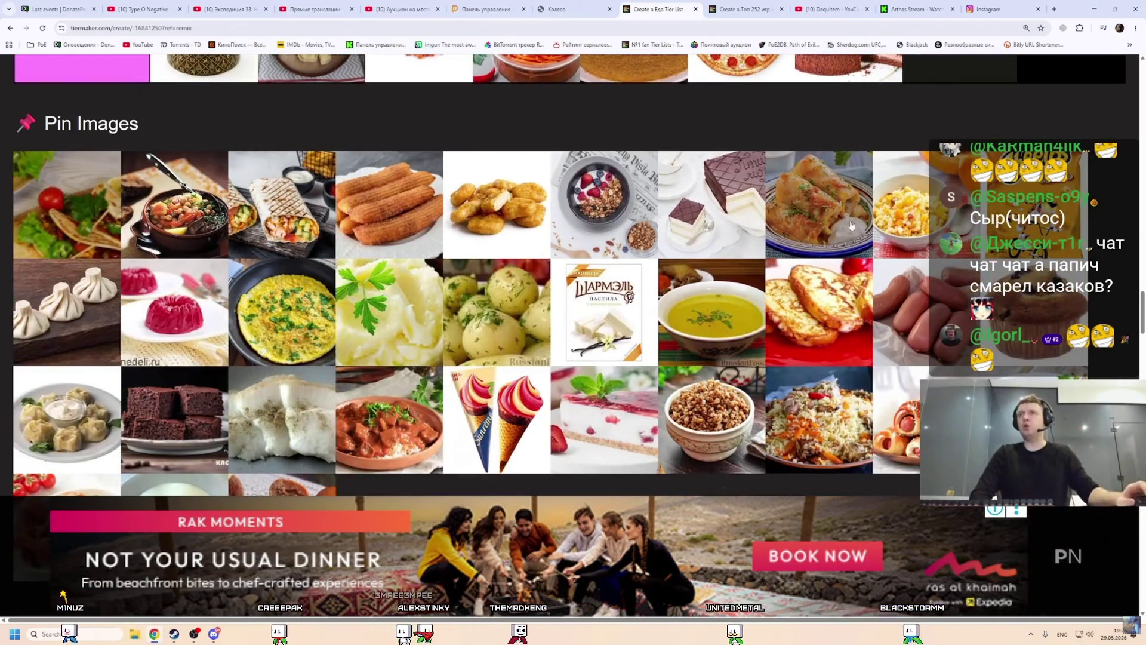
pyautogui.scroll(2, 852, 225)
pyautogui.moveTo(66, 444); pyautogui.dragTo(1060, 317)
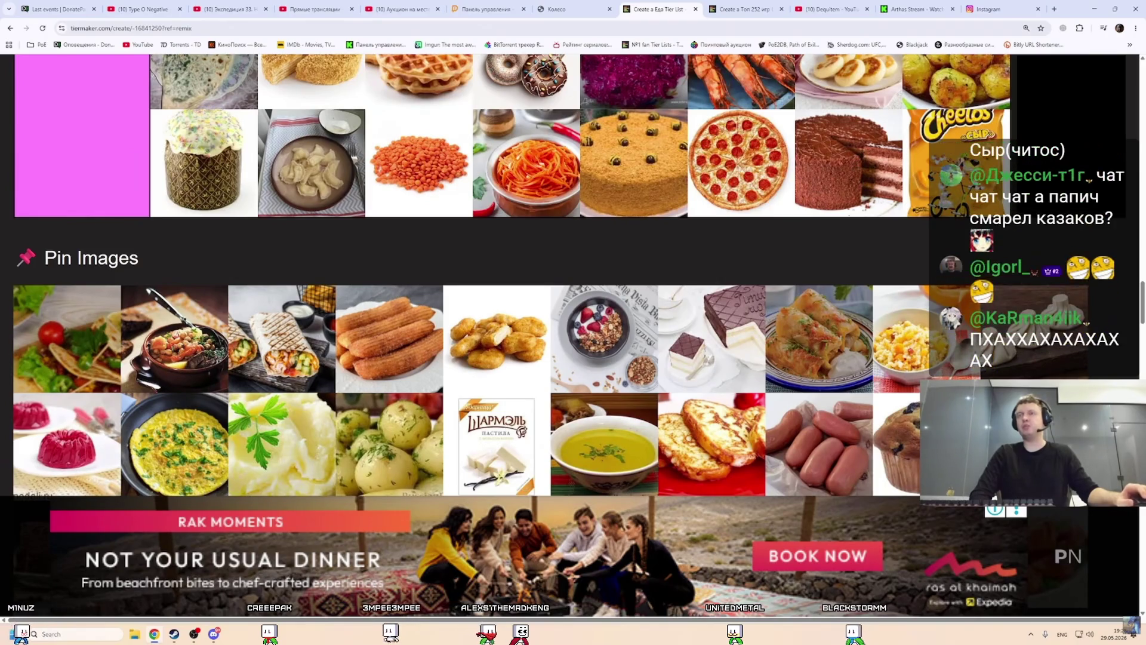
pyautogui.scroll(10, 216, 312)
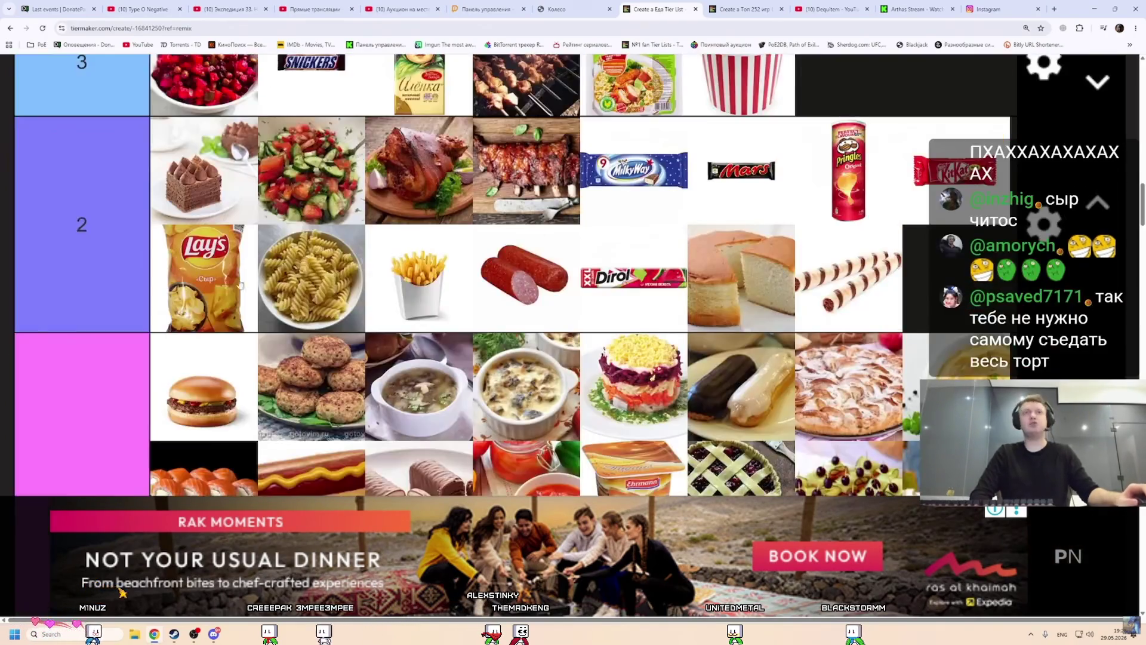
pyautogui.scroll(2, 216, 312)
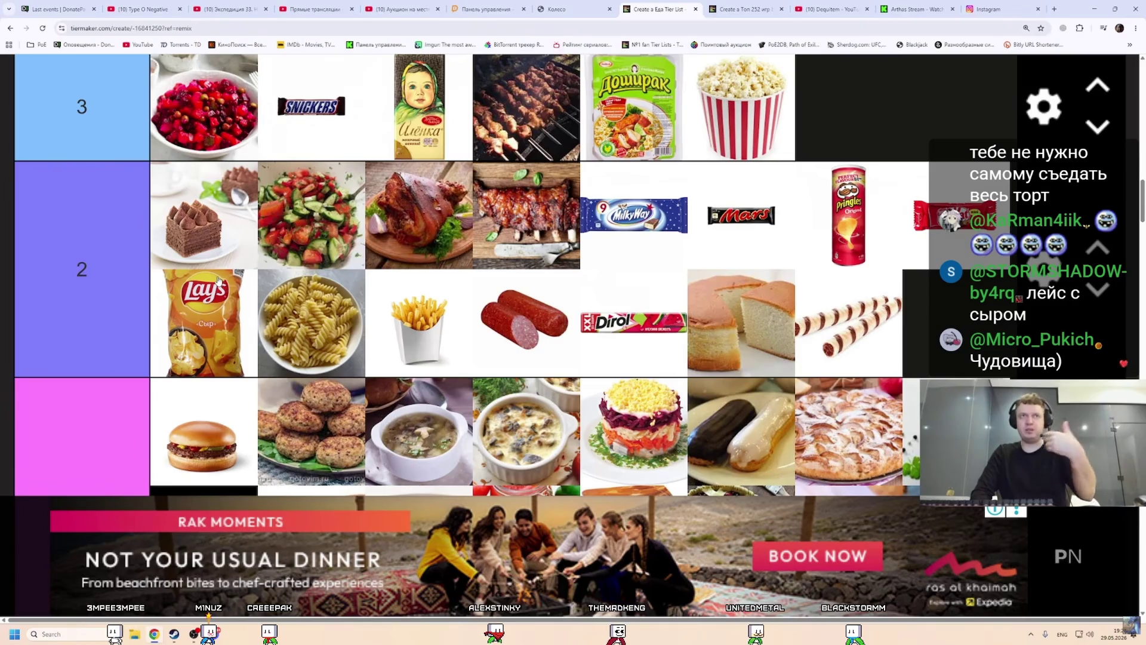
pyautogui.scroll(-10, 238, 263)
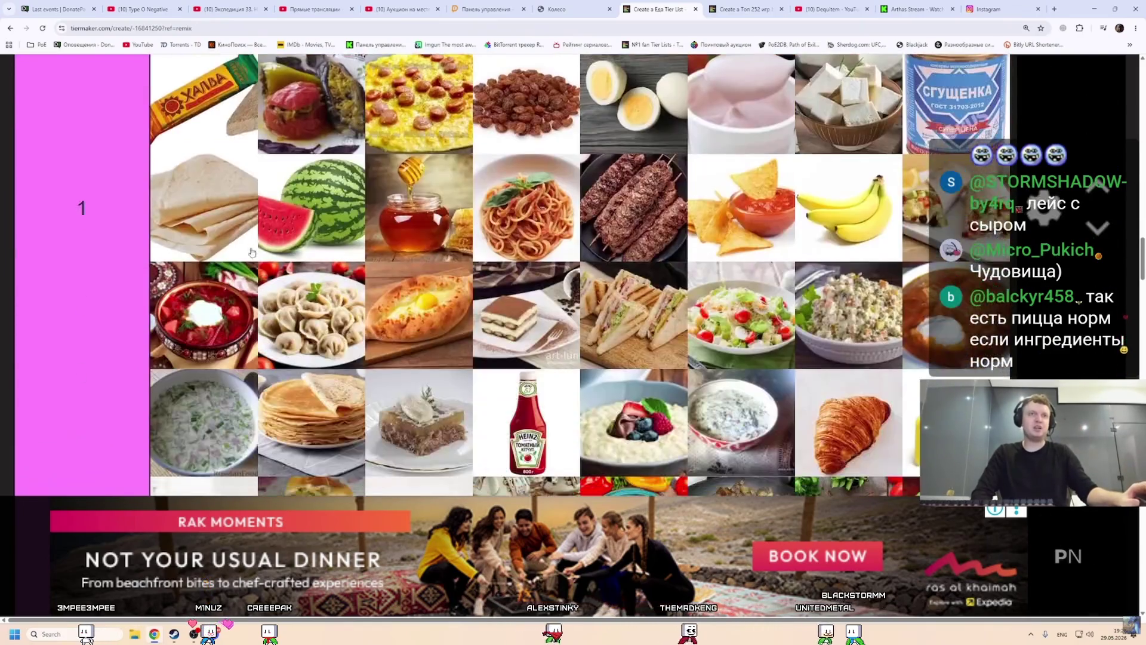
pyautogui.scroll(-6, 251, 253)
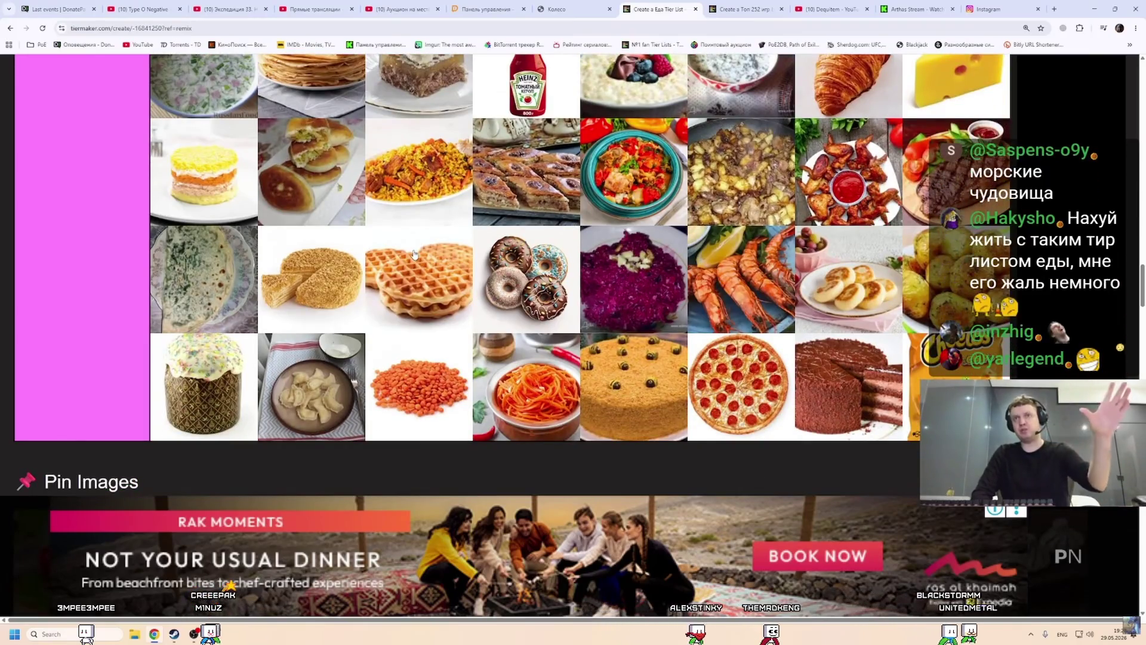
pyautogui.scroll(1, 585, 328)
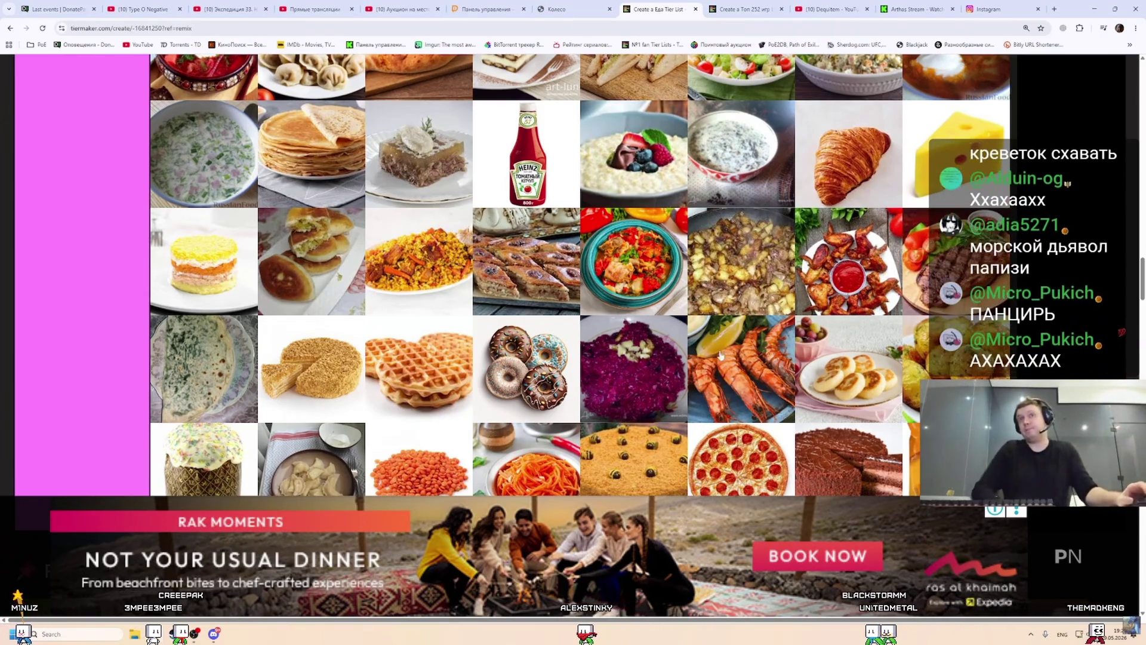
pyautogui.scroll(5, 656, 349)
pyautogui.scroll(2, 656, 348)
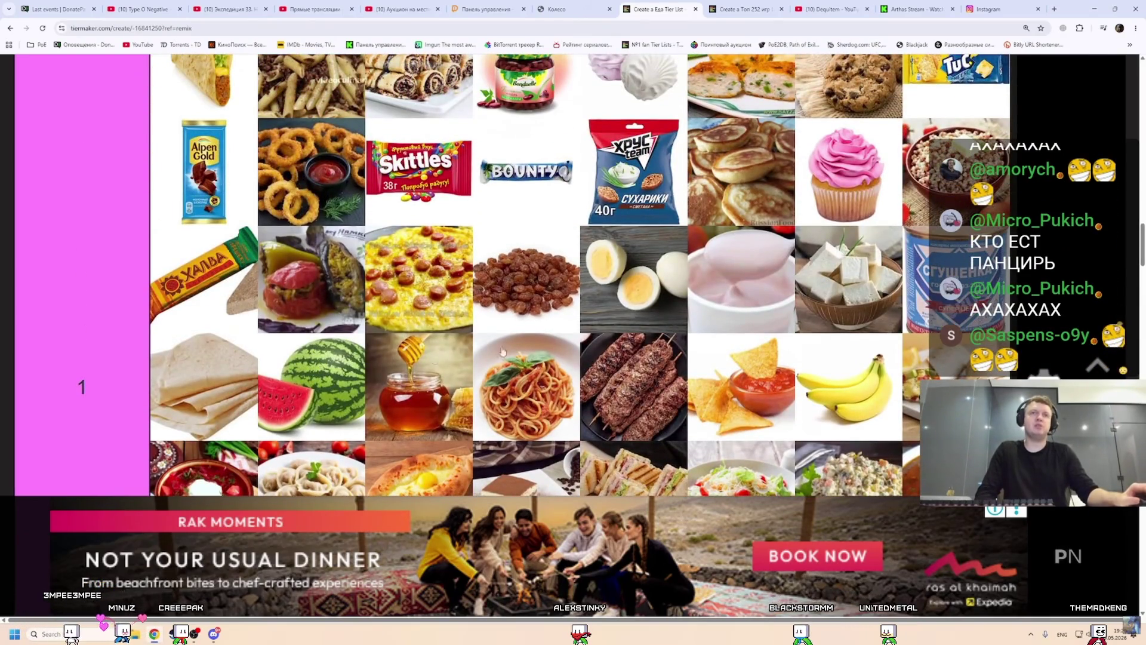
pyautogui.scroll(-4, 502, 351)
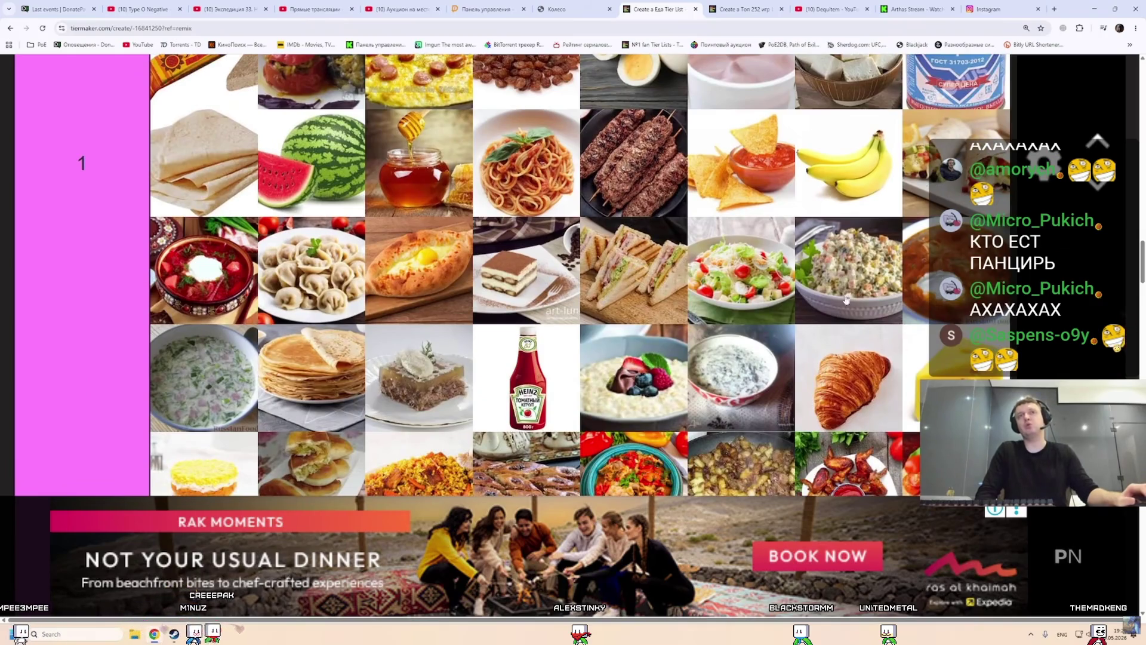
pyautogui.scroll(-5, 779, 303)
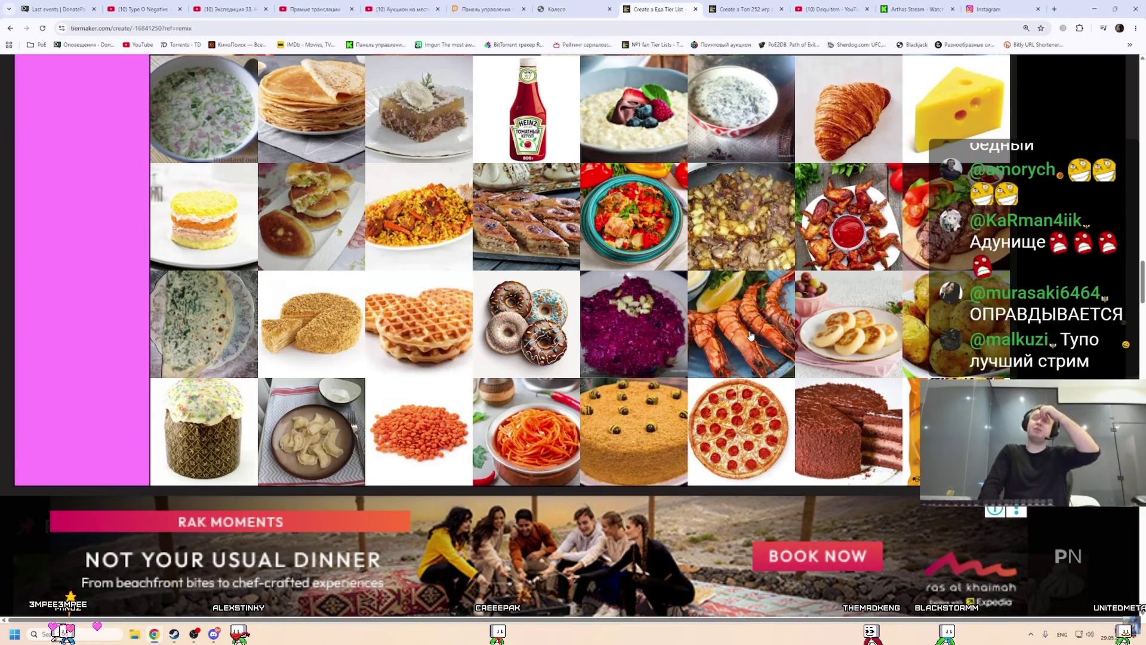
pyautogui.scroll(-10, 746, 334)
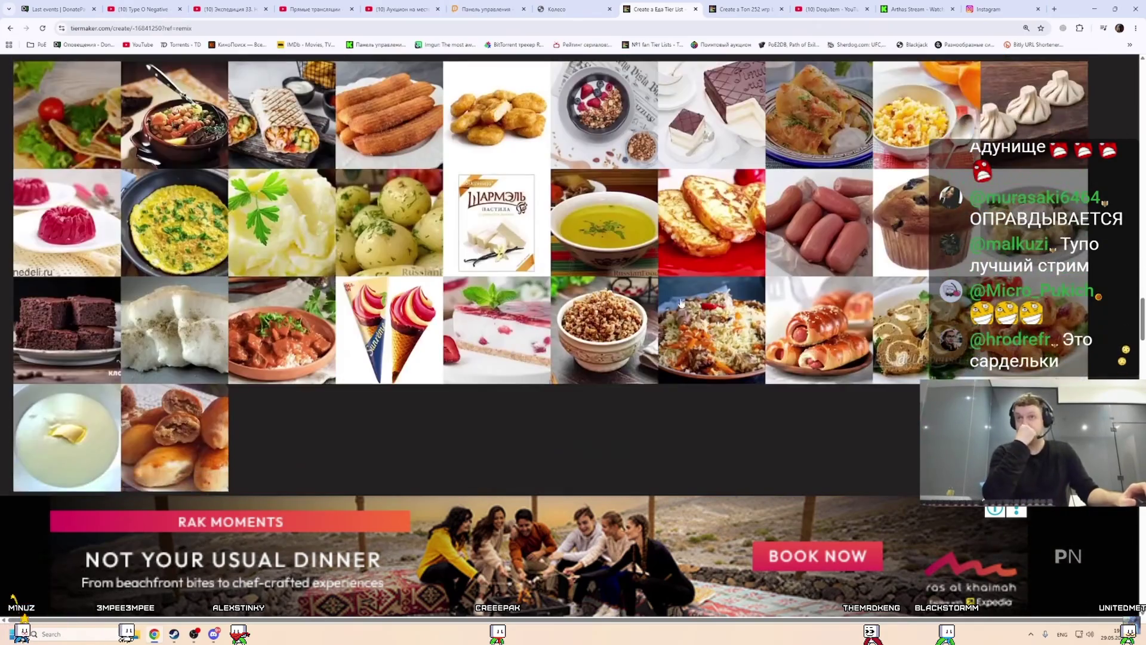
# Drag the boiled sausages from Pin Images into tier 2, right after the fries.
pyautogui.scroll(1, 803, 286)
pyautogui.scroll(10, 579, 335)
pyautogui.moveTo(803, 286)
pyautogui.mouseDown()
pyautogui.moveTo(579, 336)
pyautogui.moveTo(580, 352)
pyautogui.moveTo(536, 361)
pyautogui.moveTo(540, 382)
pyautogui.moveTo(527, 385)
pyautogui.mouseUp()
pyautogui.scroll(7, 540, 382)
pyautogui.scroll(-3, 527, 385)
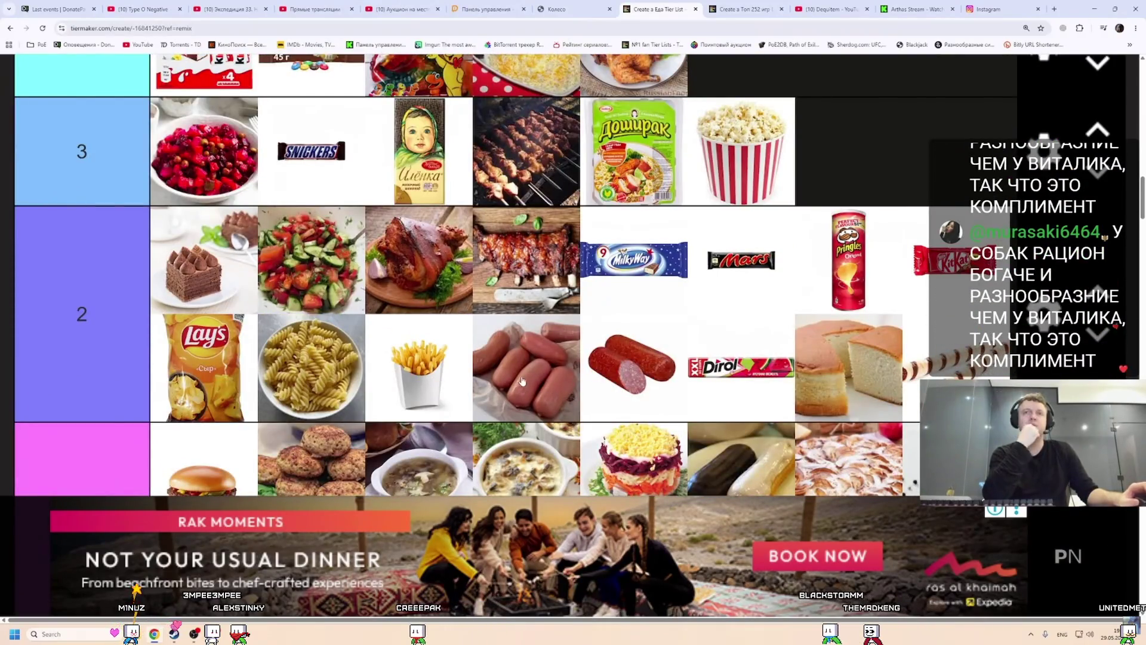
pyautogui.scroll(1, 522, 381)
pyautogui.scroll(-1, 623, 391)
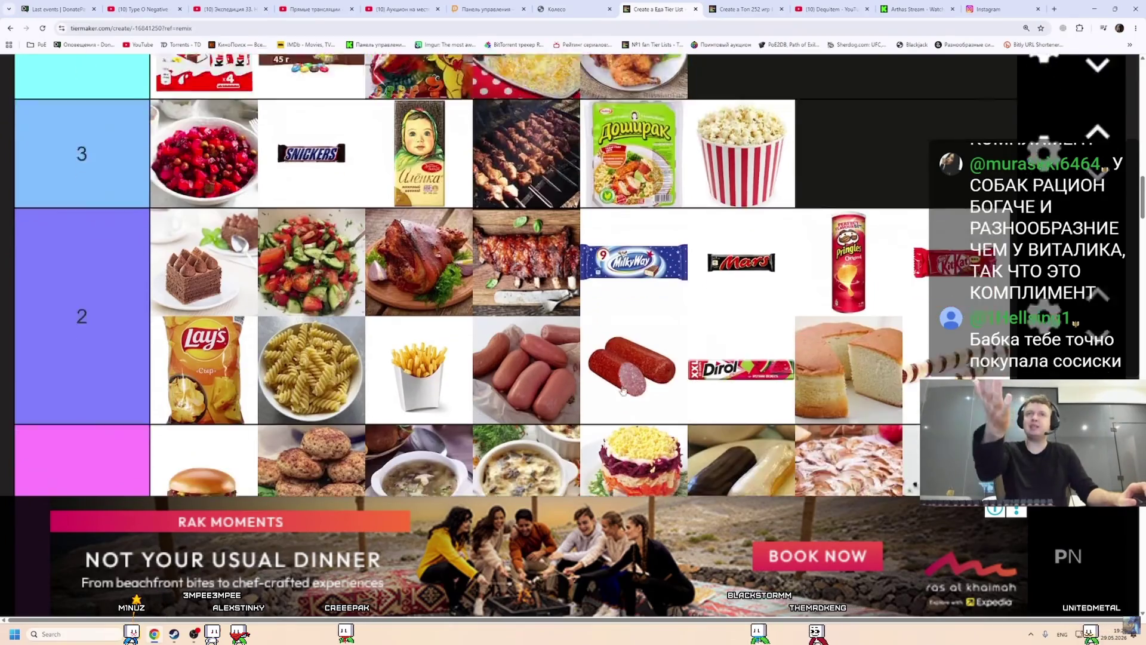
pyautogui.scroll(-2, 623, 391)
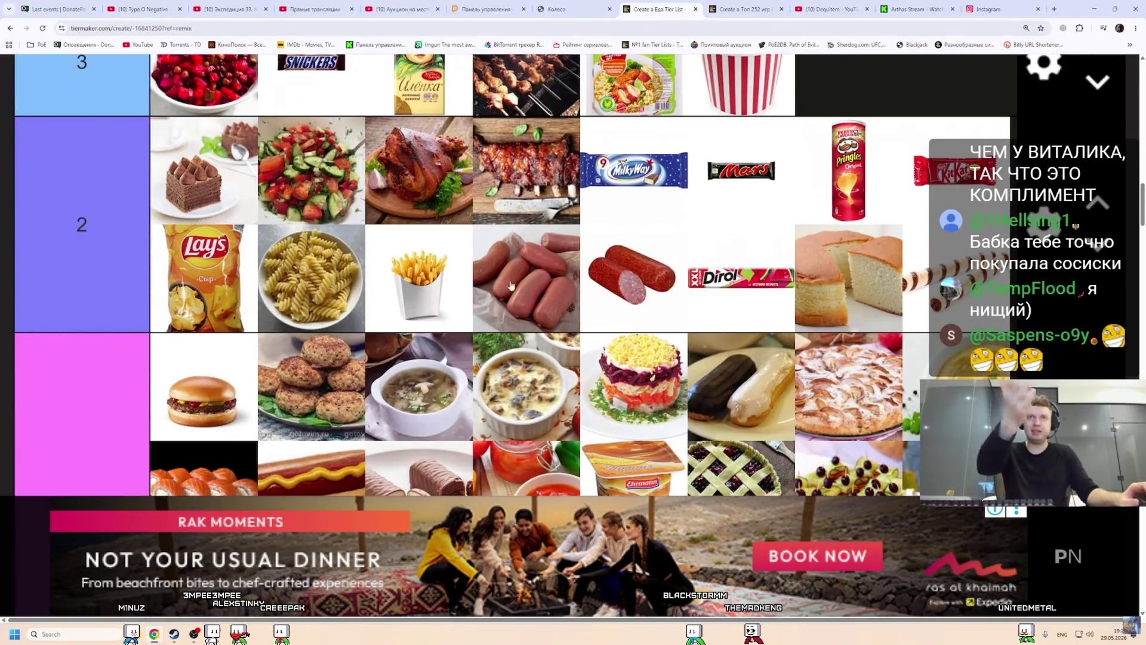
pyautogui.scroll(2, 501, 328)
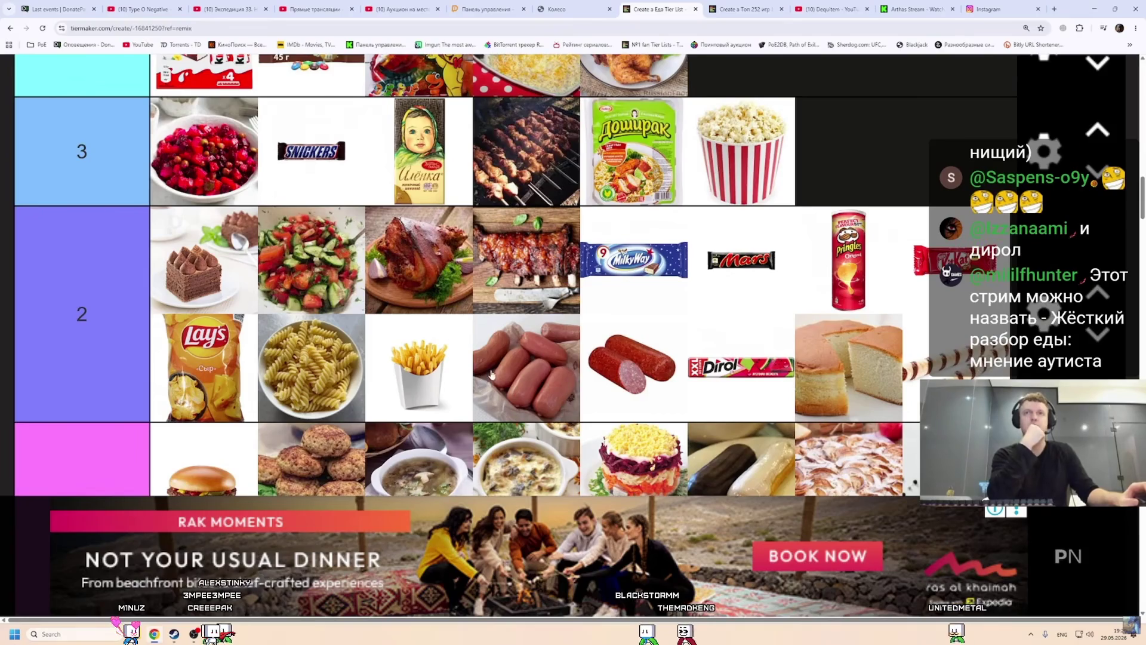
pyautogui.scroll(1, 531, 366)
pyautogui.scroll(1, 534, 388)
pyautogui.scroll(-1, 537, 406)
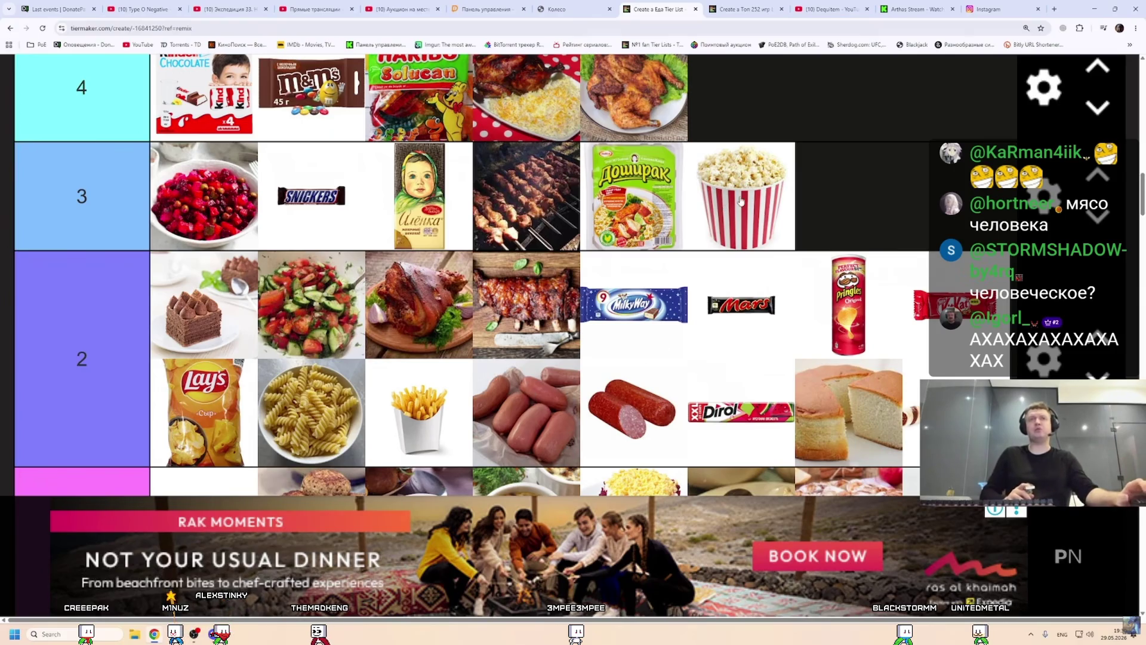
# Move the pork knuckle, then the sausages, from tier 2 to the end of tier 3 after the popcorn.
pyautogui.scroll(1, 423, 338)
pyautogui.moveTo(423, 337); pyautogui.dragTo(844, 244)
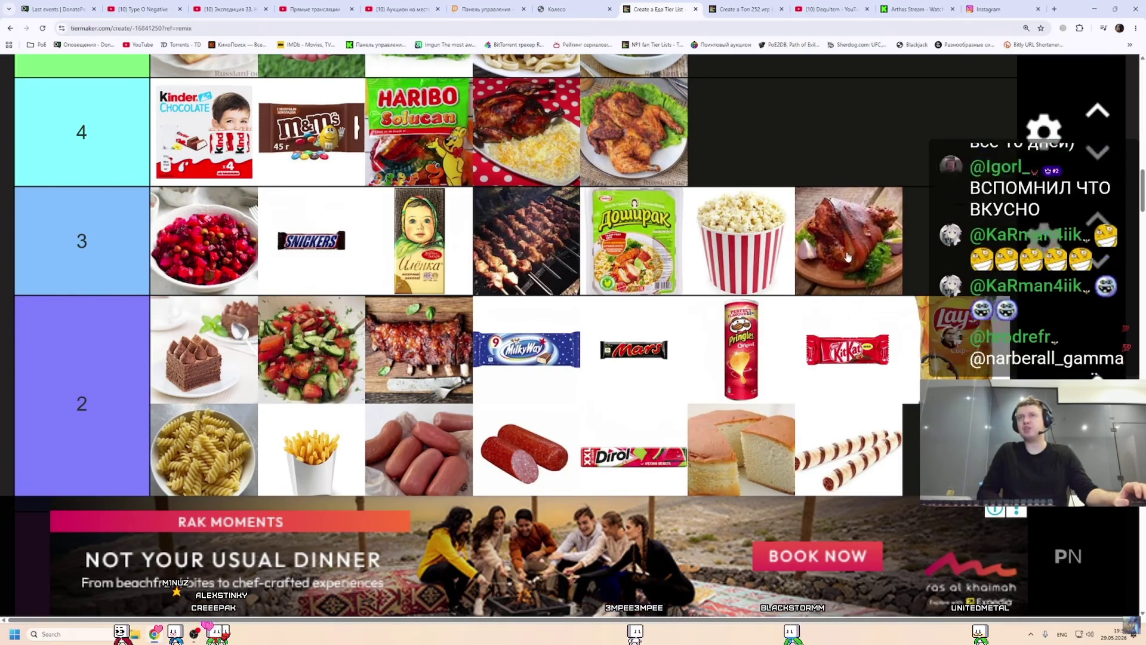
pyautogui.moveTo(419, 448)
pyautogui.mouseDown()
pyautogui.moveTo(776, 269)
pyautogui.moveTo(927, 243)
pyautogui.mouseUp()
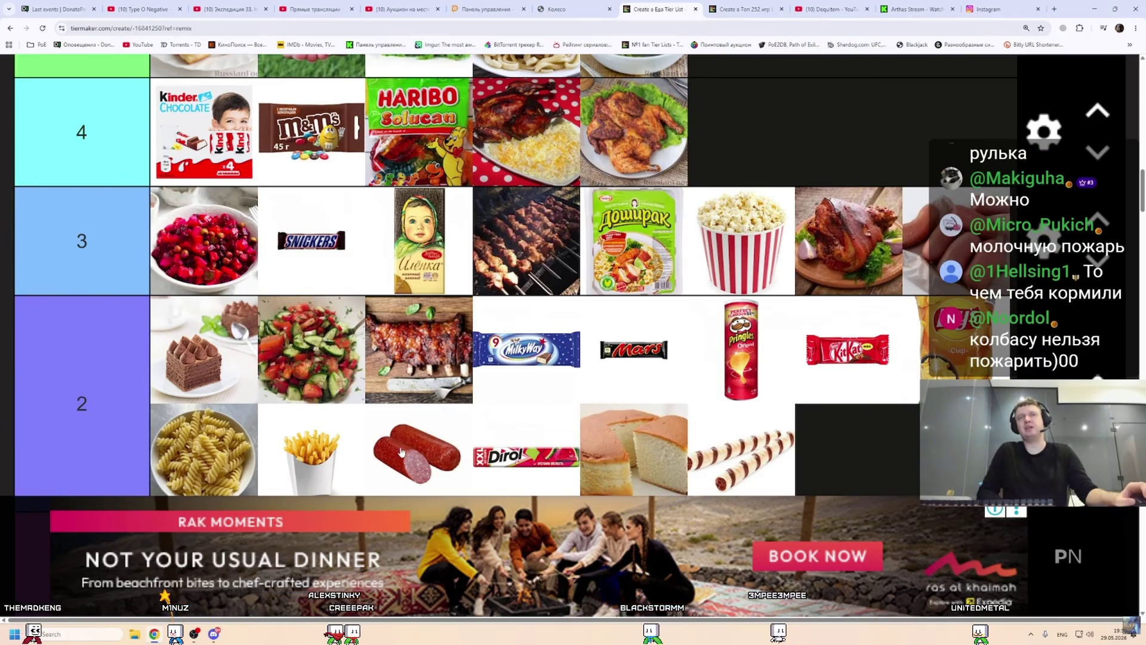
pyautogui.scroll(-2, 696, 367)
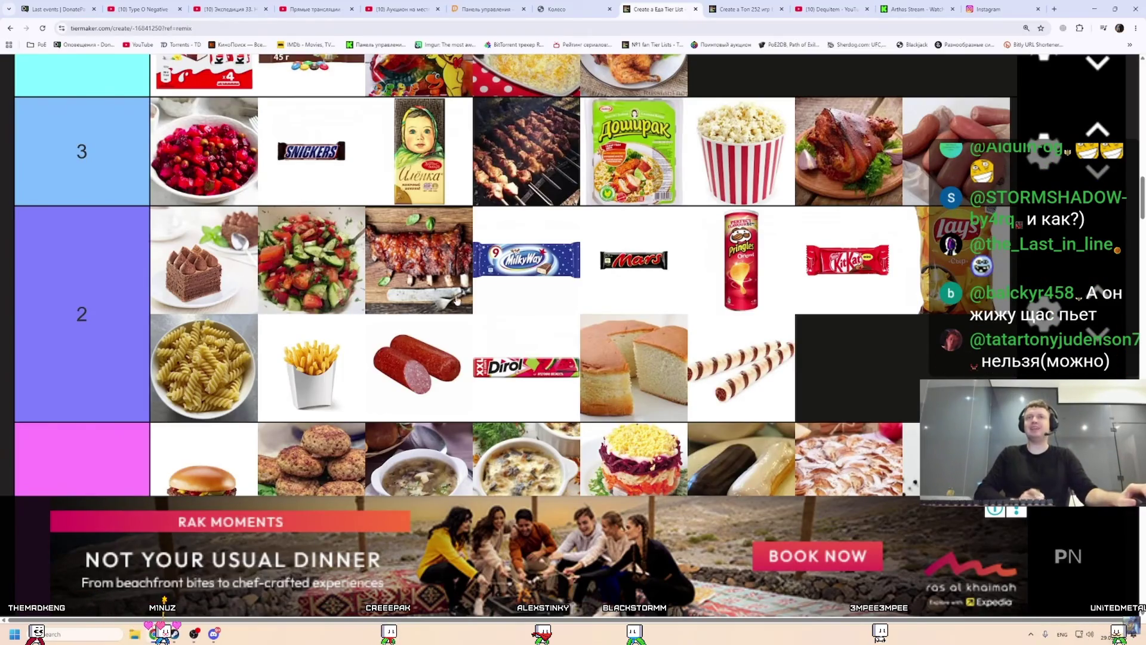
pyautogui.scroll(-15, 456, 300)
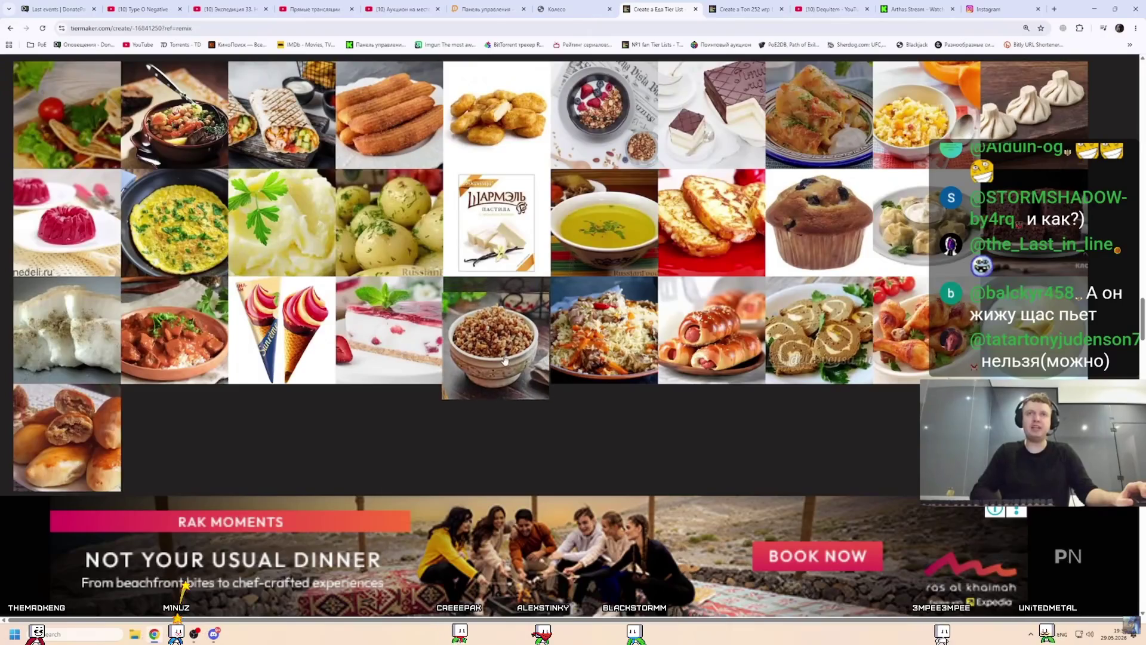
# Drag the buckwheat from Pin Images into the tiers, trying it down in tier 7.
pyautogui.moveTo(504, 360); pyautogui.dragTo(497, 343)
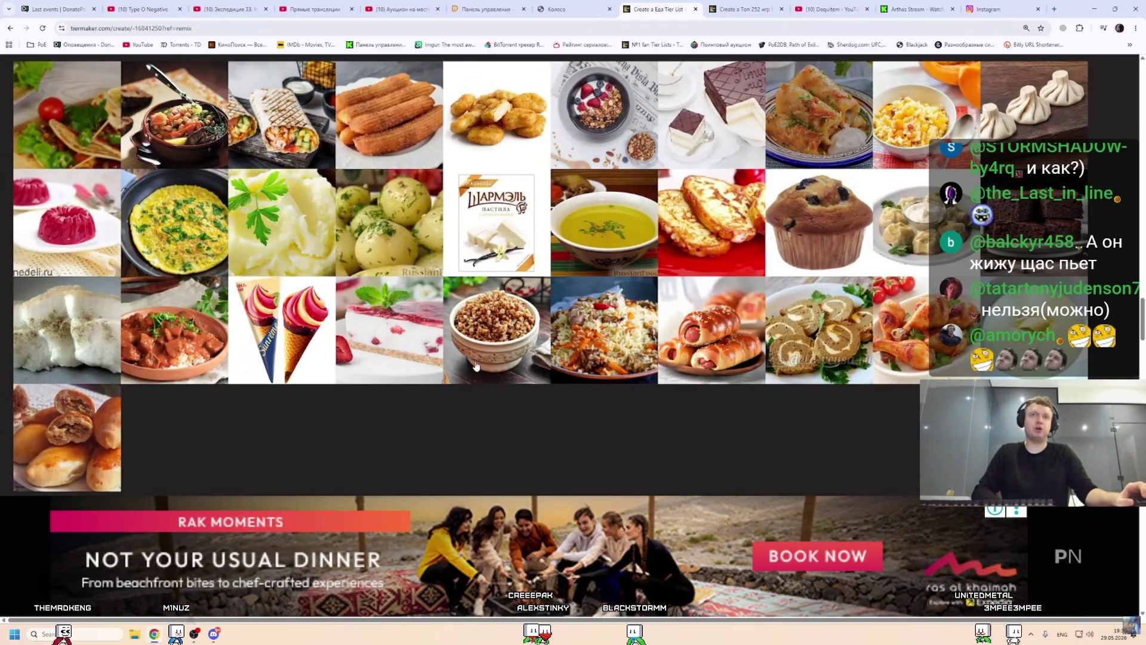
pyautogui.moveTo(482, 357)
pyautogui.mouseDown()
pyautogui.moveTo(117, 349)
pyautogui.moveTo(344, 455)
pyautogui.moveTo(251, 455)
pyautogui.moveTo(296, 454)
pyautogui.moveTo(84, 384)
pyautogui.moveTo(84, 401)
pyautogui.moveTo(454, 418)
pyautogui.moveTo(322, 412)
pyautogui.moveTo(305, 279)
pyautogui.moveTo(394, 345)
pyautogui.moveTo(418, 281)
pyautogui.mouseUp()
pyautogui.scroll(5, 481, 354)
pyautogui.scroll(10, 85, 384)
pyautogui.scroll(10, 84, 385)
pyautogui.scroll(-2, 323, 412)
pyautogui.scroll(1, 195, 324)
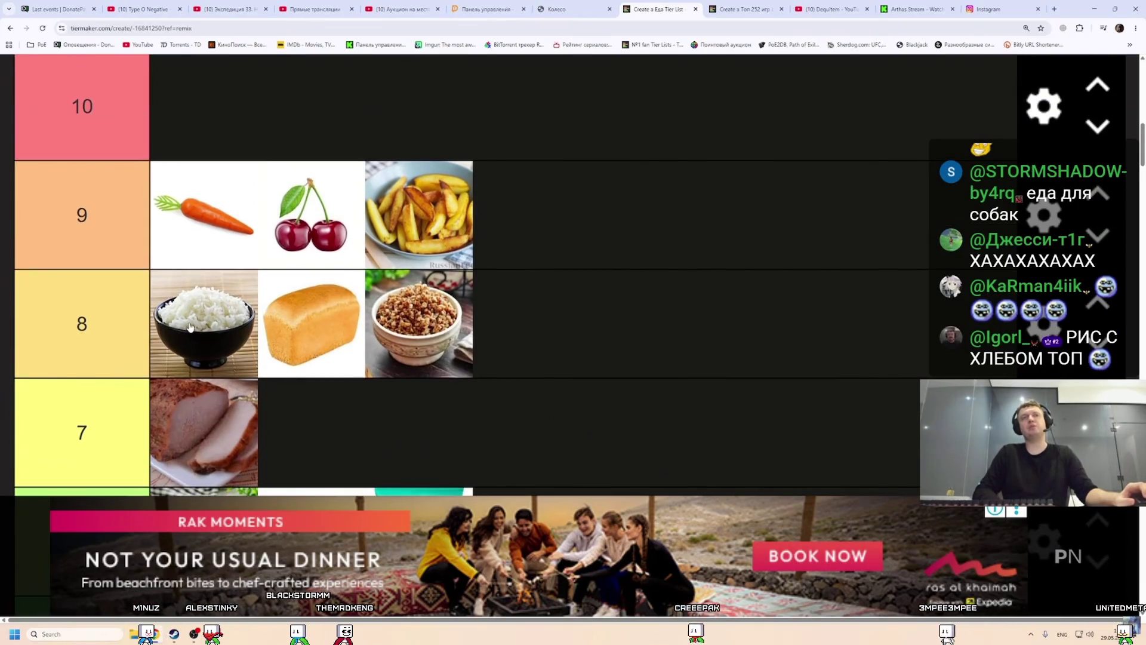
pyautogui.moveTo(454, 323)
pyautogui.mouseDown()
pyautogui.moveTo(346, 322)
pyautogui.moveTo(343, 435)
pyautogui.moveTo(336, 415)
pyautogui.mouseUp()
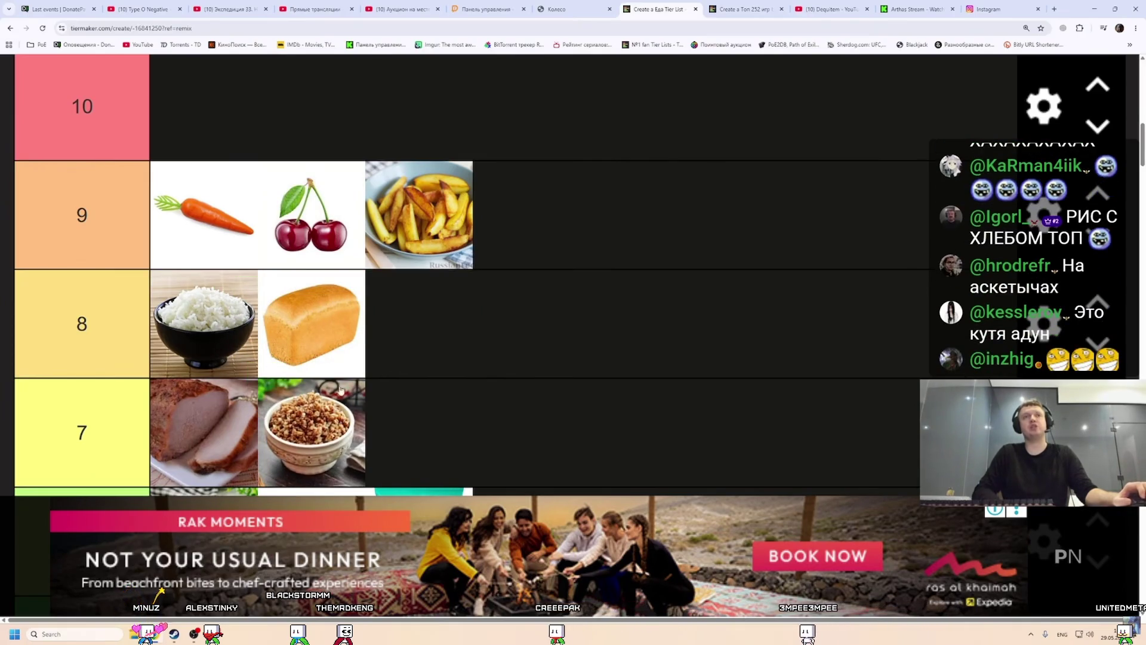
pyautogui.scroll(-2, 319, 296)
pyautogui.scroll(1, 245, 270)
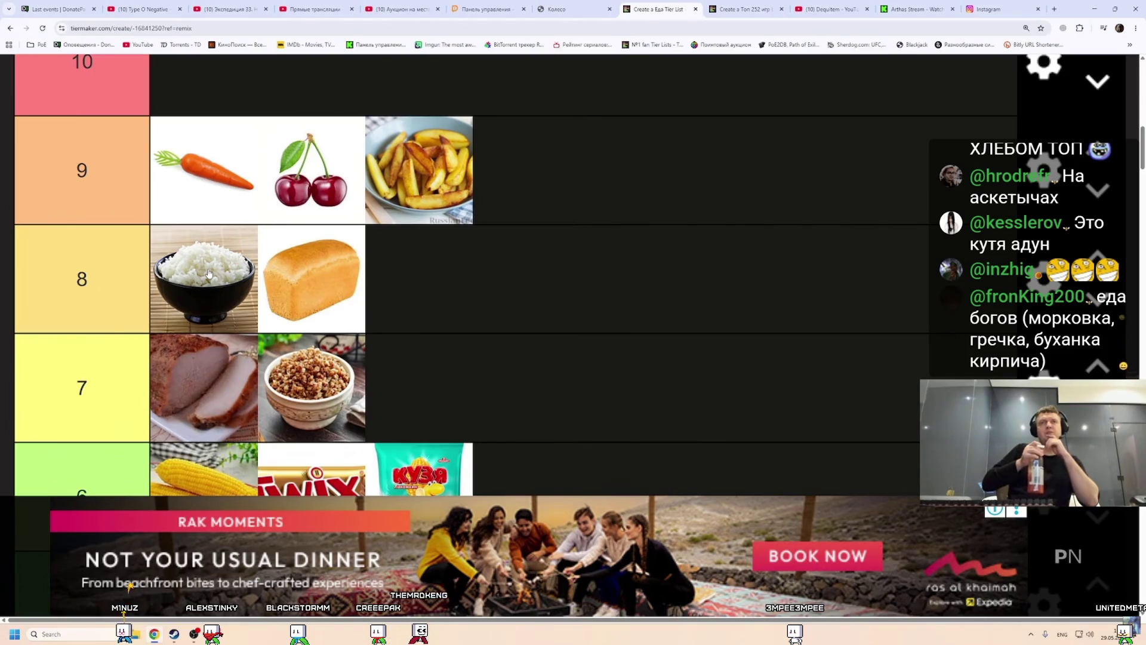
# Move rice up into tier 9 before the carrot, return buckwheat to tier 8, and reorder cherry and carrot.
pyautogui.moveTo(209, 273); pyautogui.dragTo(311, 173)
pyautogui.moveTo(320, 402); pyautogui.dragTo(325, 299)
pyautogui.scroll(2, 325, 299)
pyautogui.moveTo(526, 301); pyautogui.dragTo(213, 305)
pyautogui.moveTo(310, 304); pyautogui.dragTo(418, 304)
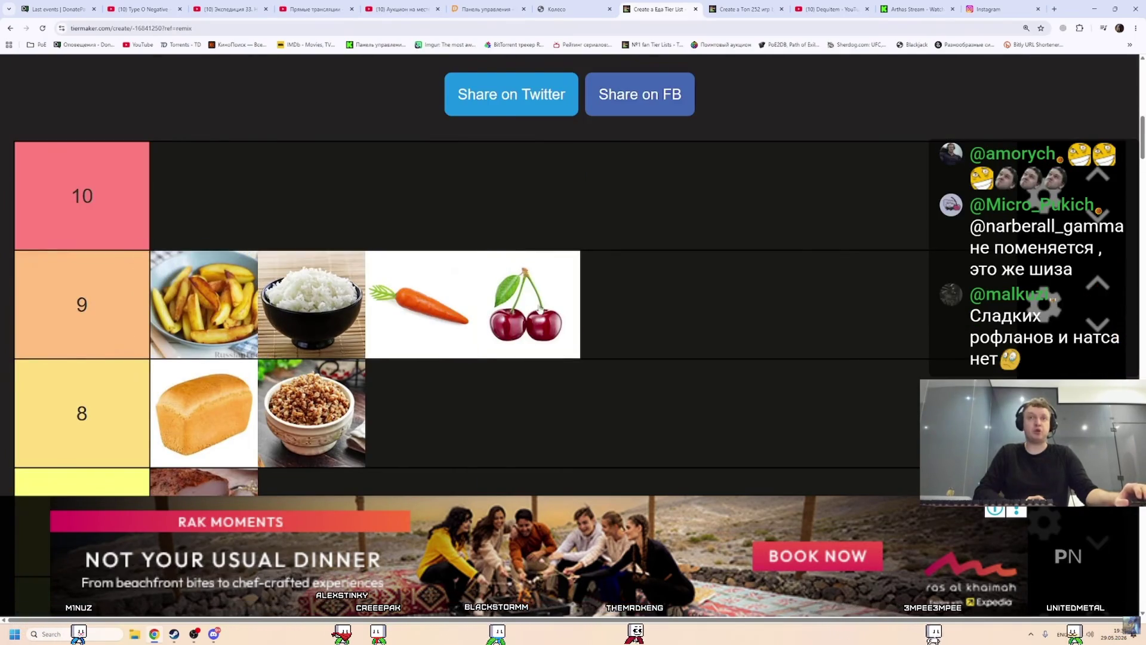
pyautogui.scroll(-2, 539, 308)
pyautogui.moveTo(488, 229)
pyautogui.mouseDown()
pyautogui.moveTo(423, 227)
pyautogui.moveTo(519, 226)
pyautogui.moveTo(421, 227)
pyautogui.moveTo(529, 227)
pyautogui.moveTo(418, 227)
pyautogui.mouseUp()
pyautogui.moveTo(545, 226); pyautogui.dragTo(436, 224)
# Add the ice cream cones to the end of the pink tier after the roulade.
pyautogui.scroll(-15, 744, 215)
pyautogui.moveTo(898, 376)
pyautogui.mouseDown()
pyautogui.moveTo(819, 310)
pyautogui.moveTo(849, 285)
pyautogui.mouseUp()
pyautogui.scroll(3, 818, 305)
pyautogui.scroll(3, 819, 310)
pyautogui.scroll(-3, 823, 316)
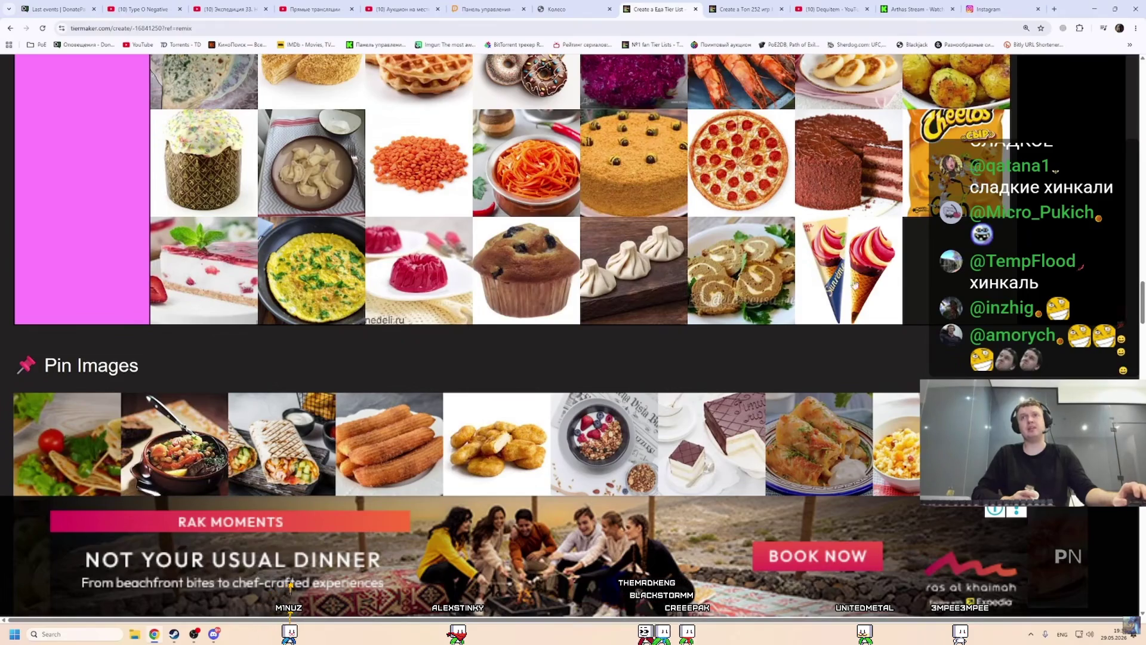
# Drag the pastries and the cake from Pin Images into the bottom pink tier.
pyautogui.scroll(-1, 873, 263)
pyautogui.scroll(1, 872, 262)
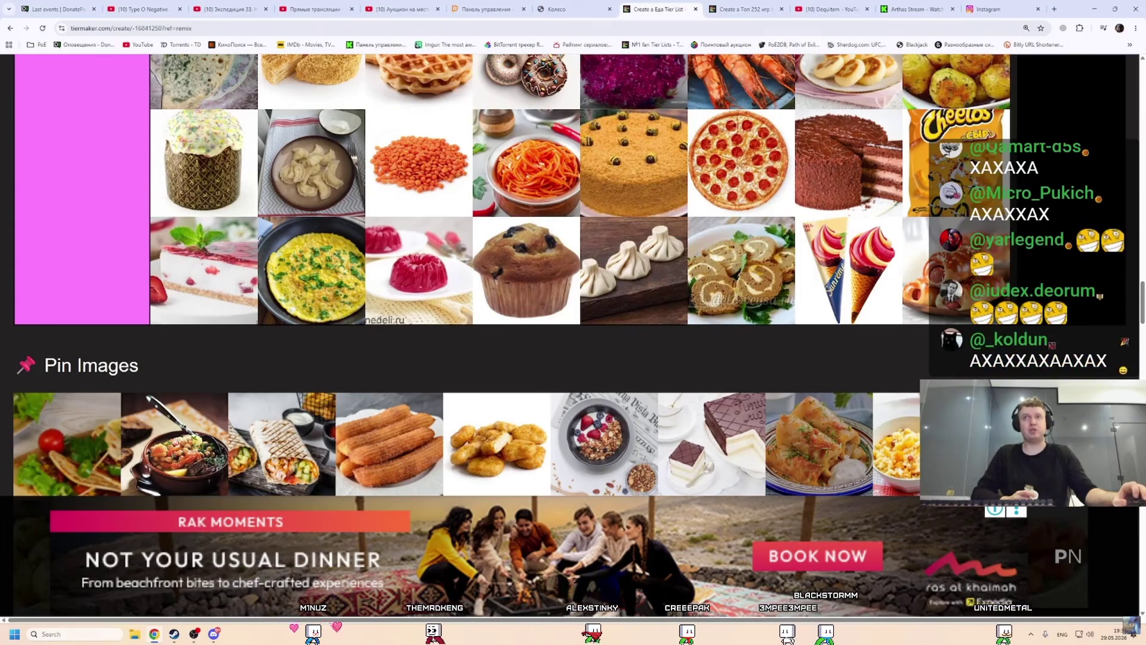
pyautogui.scroll(-3, 951, 285)
pyautogui.scroll(2, 951, 285)
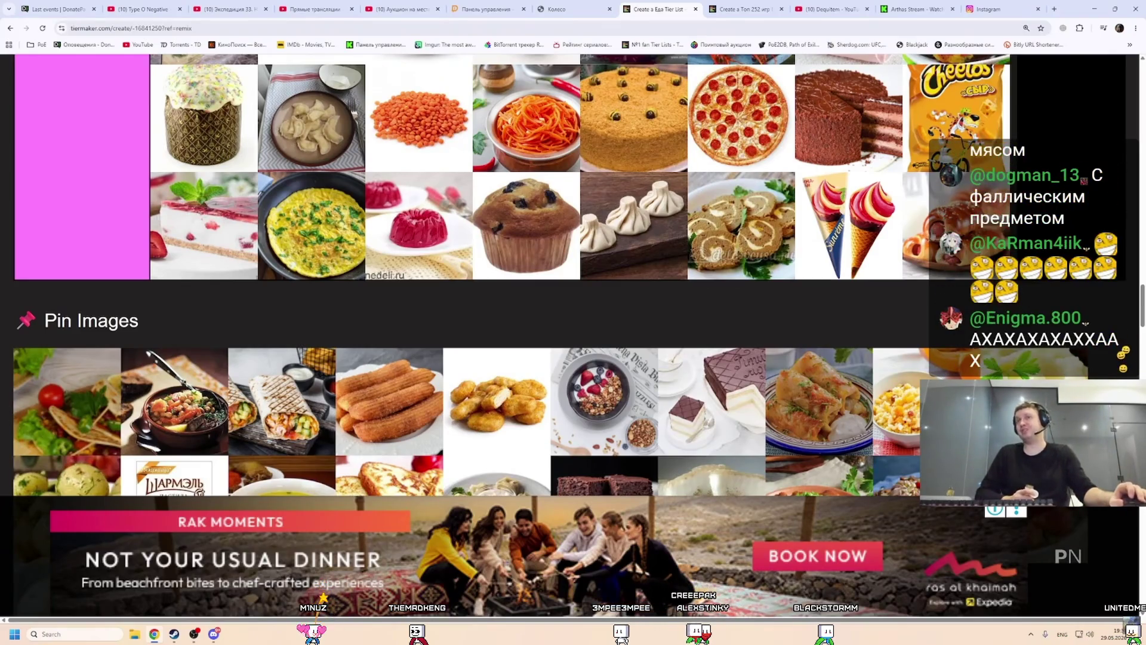
pyautogui.scroll(-3, 834, 274)
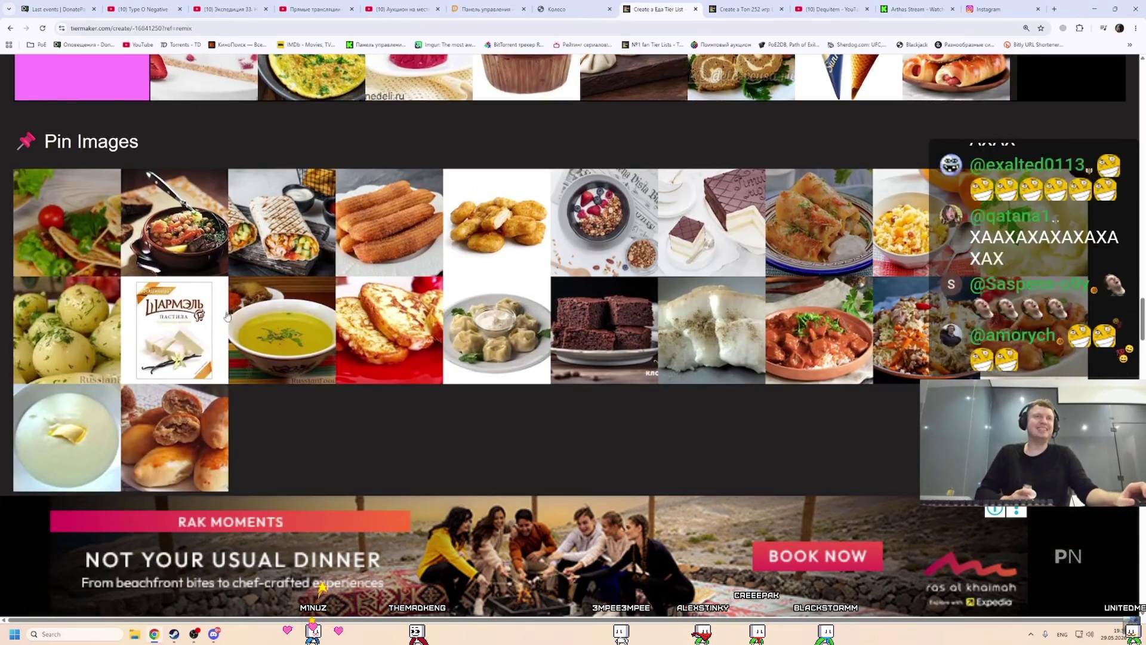
pyautogui.scroll(-1, 366, 344)
pyautogui.moveTo(174, 394); pyautogui.dragTo(226, 356)
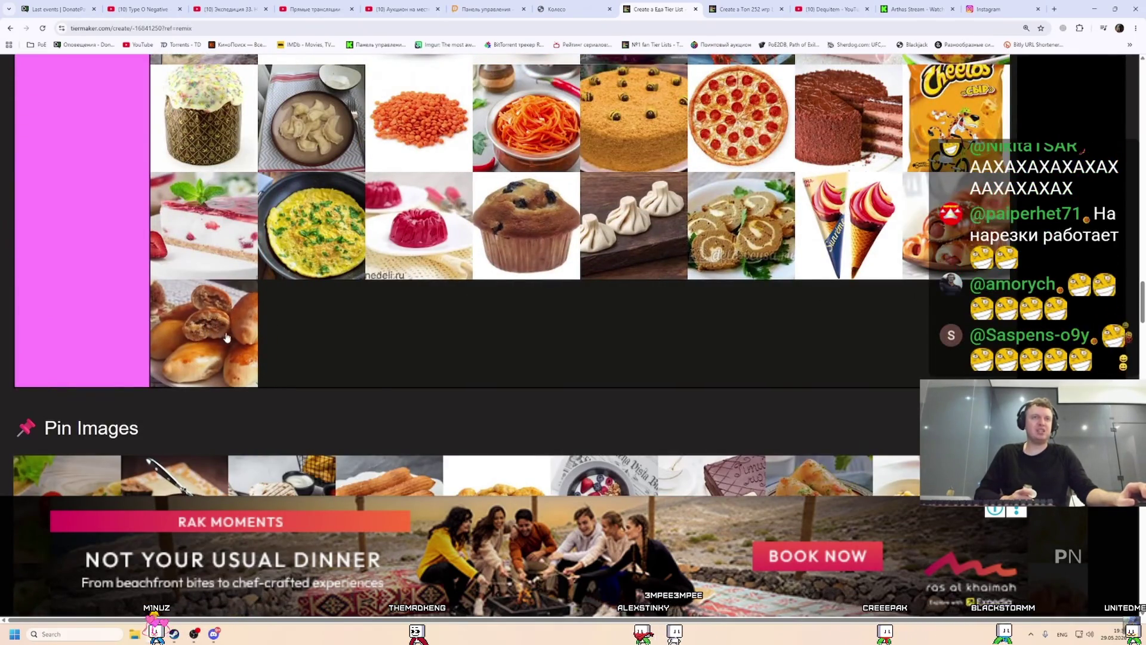
pyautogui.scroll(-3, 226, 338)
pyautogui.scroll(-1, 218, 333)
pyautogui.scroll(1, 218, 332)
pyautogui.moveTo(740, 327)
pyautogui.mouseDown()
pyautogui.moveTo(379, 192)
pyautogui.moveTo(340, 151)
pyautogui.mouseUp()
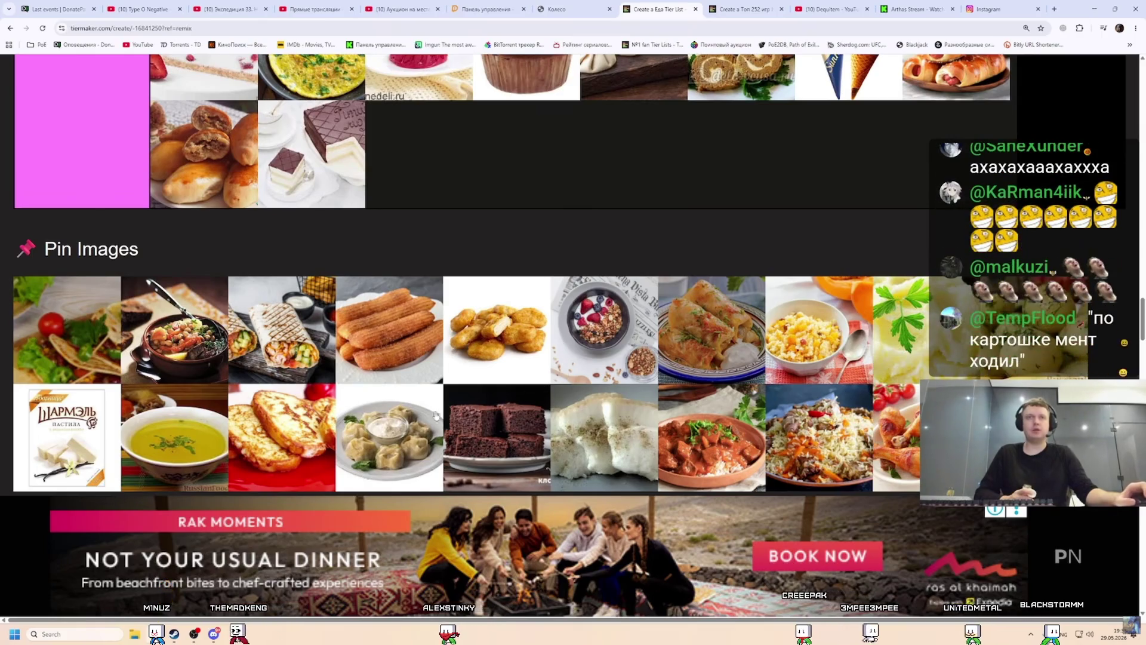
# Add the brownie, dill potatoes and semolina to the pink tier after the cake.
pyautogui.moveTo(500, 449); pyautogui.dragTo(422, 157)
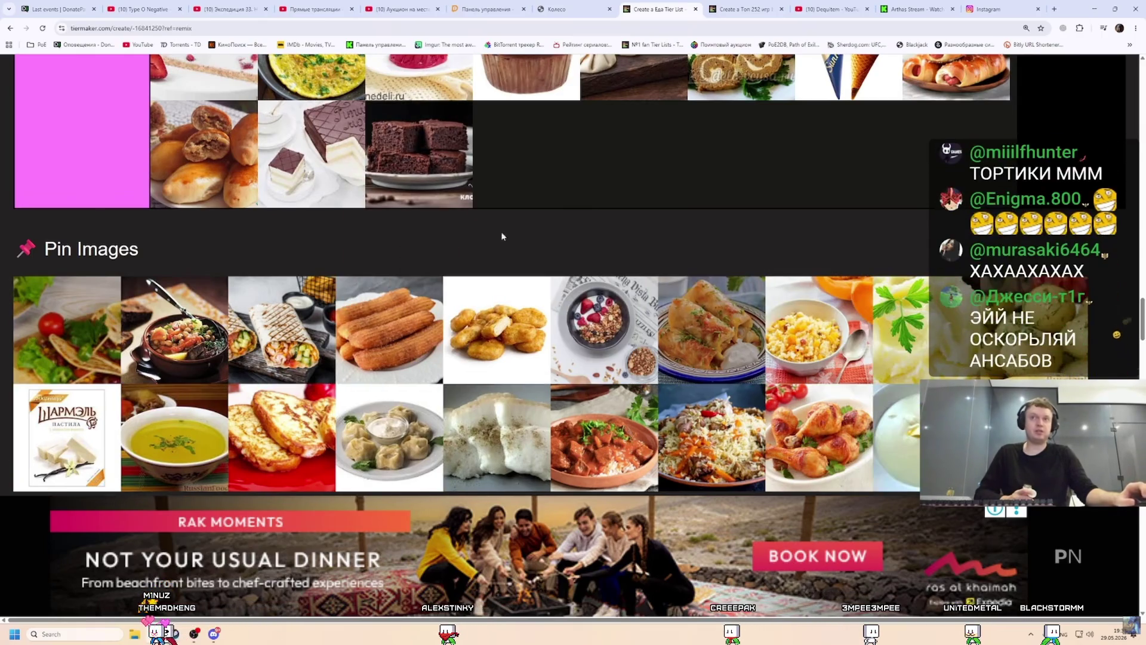
pyautogui.scroll(2, 597, 325)
pyautogui.scroll(-2, 822, 344)
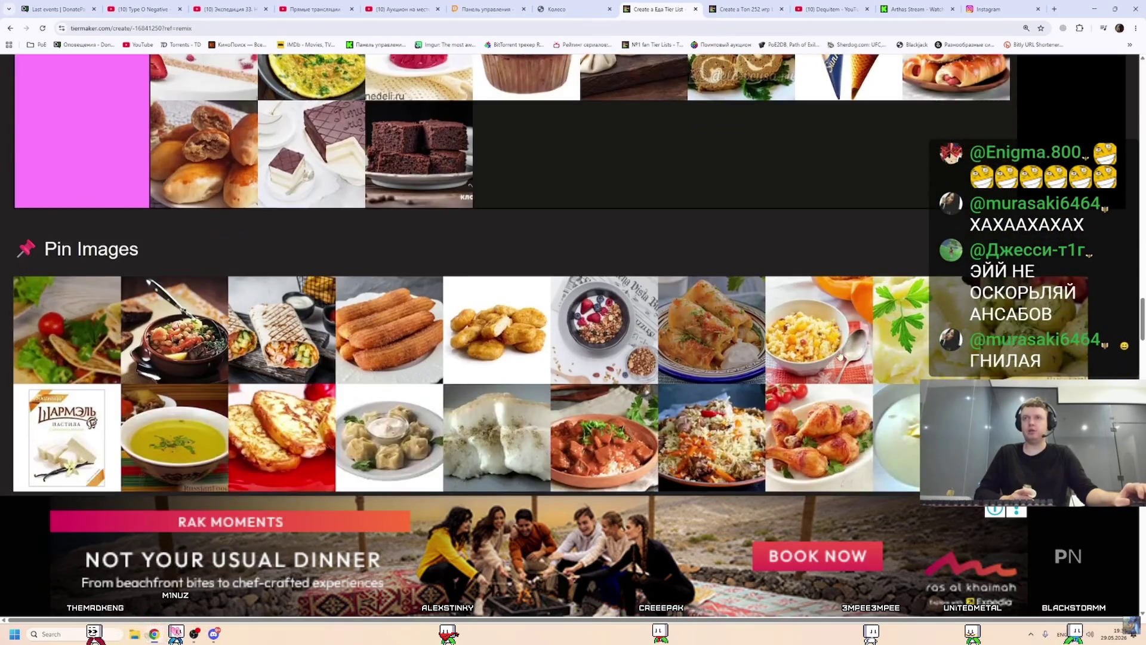
pyautogui.moveTo(895, 436); pyautogui.dragTo(540, 157)
pyautogui.scroll(2, 540, 290)
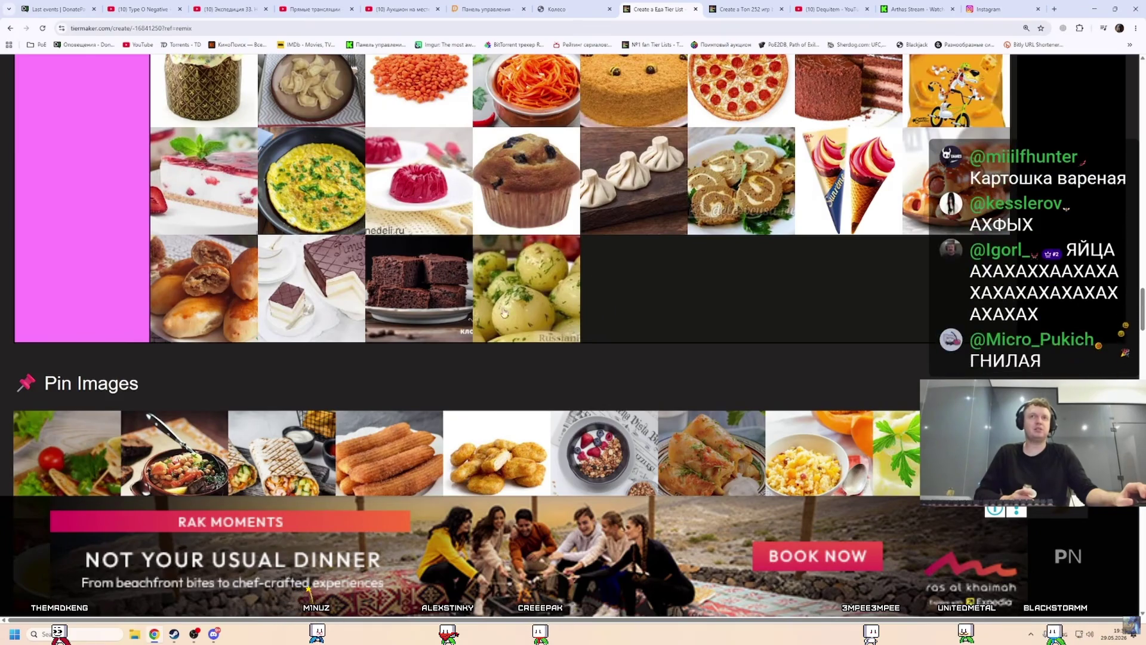
pyautogui.scroll(-3, 657, 310)
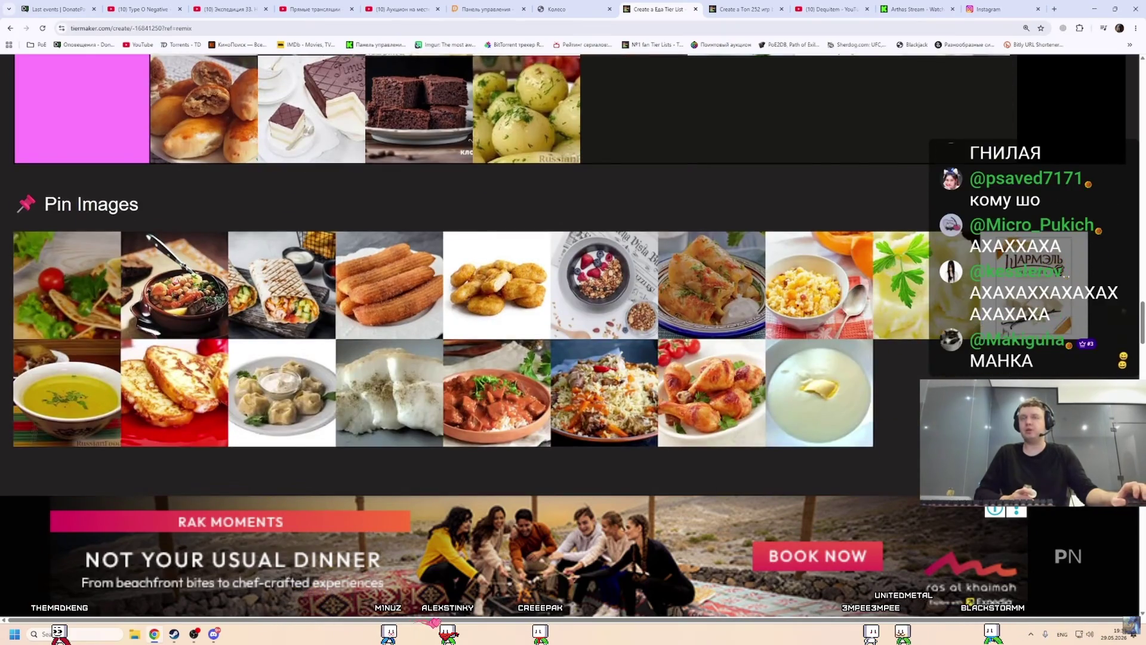
pyautogui.moveTo(819, 393)
pyautogui.mouseDown()
pyautogui.moveTo(656, 120)
pyautogui.moveTo(756, 358)
pyautogui.moveTo(652, 285)
pyautogui.mouseUp()
pyautogui.scroll(3, 705, 317)
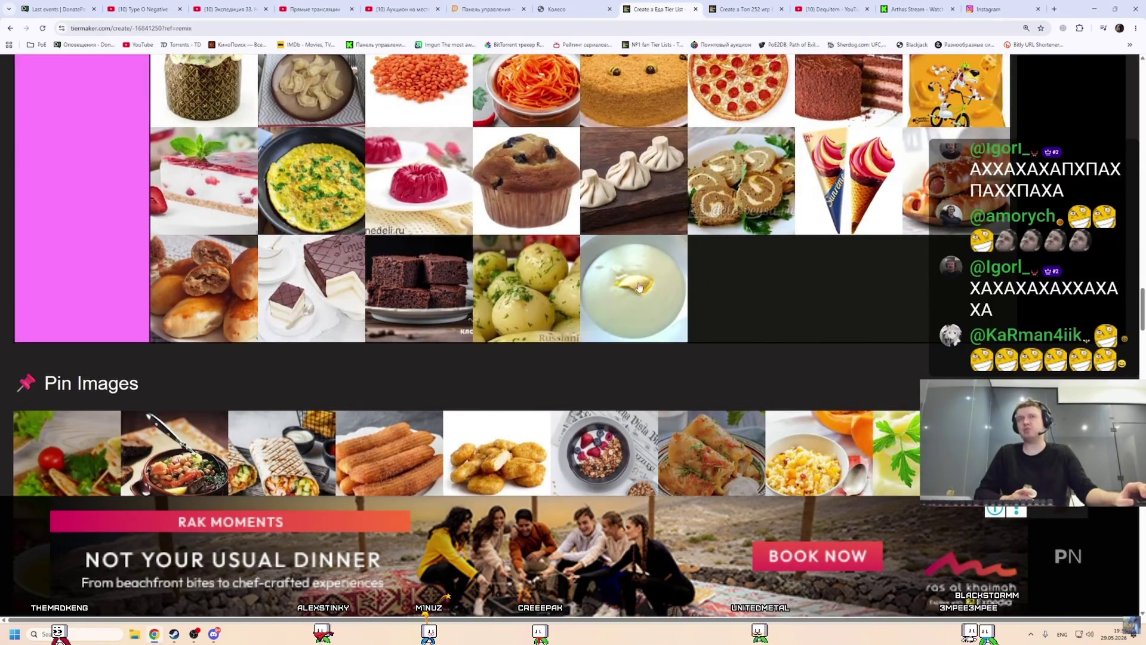
# Pause and resume the stream video, then add the shawarma to the end of the pink tier.
pyautogui.click(500, 324)
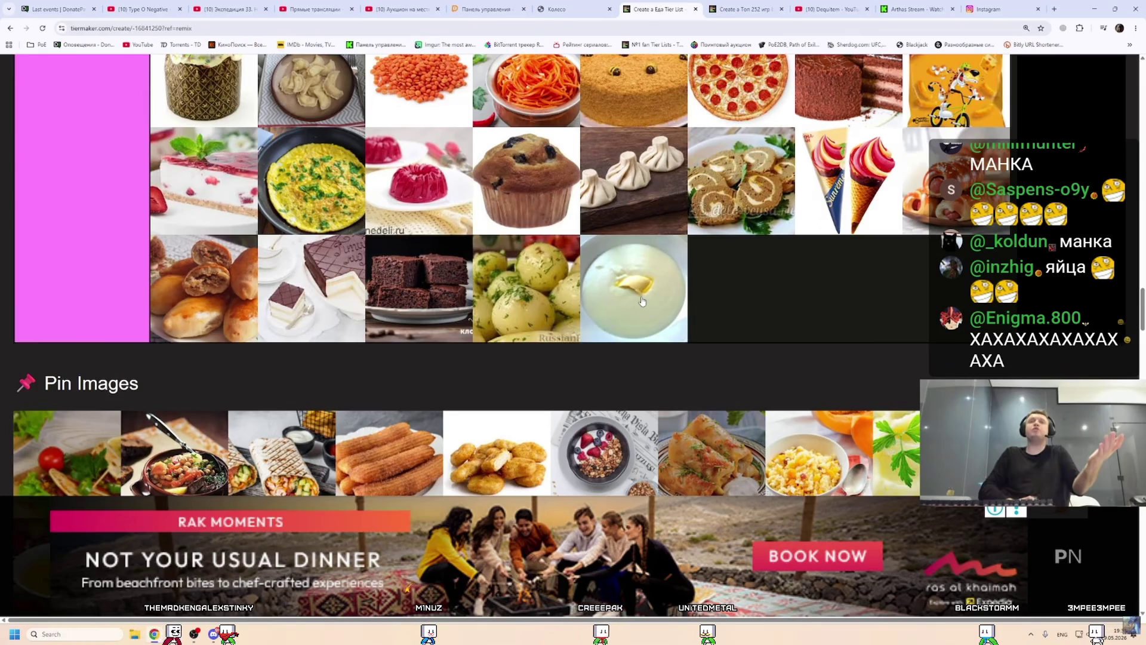
pyautogui.click(500, 324)
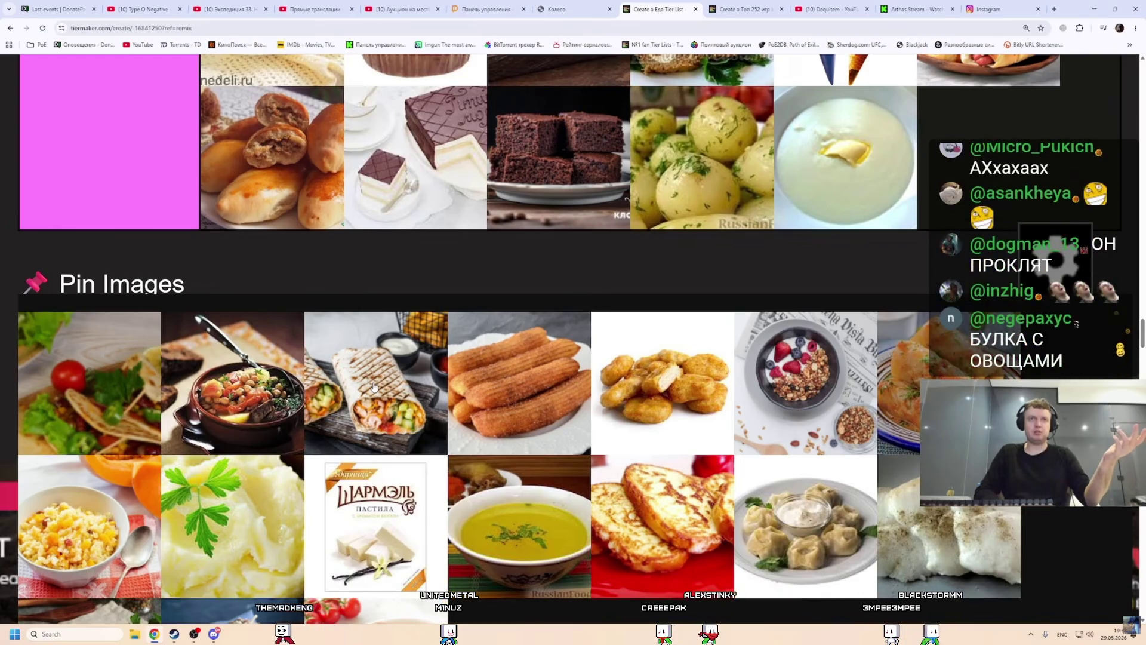
pyautogui.moveTo(373, 388); pyautogui.dragTo(388, 89)
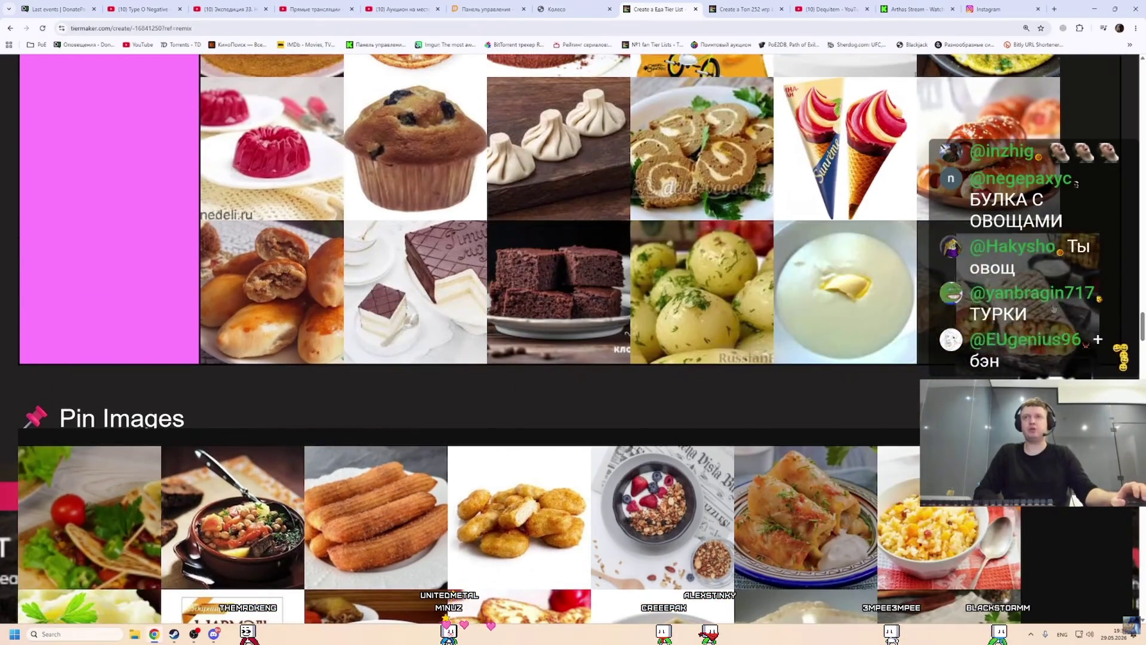
pyautogui.scroll(-4, 940, 276)
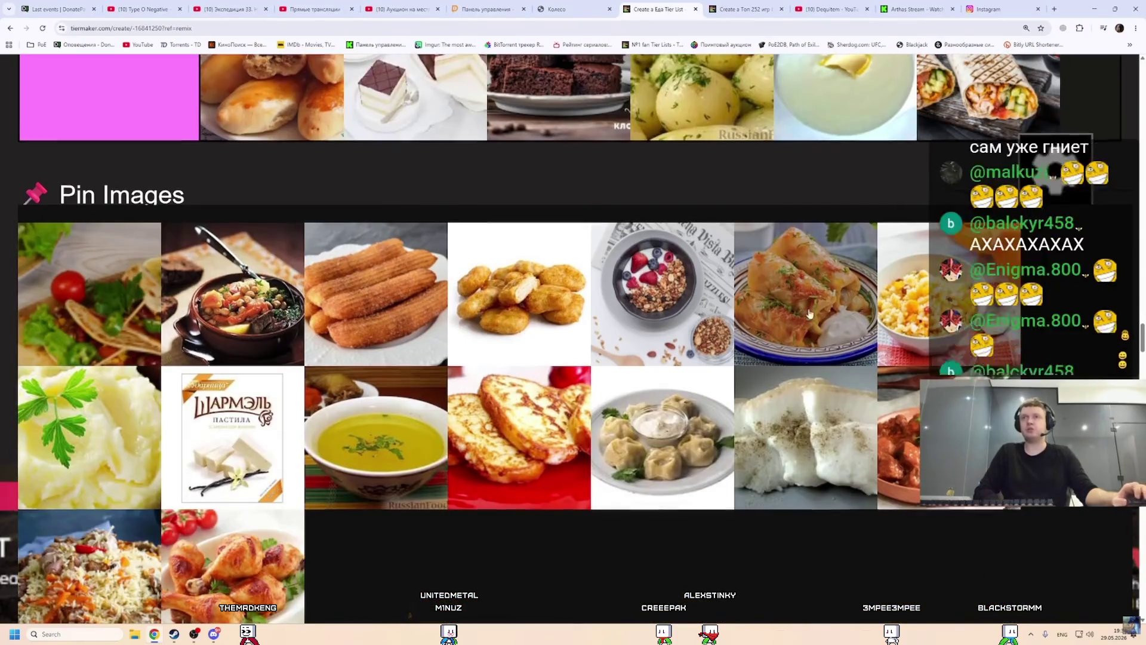
pyautogui.scroll(2, 940, 276)
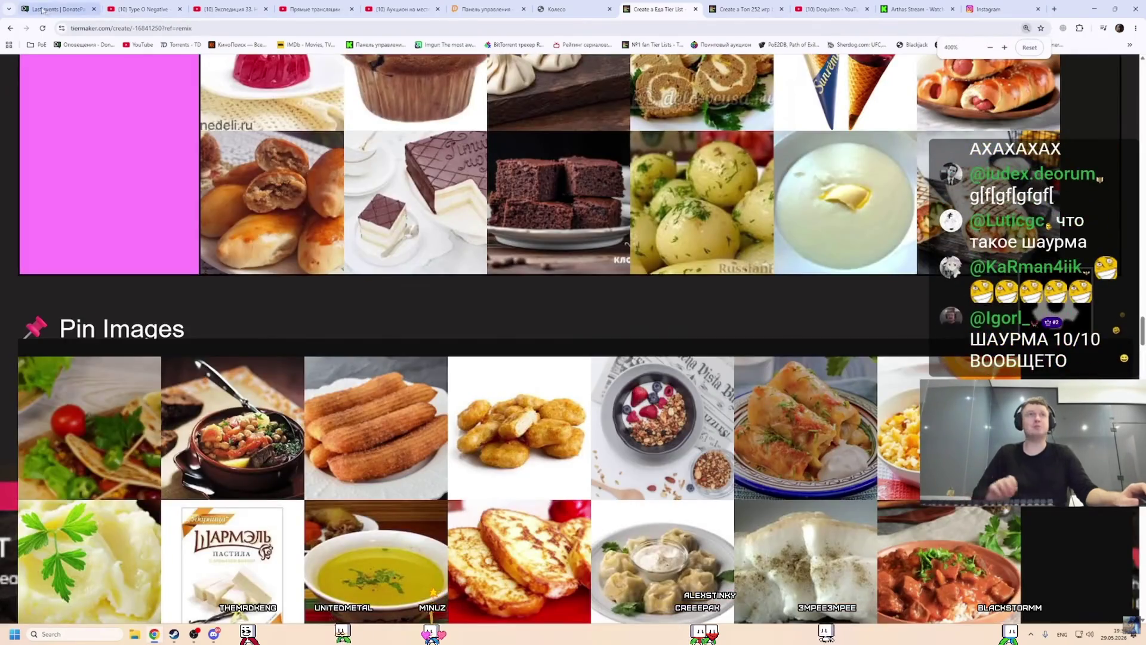
# Scroll through the DonatePay recent donations, briefly glancing back at the tier list.
pyautogui.hotkey('ctrl', '1')
pyautogui.scroll(-5, 554, 545)
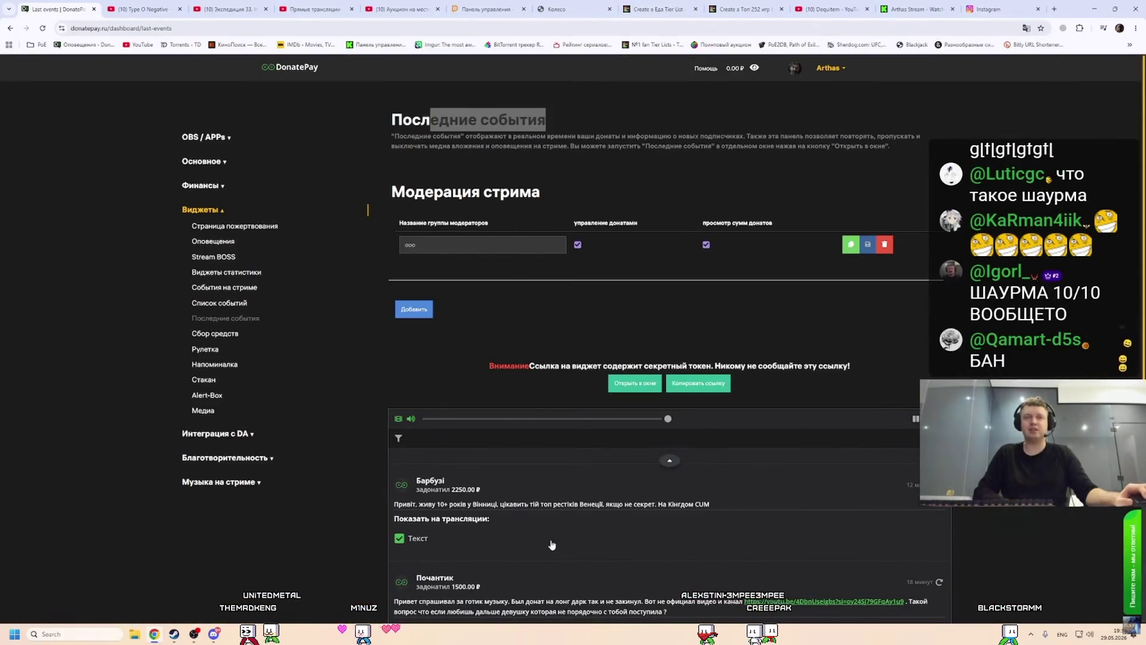
pyautogui.scroll(-8, 555, 538)
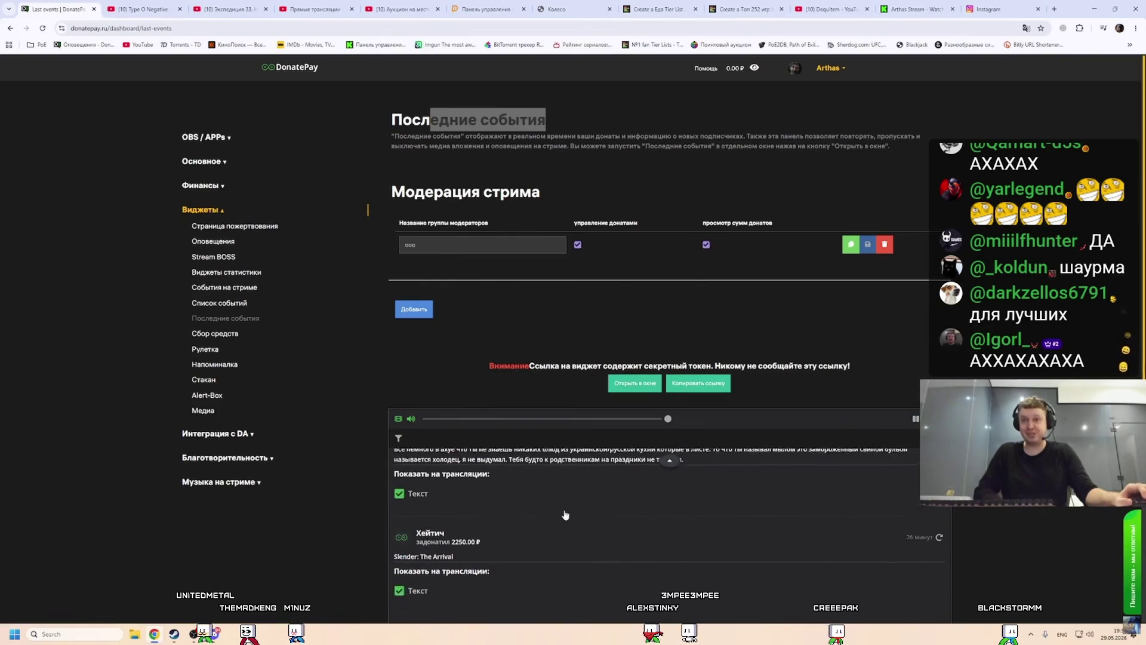
pyautogui.scroll(1, 565, 513)
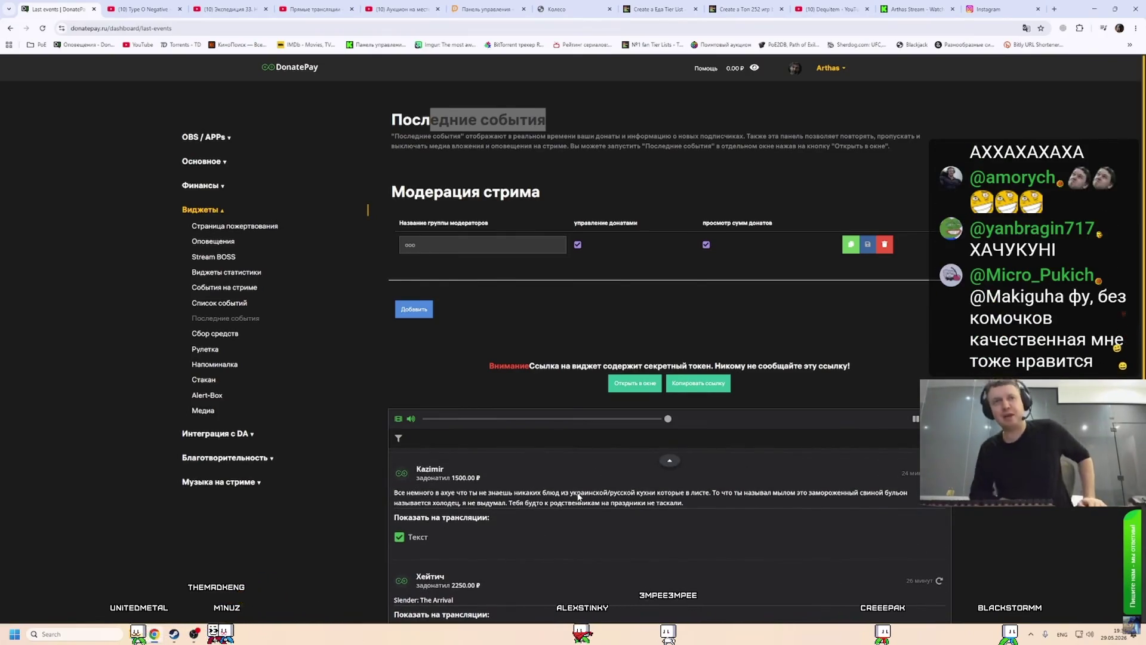
pyautogui.scroll(-2, 550, 501)
pyautogui.scroll(-5, 545, 517)
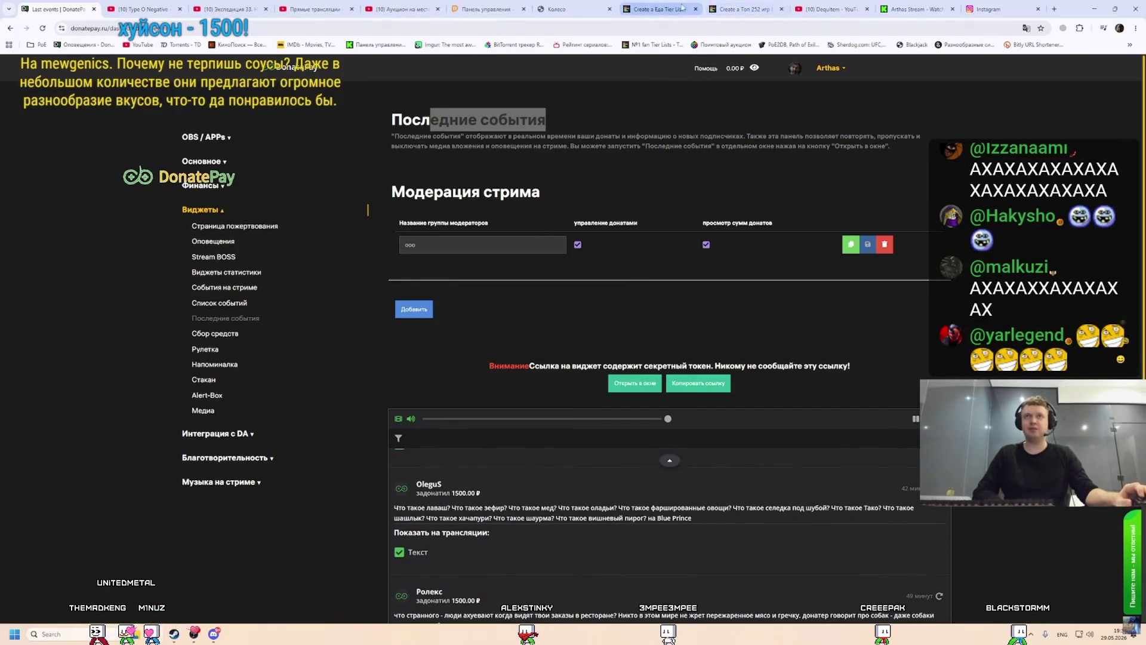
pyautogui.click(662, 9)
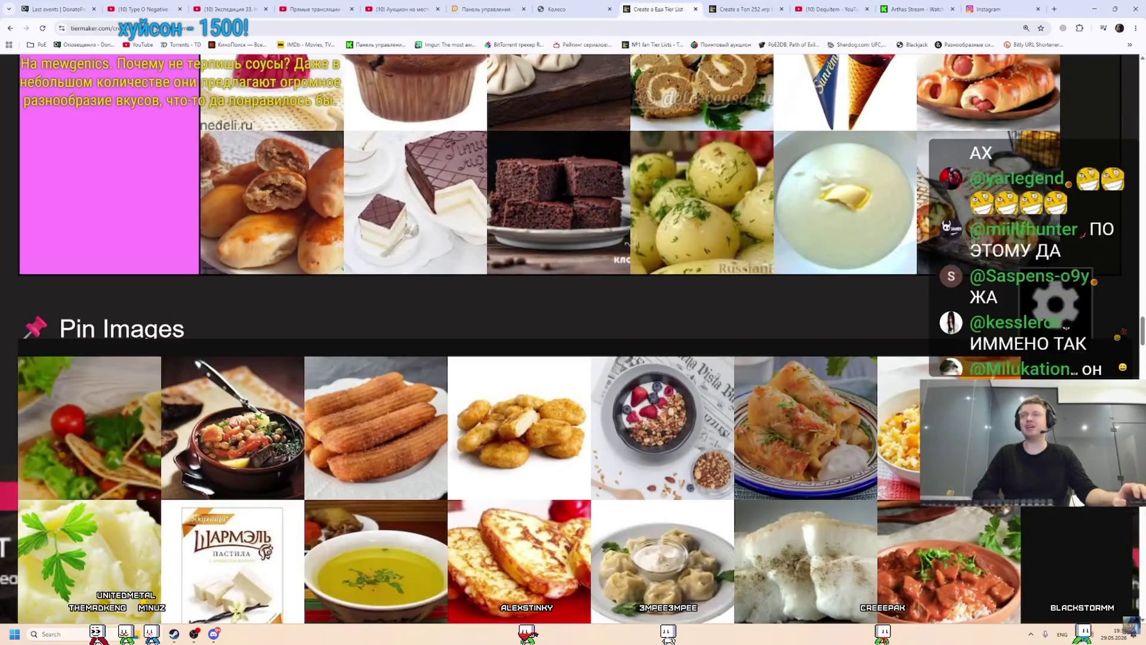
pyautogui.hotkey('ctrl', '1')
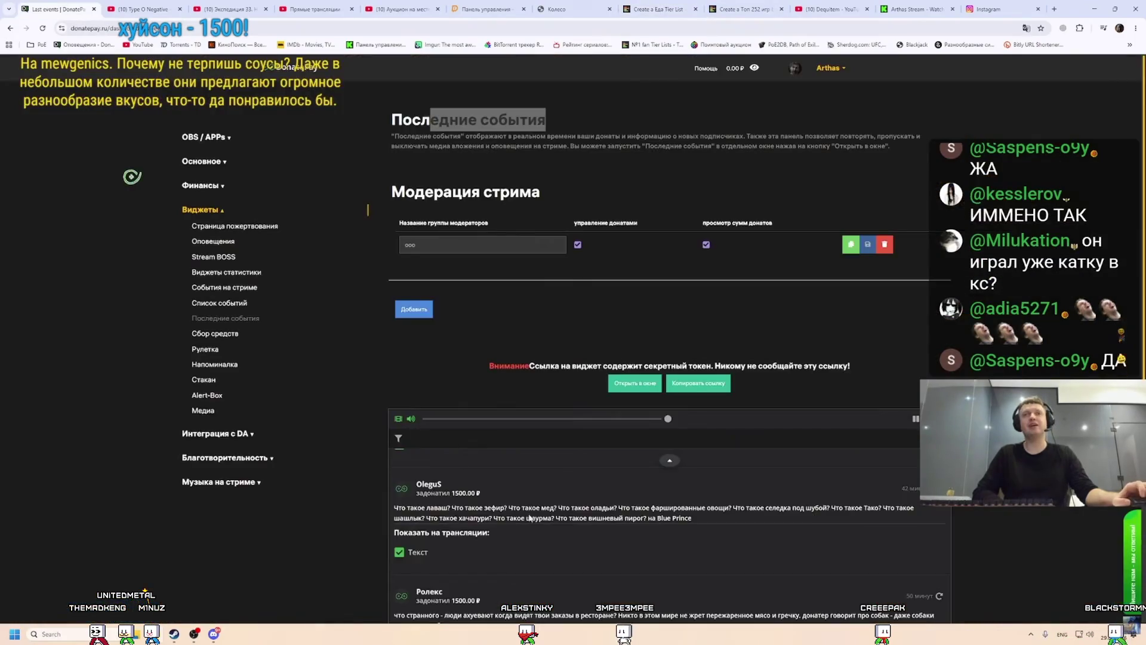
pyautogui.scroll(5, 545, 517)
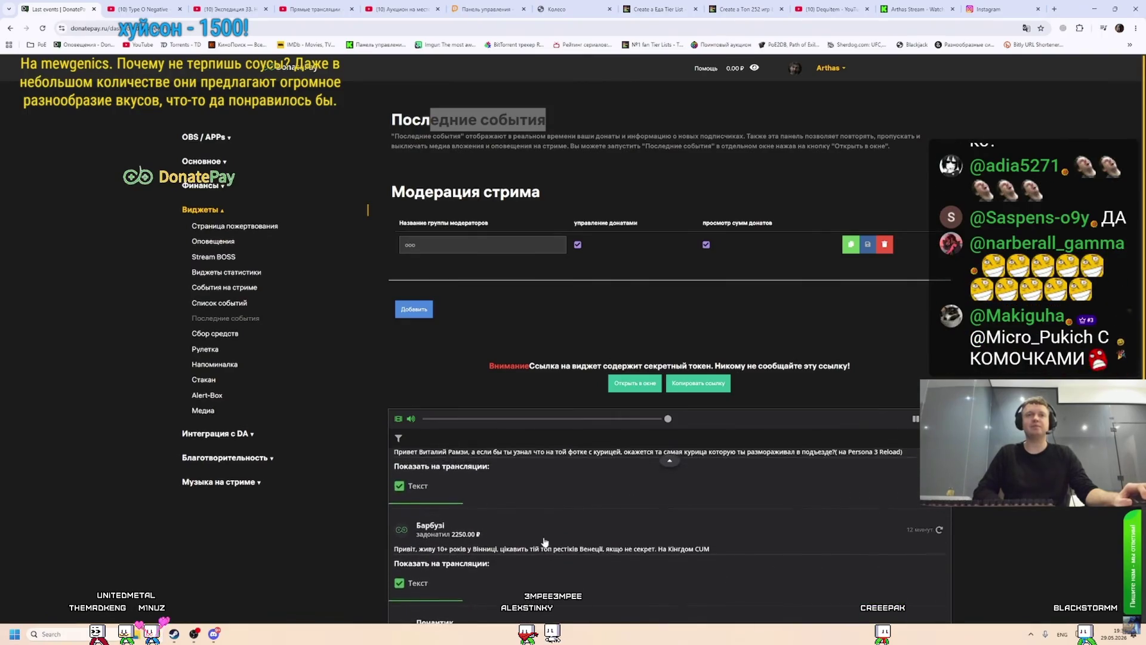
pyautogui.scroll(1, 535, 536)
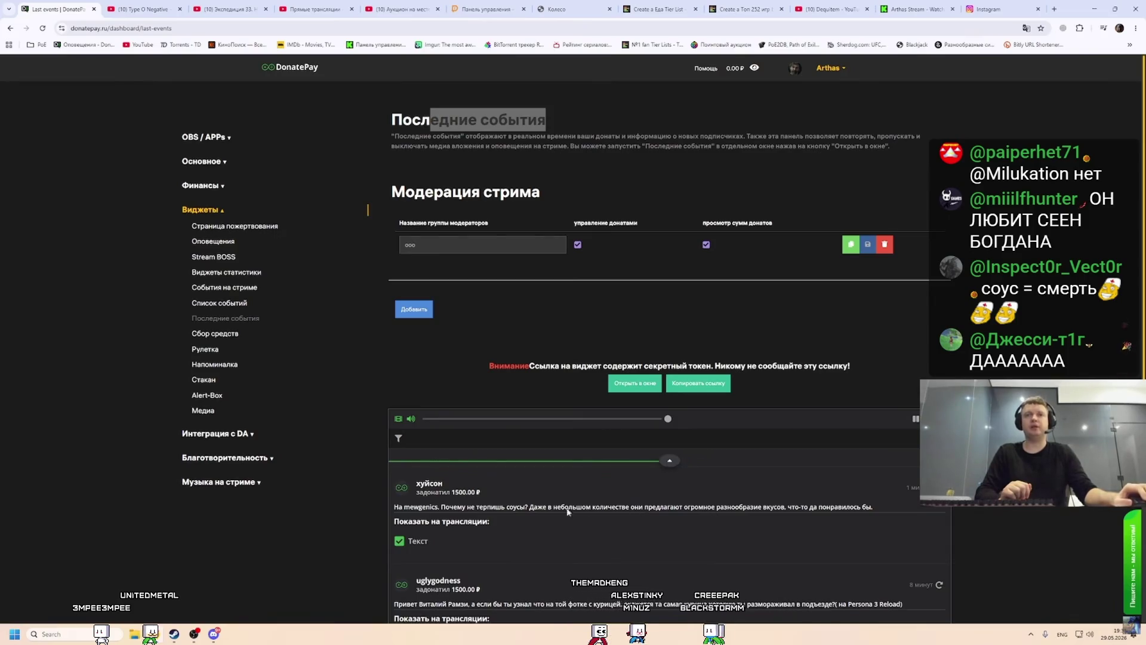
# Pass through the wheel of lots page and return to the food tier list's Pin Images.
pyautogui.scroll(-1, 567, 510)
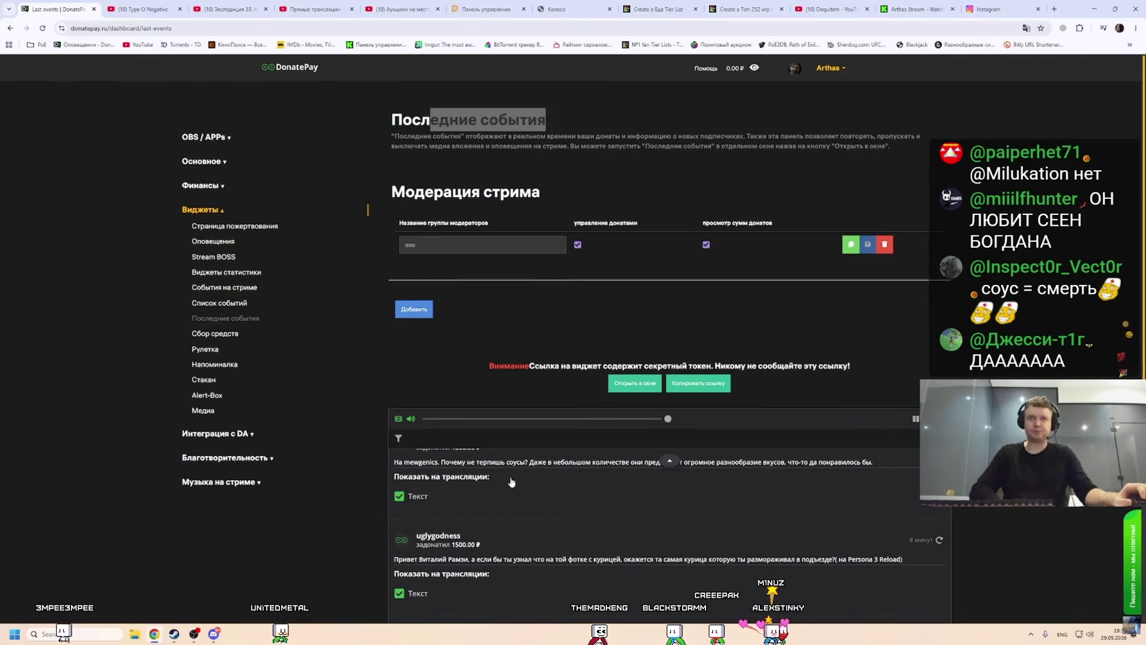
pyautogui.scroll(1, 514, 485)
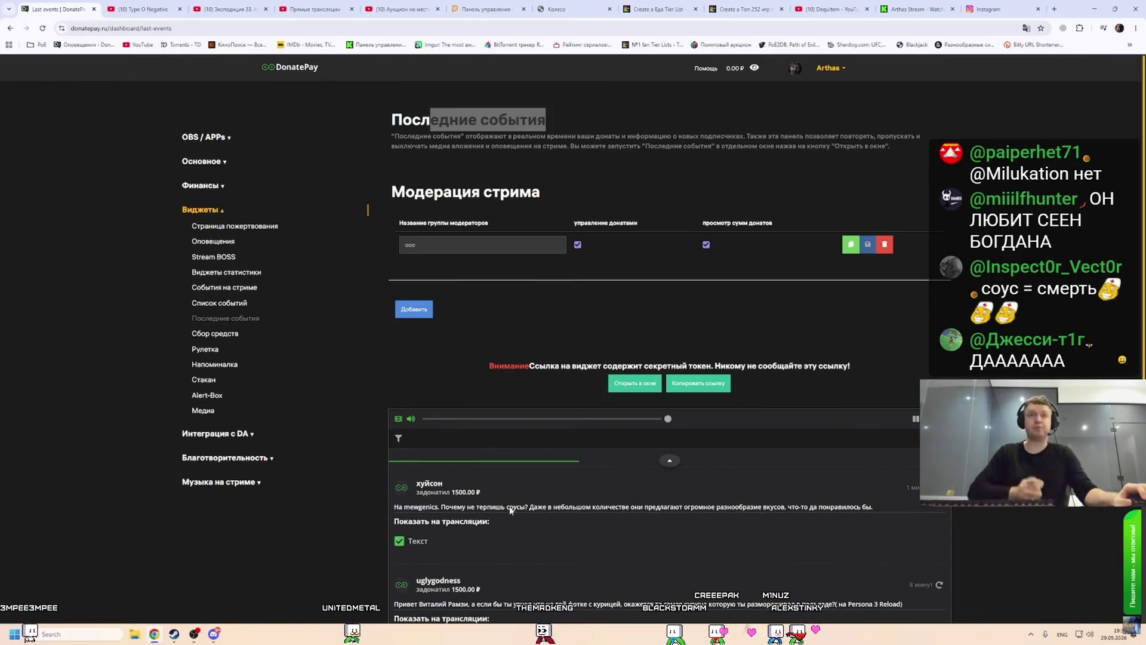
pyautogui.hotkey('ctrl', '7')
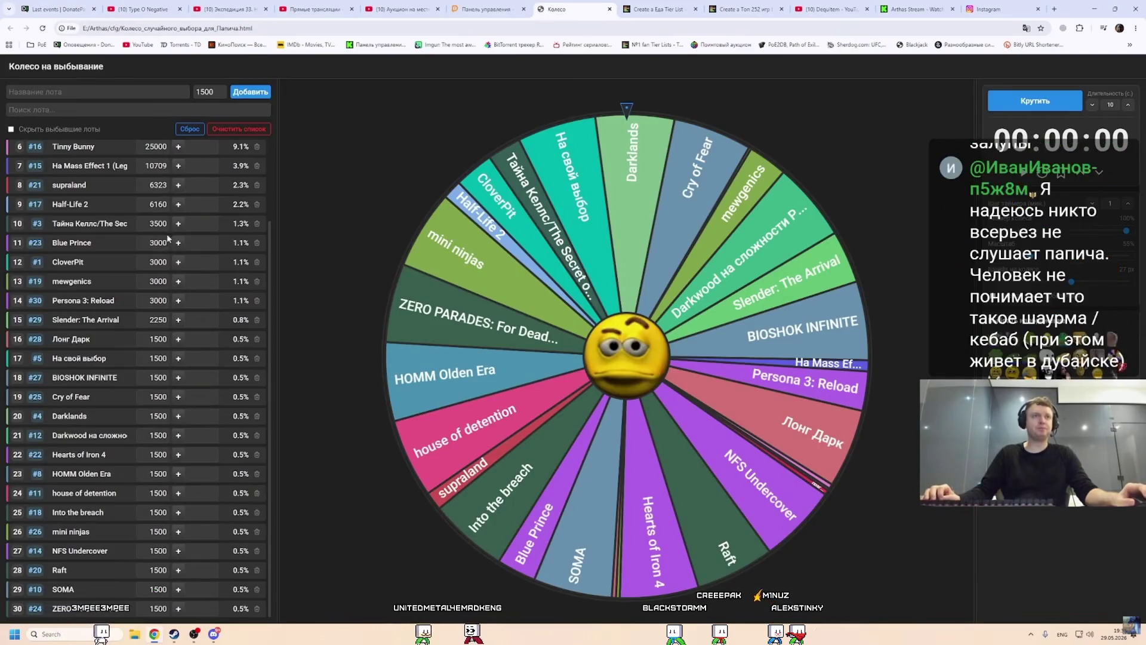
pyautogui.hotkey('ctrl', '8')
pyautogui.scroll(3, 514, 353)
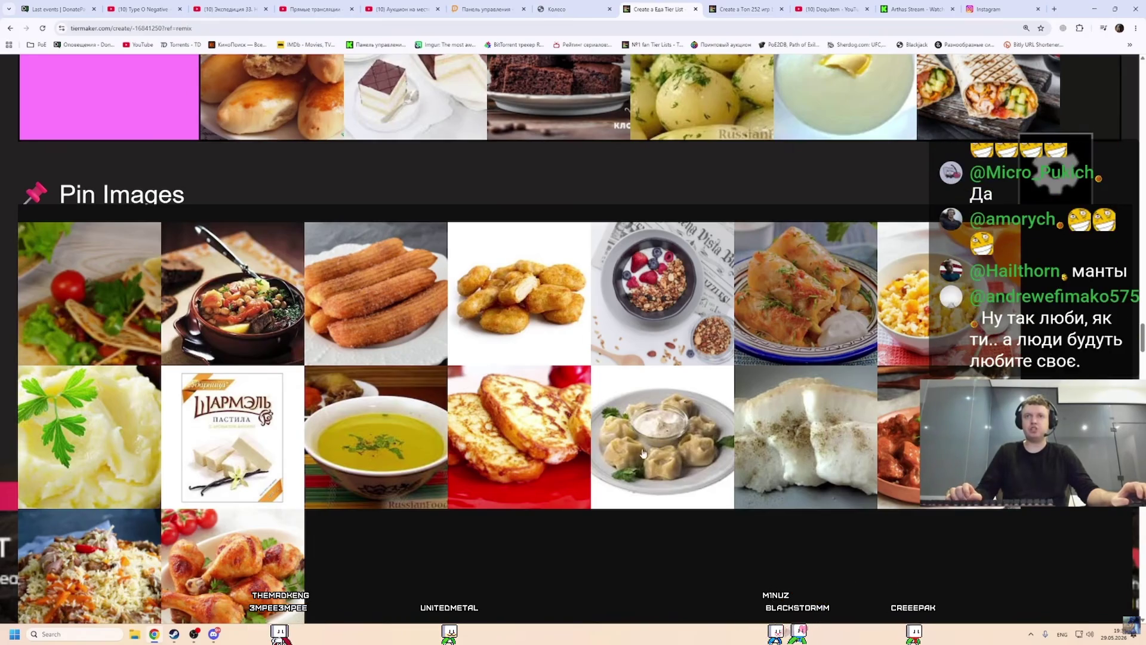
# Drag the manty and the meat stew from Pin Images into the top pink tier.
pyautogui.moveTo(679, 452)
pyautogui.mouseDown()
pyautogui.moveTo(518, 246)
pyautogui.moveTo(397, 358)
pyautogui.mouseUp()
pyautogui.scroll(2, 519, 245)
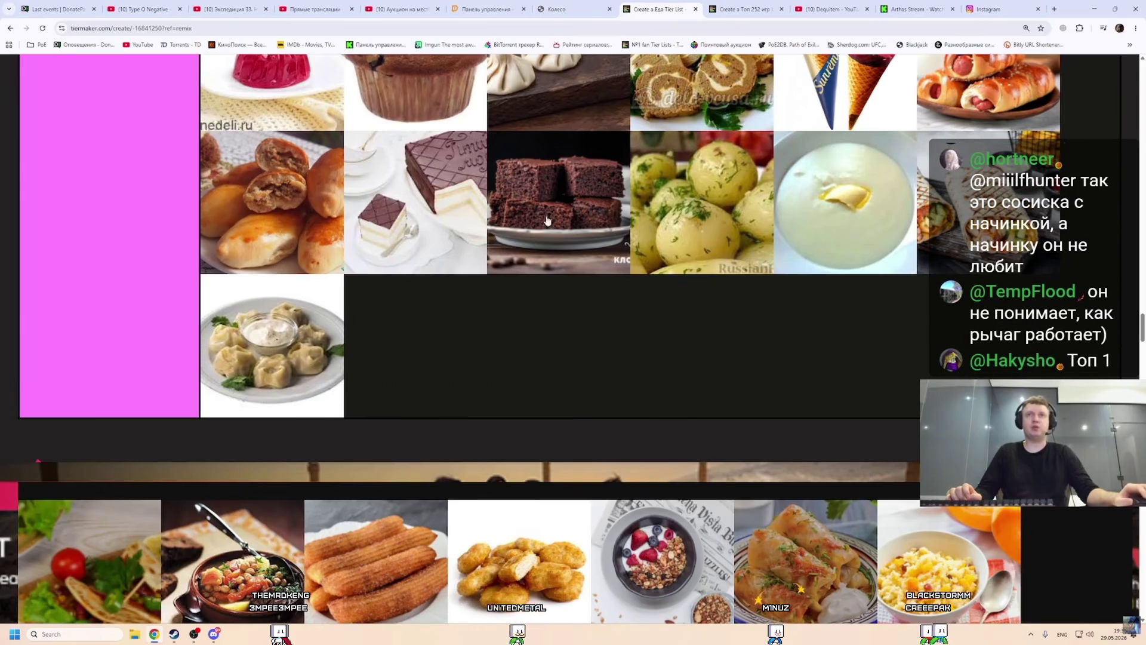
pyautogui.scroll(-2, 356, 219)
pyautogui.scroll(-3, 376, 243)
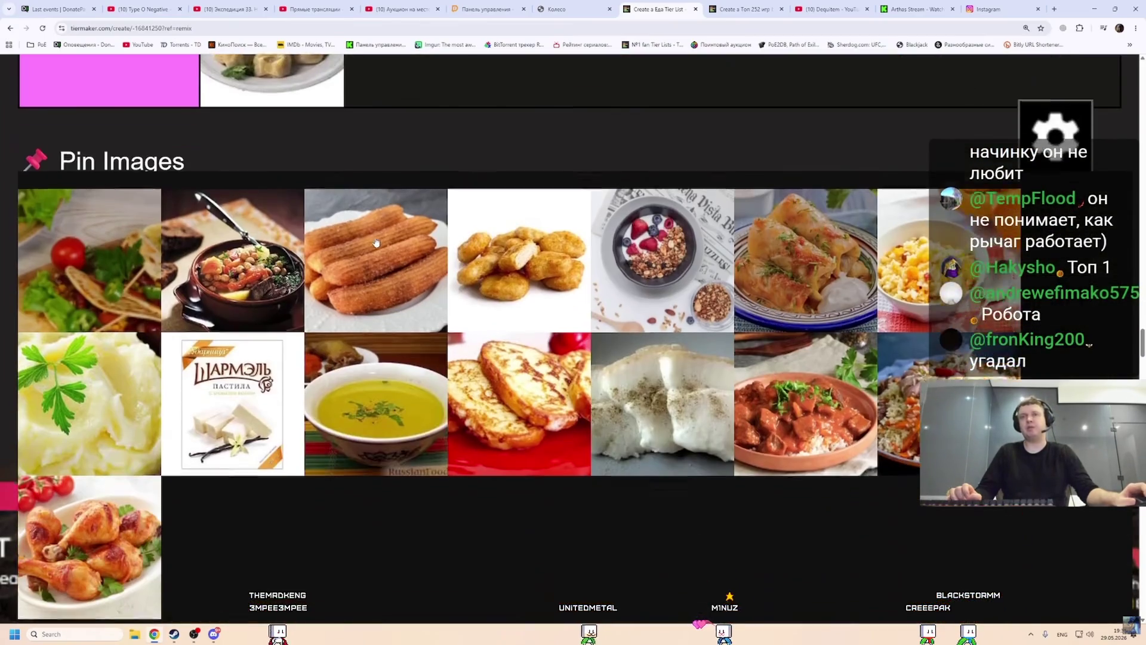
pyautogui.scroll(3, 414, 349)
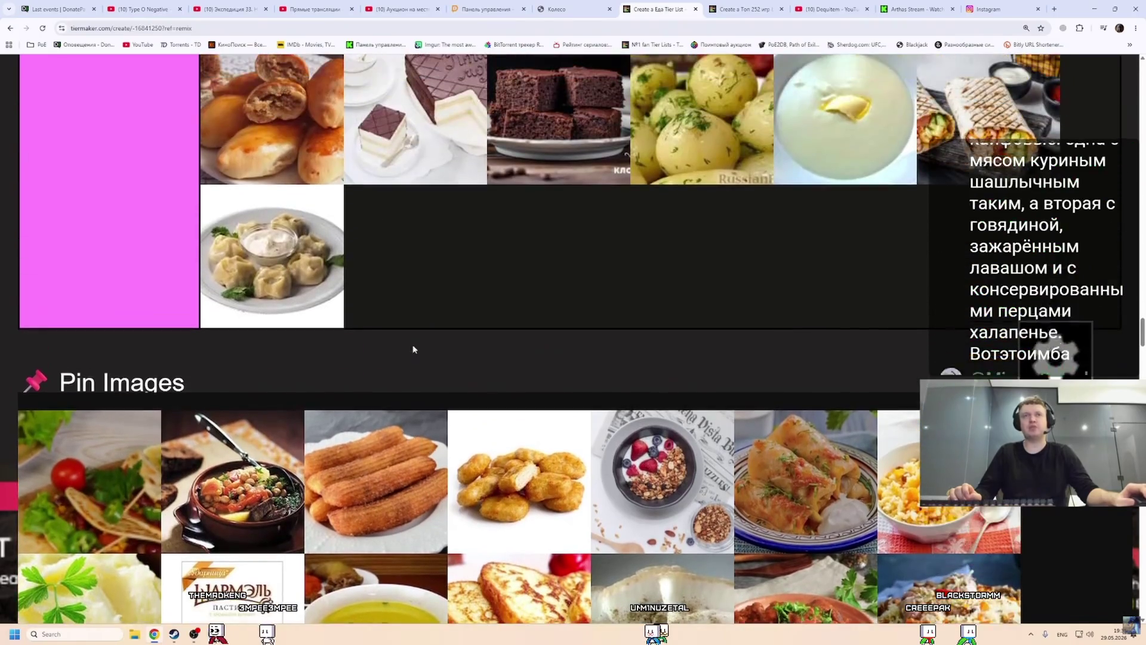
pyautogui.scroll(-2, 413, 350)
pyautogui.moveTo(806, 489)
pyautogui.mouseDown()
pyautogui.moveTo(489, 161)
pyautogui.moveTo(421, 138)
pyautogui.moveTo(383, 283)
pyautogui.mouseUp()
pyautogui.scroll(2, 420, 138)
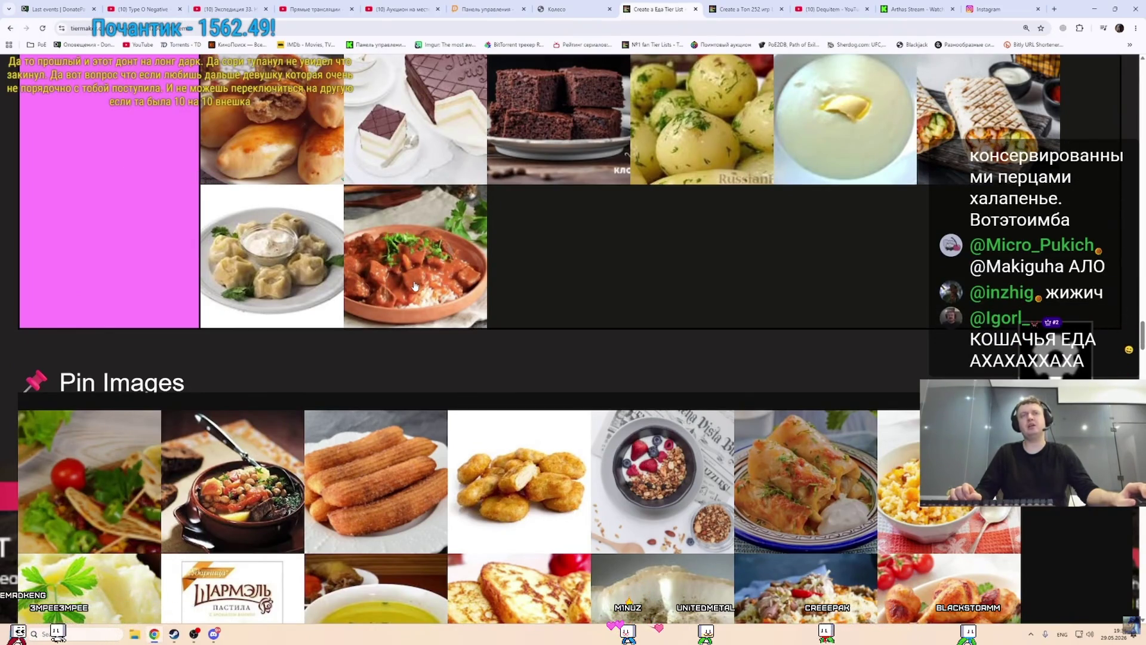
# Check the donations page, then drop the French toast into tier 6 after the Kuzya puffs.
pyautogui.click(56, 9)
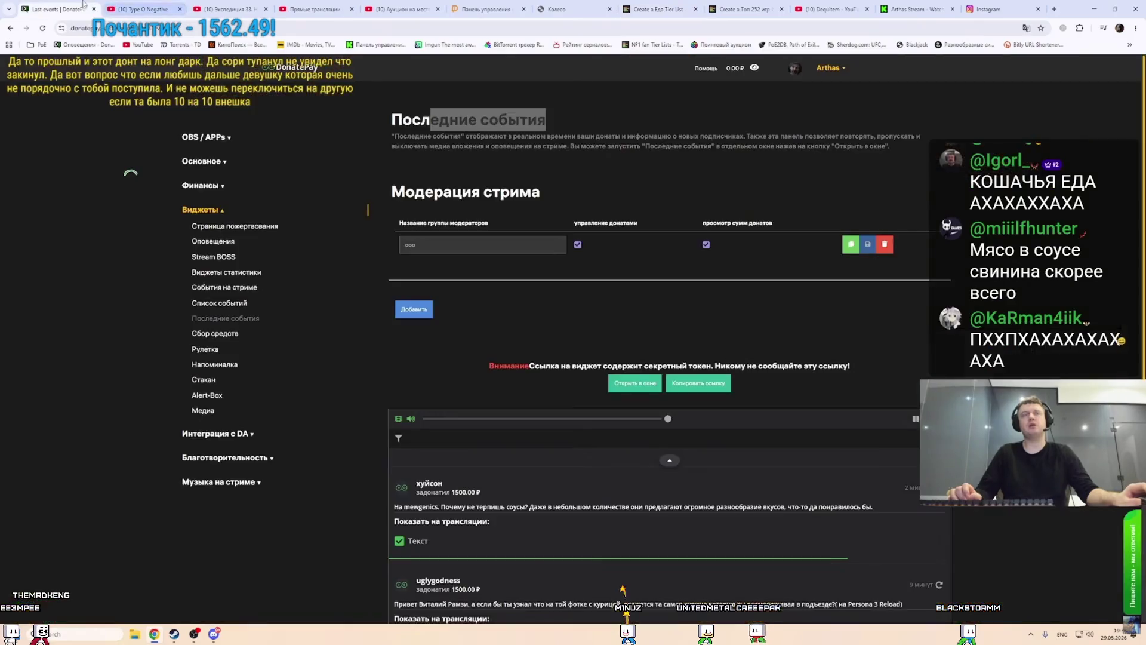
pyautogui.hotkey('ctrl', '8')
pyautogui.scroll(15, 332, 380)
pyautogui.moveTo(488, 519)
pyautogui.mouseDown()
pyautogui.moveTo(332, 381)
pyautogui.moveTo(388, 367)
pyautogui.moveTo(376, 358)
pyautogui.moveTo(656, 308)
pyautogui.mouseUp()
pyautogui.scroll(20, 360, 366)
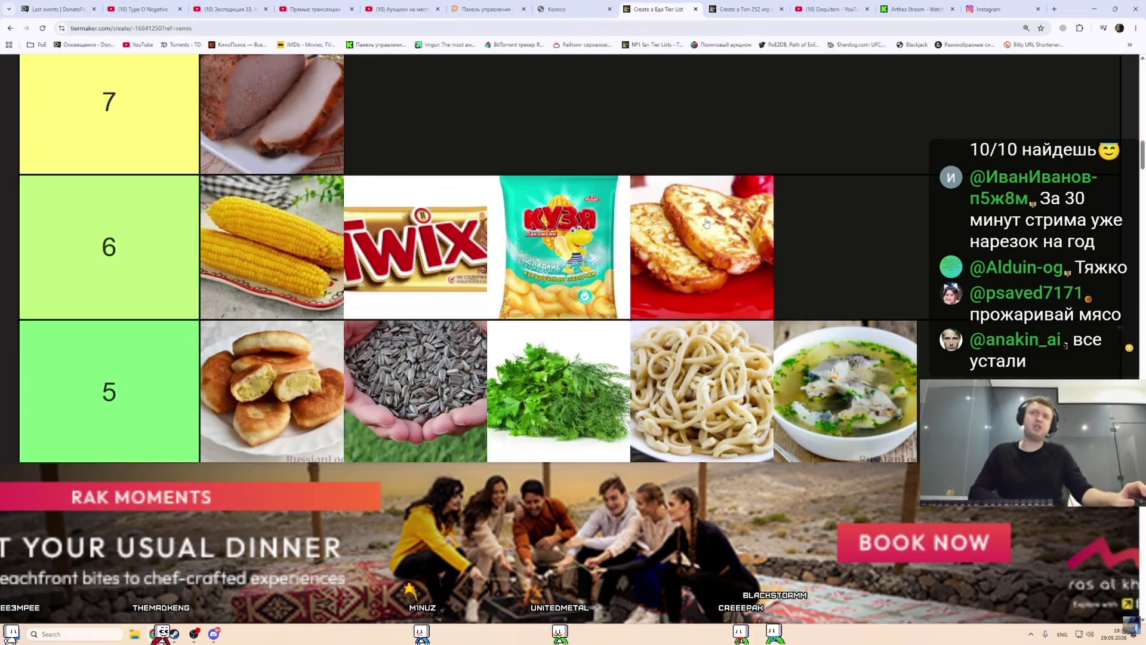
# Move the French toast from tier 6 into tier 7, then bring up the Instagram bread-and-sausage post.
pyautogui.scroll(2, 648, 256)
pyautogui.moveTo(686, 358); pyautogui.dragTo(434, 234)
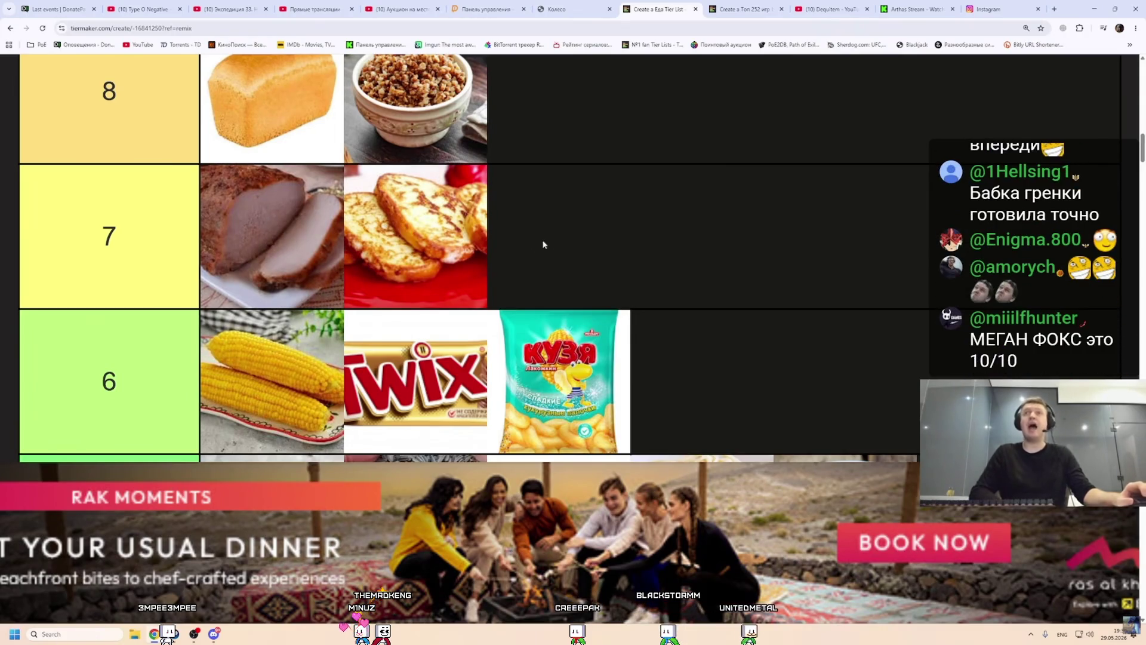
pyautogui.click(979, 13)
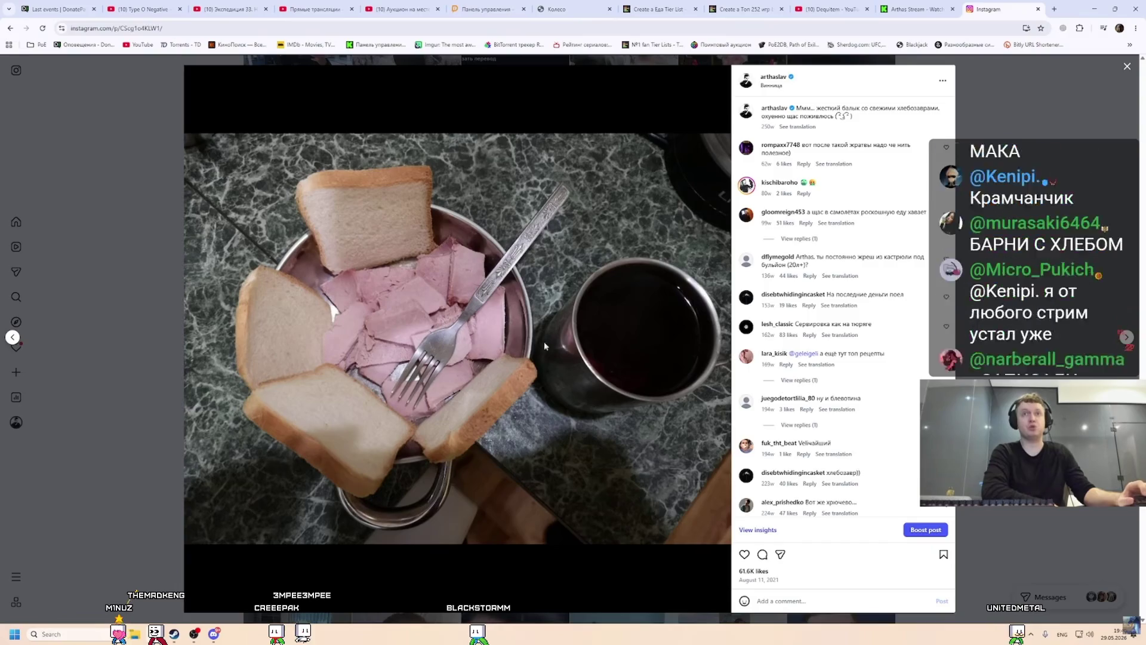
# Step through the bread, hooded selfie and keyboard posts, then view the bread-and-meat post.
pyautogui.click(1126, 337)
pyautogui.click(1126, 337)
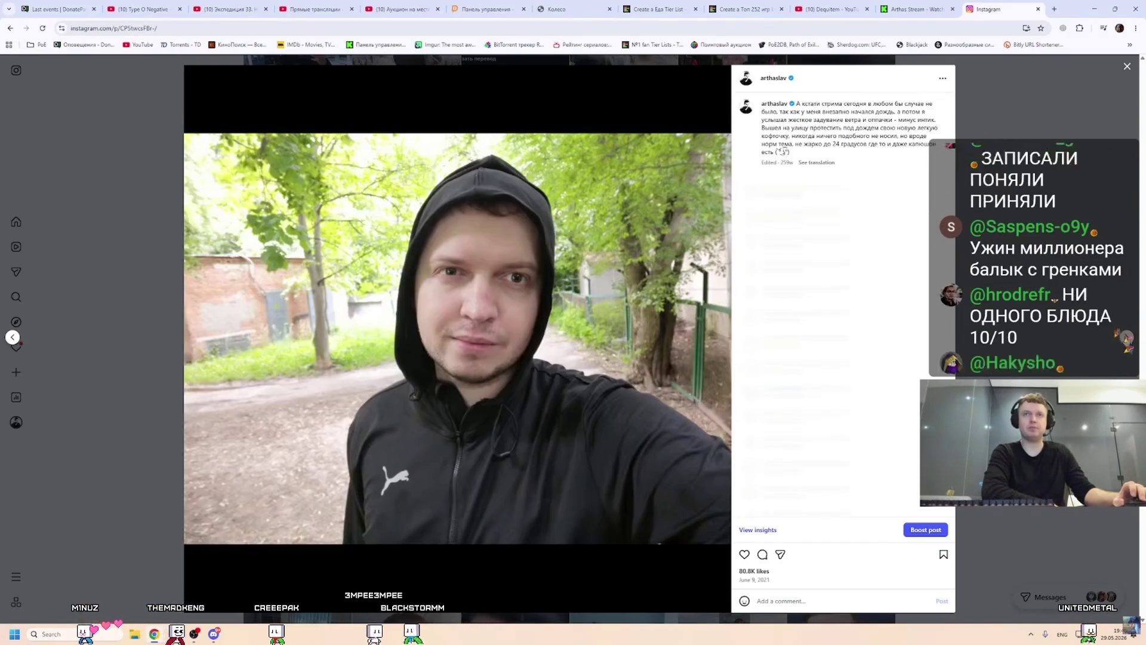
pyautogui.click(1127, 337)
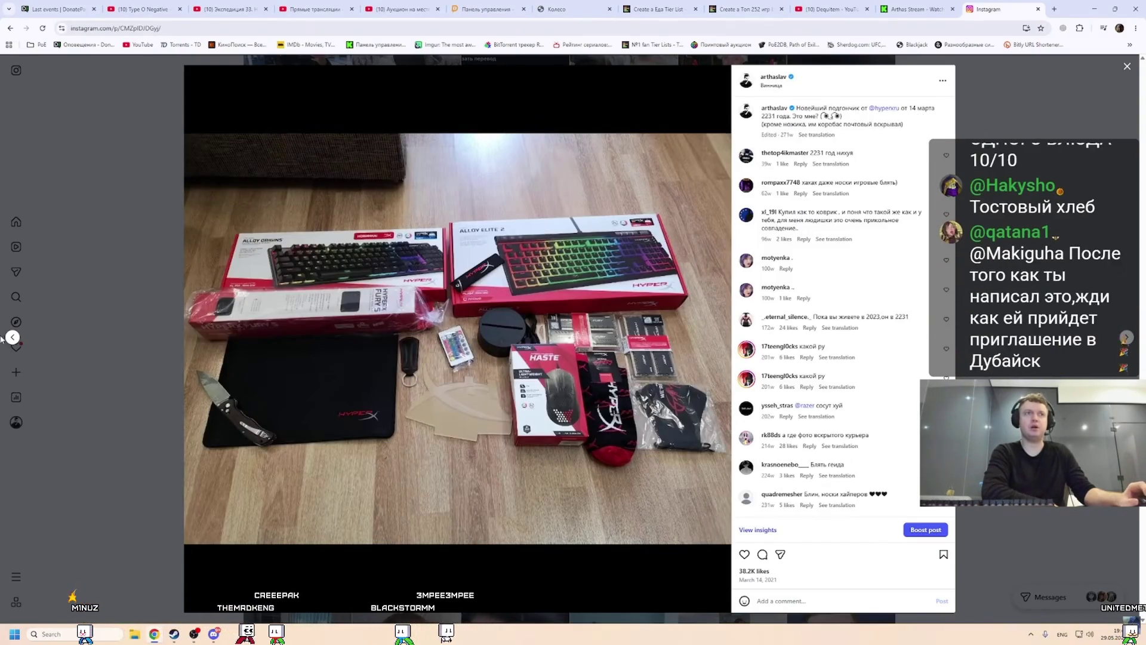
pyautogui.press('Escape')
pyautogui.scroll(2, 701, 301)
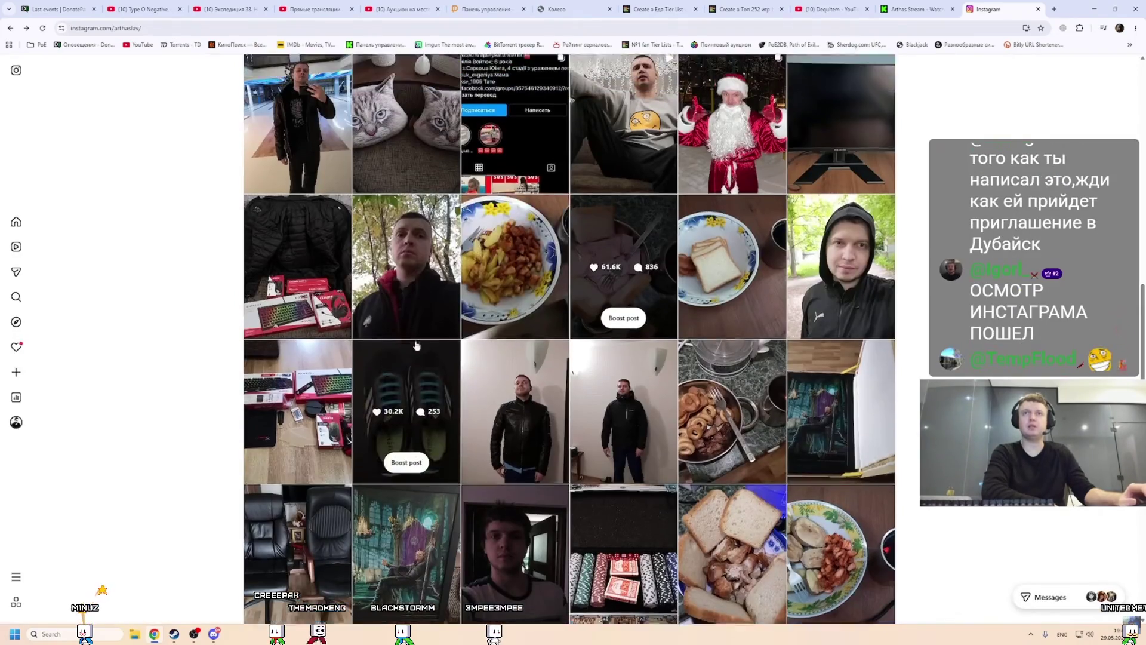
pyautogui.scroll(-3, 700, 301)
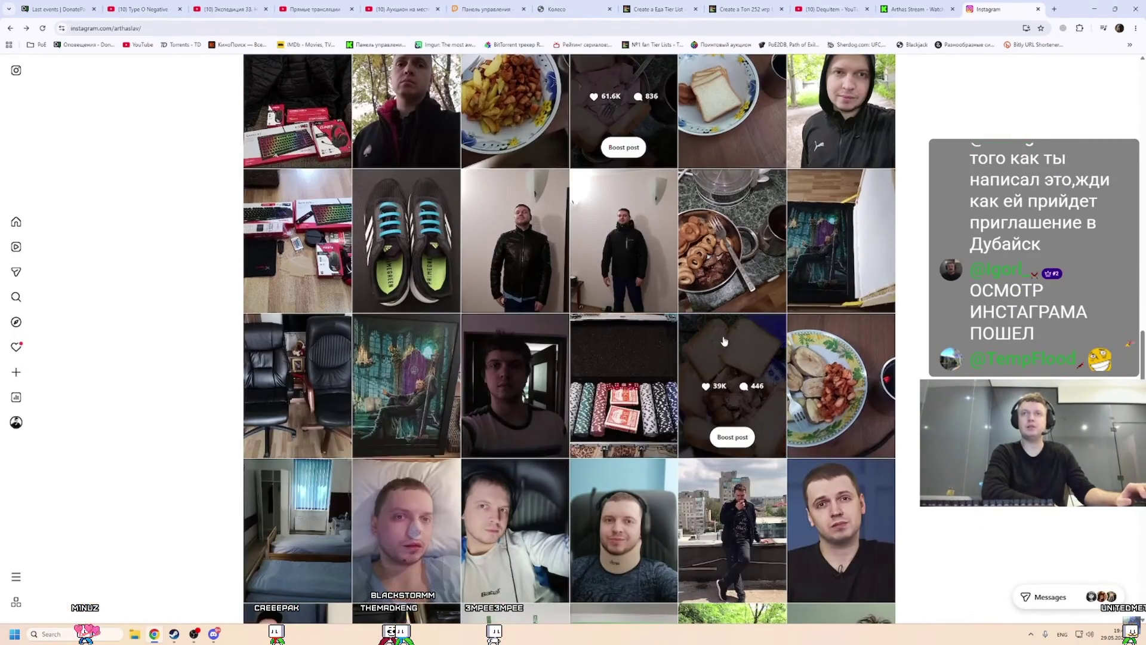
pyautogui.click(731, 370)
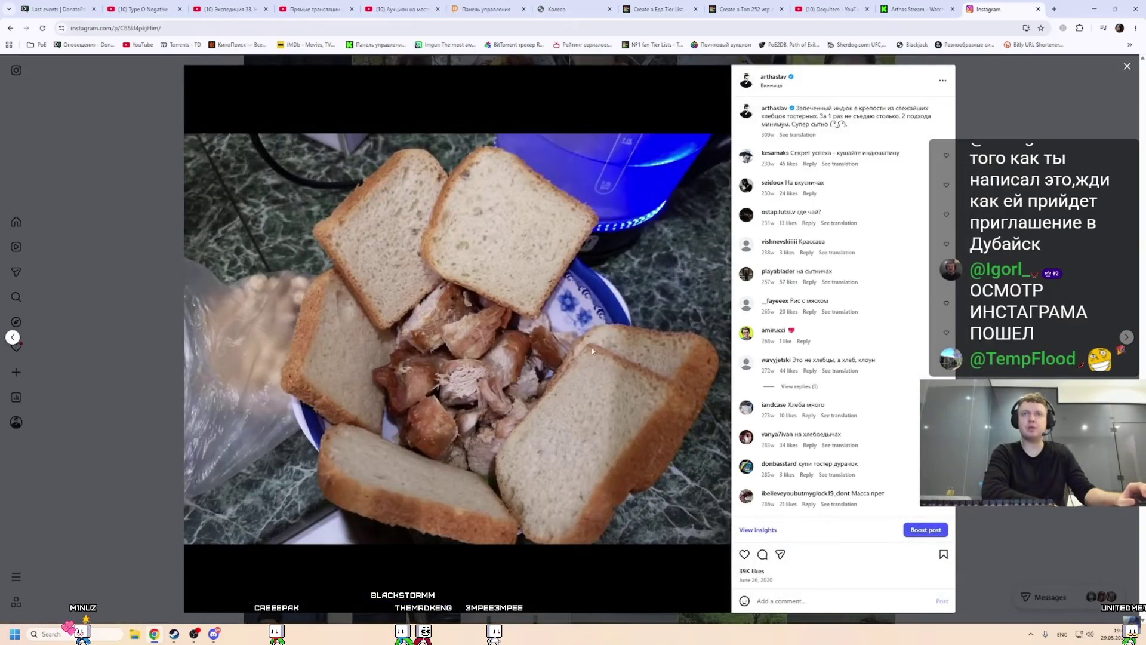
pyautogui.press('Escape')
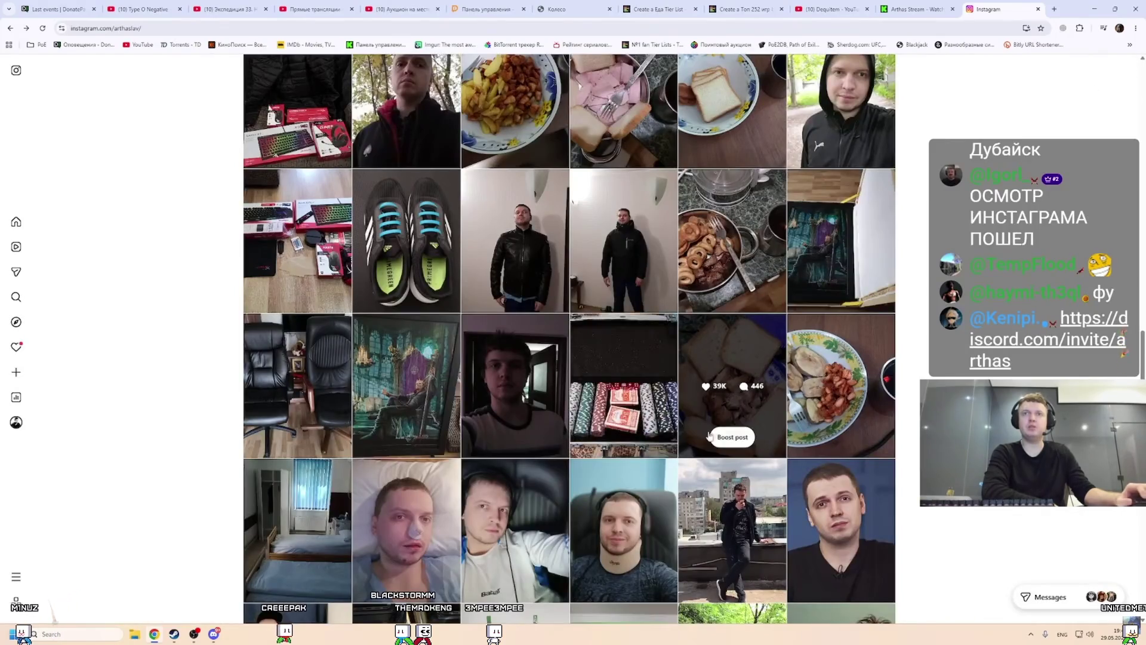
# Scroll the profile grid and look through both pull-up bar posts.
pyautogui.scroll(-2, 619, 400)
pyautogui.scroll(-4, 619, 400)
pyautogui.scroll(5, 523, 356)
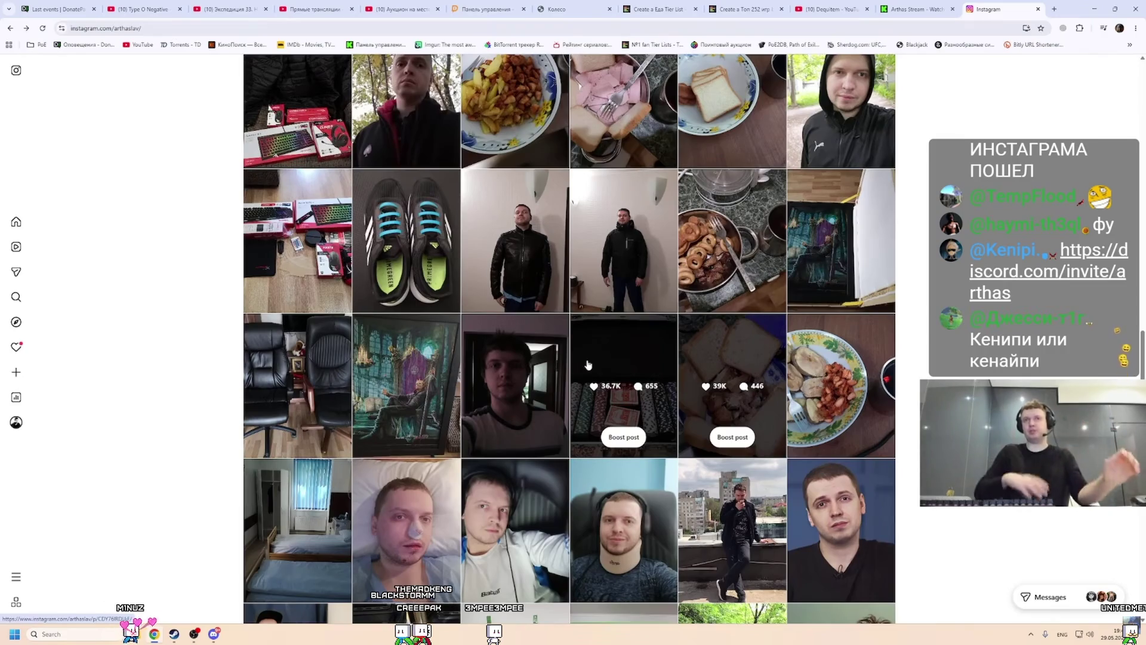
pyautogui.scroll(3, 621, 376)
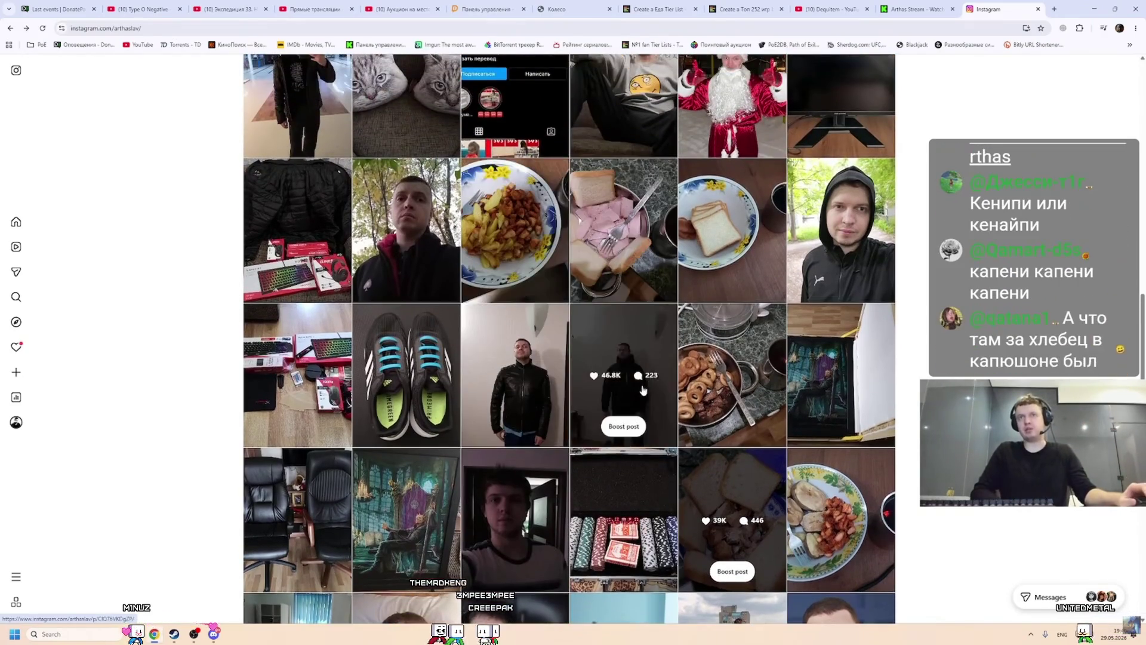
pyautogui.scroll(-3, 643, 390)
pyautogui.scroll(-3, 597, 359)
pyautogui.scroll(-2, 514, 289)
pyautogui.scroll(3, 514, 289)
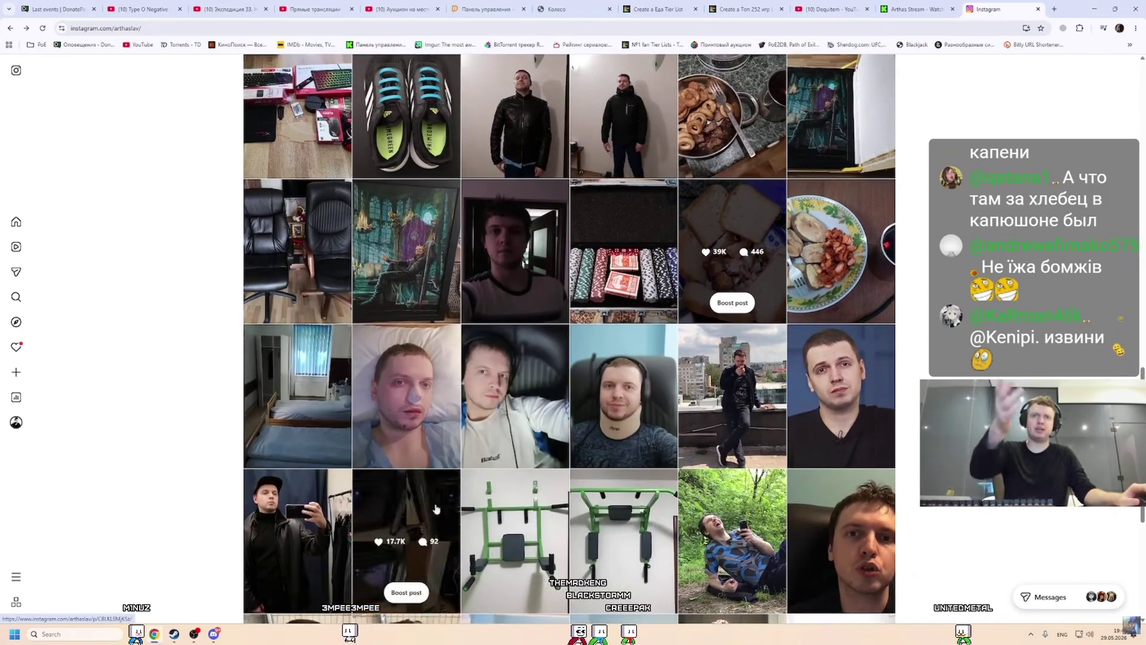
pyautogui.click(566, 498)
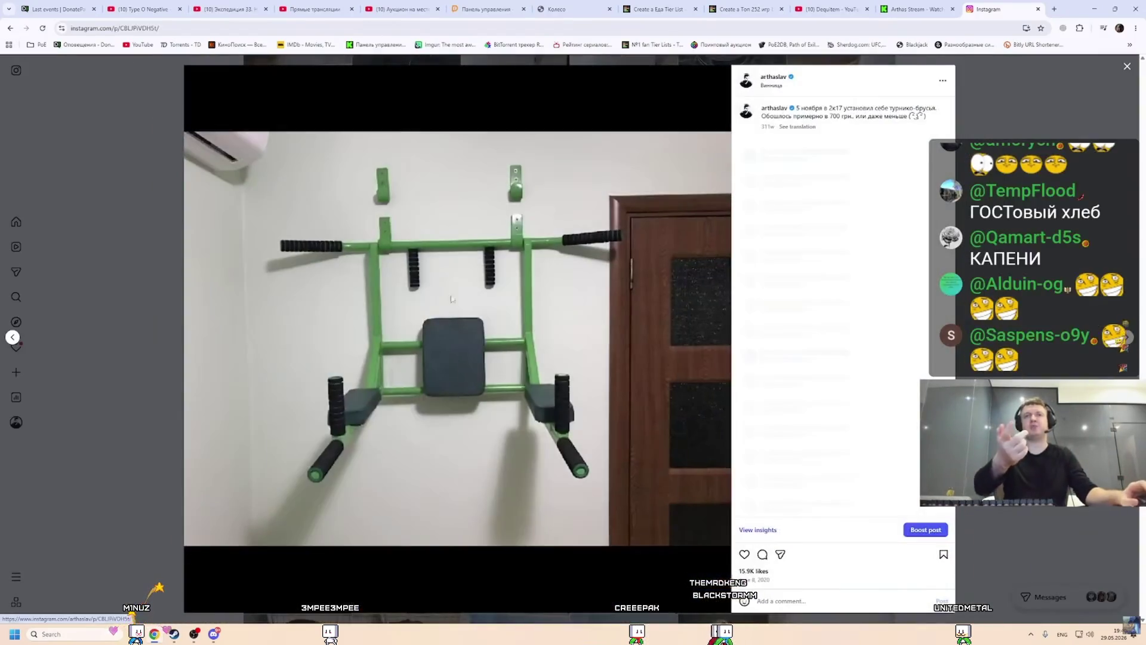
pyautogui.press('Right')
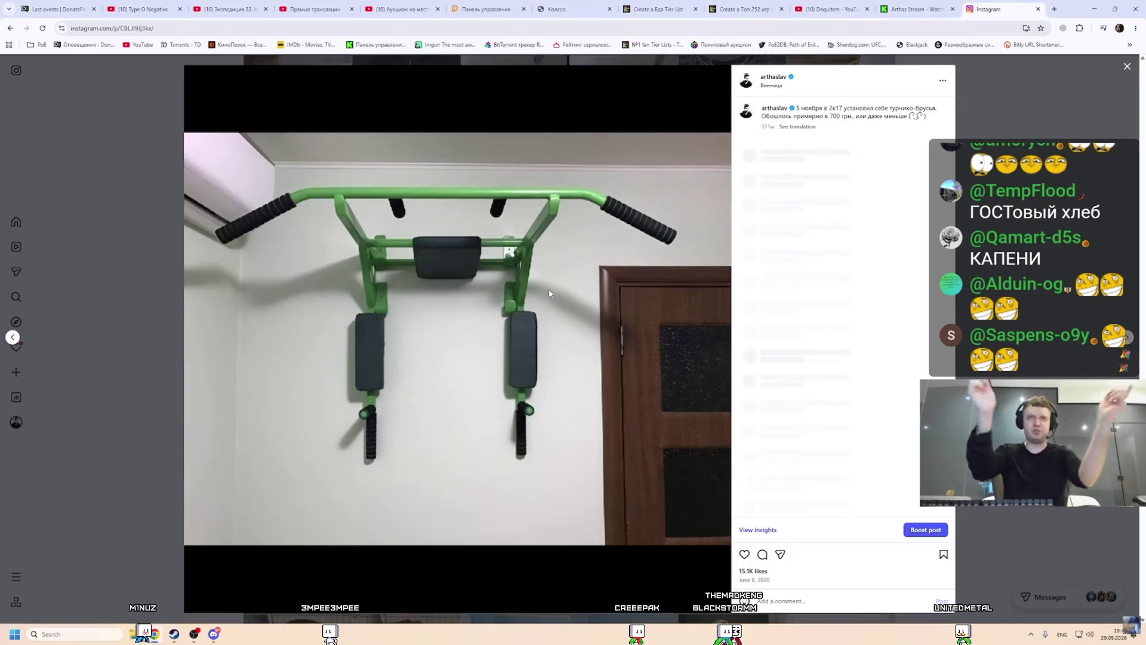
pyautogui.press('Escape')
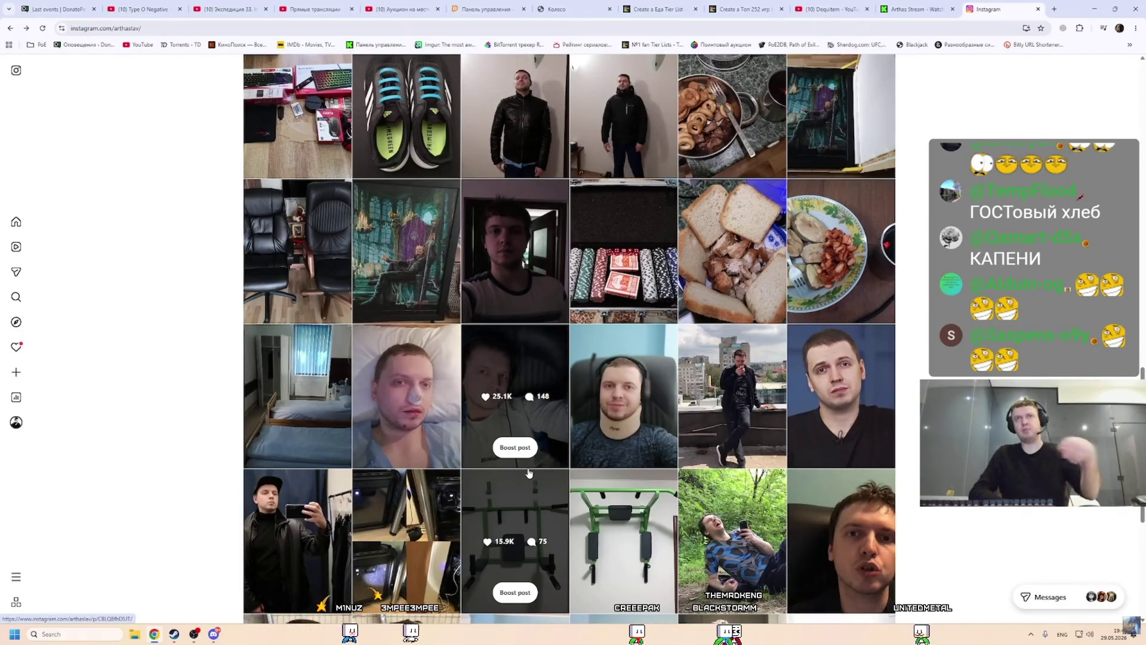
# Browse the shoe review post's images, then close Instagram with Ctrl+W.
pyautogui.scroll(15, 528, 474)
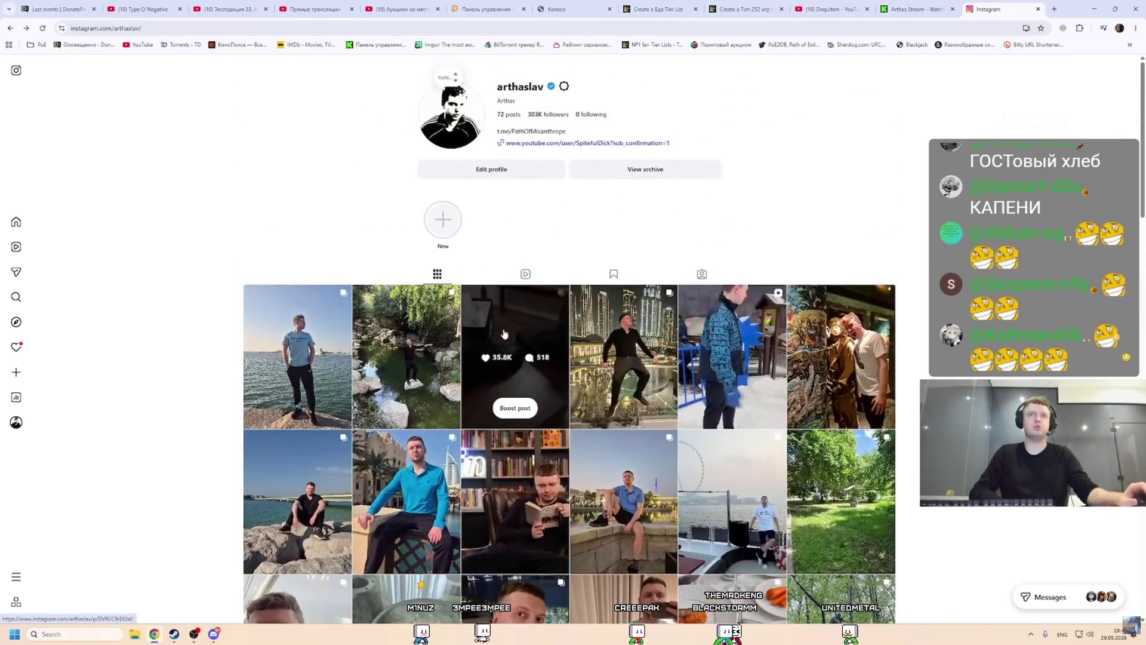
pyautogui.click(503, 334)
pyautogui.press('Right')
pyautogui.press('Right')
pyautogui.press('Right')
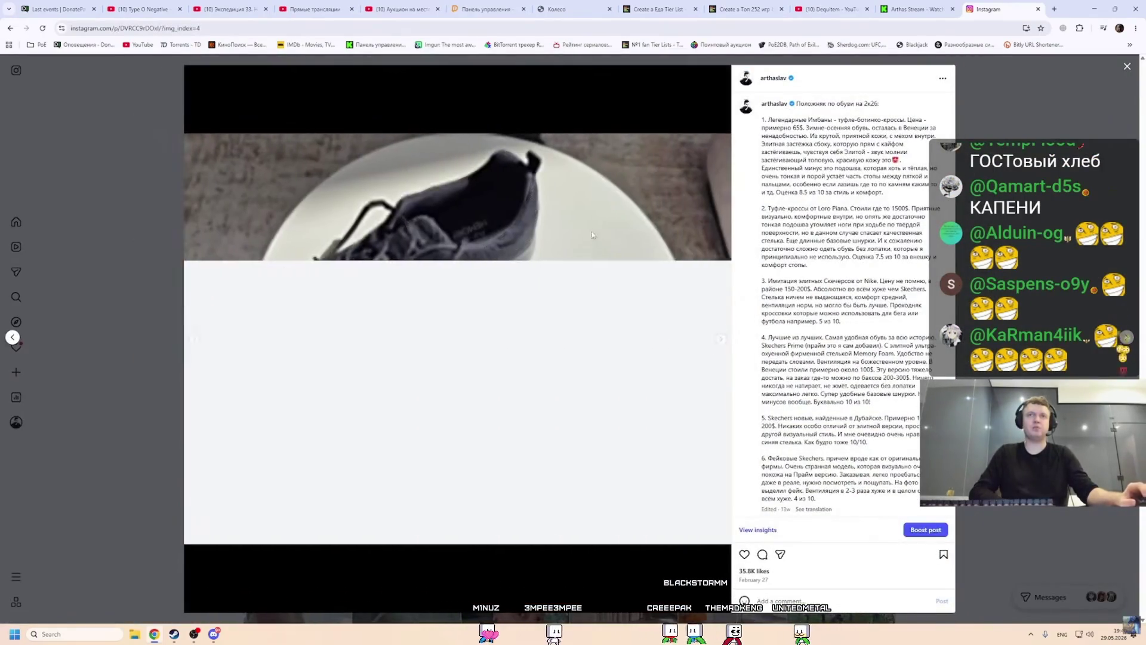
pyautogui.press('Escape')
pyautogui.scroll(-8, 414, 338)
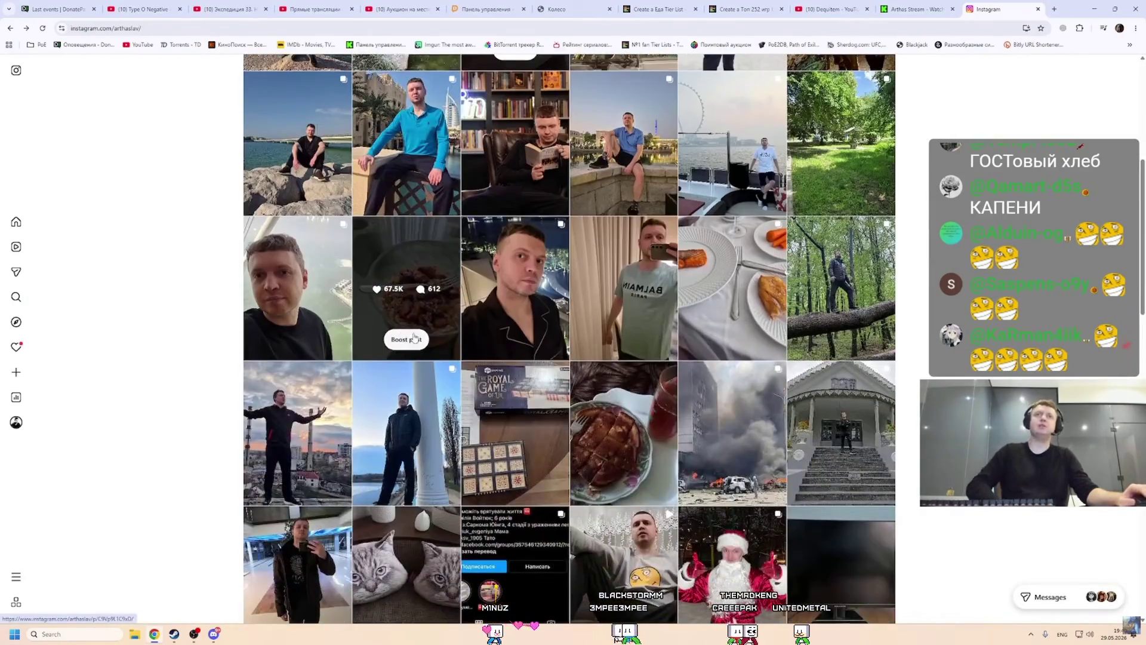
pyautogui.hotkey('ctrl', 'w')
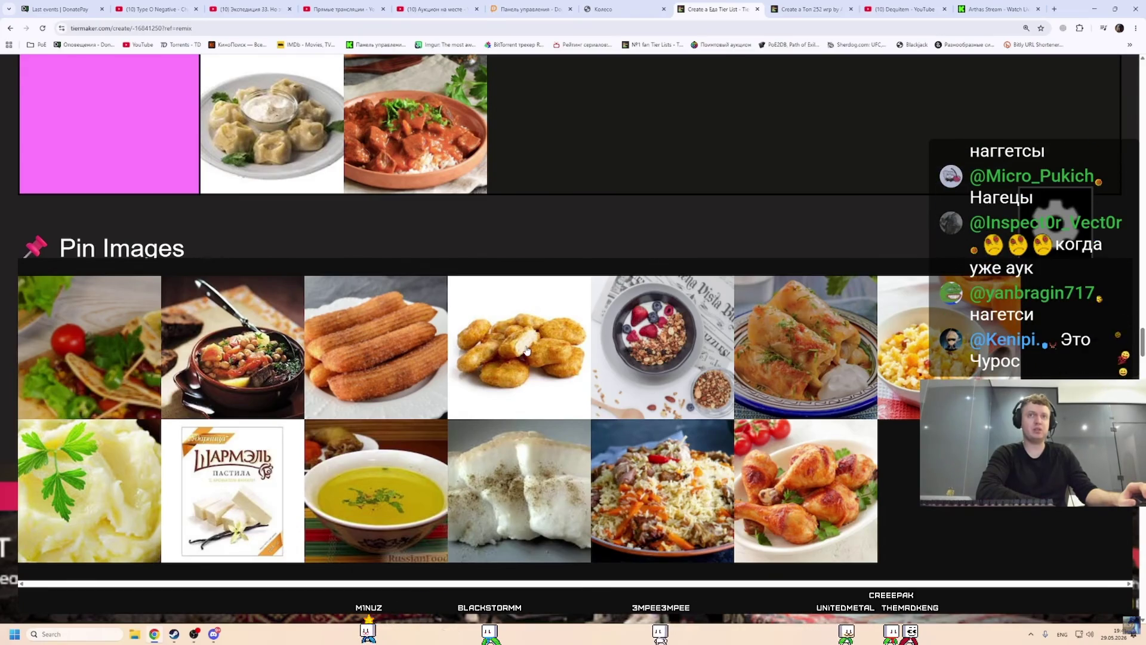
# Drag the mashed potatoes, Шармэль pastila and pea soup into the pink tier.
pyautogui.moveTo(902, 334)
pyautogui.mouseDown()
pyautogui.moveTo(836, 257)
pyautogui.moveTo(561, 126)
pyautogui.moveTo(793, 428)
pyautogui.moveTo(530, 279)
pyautogui.mouseUp()
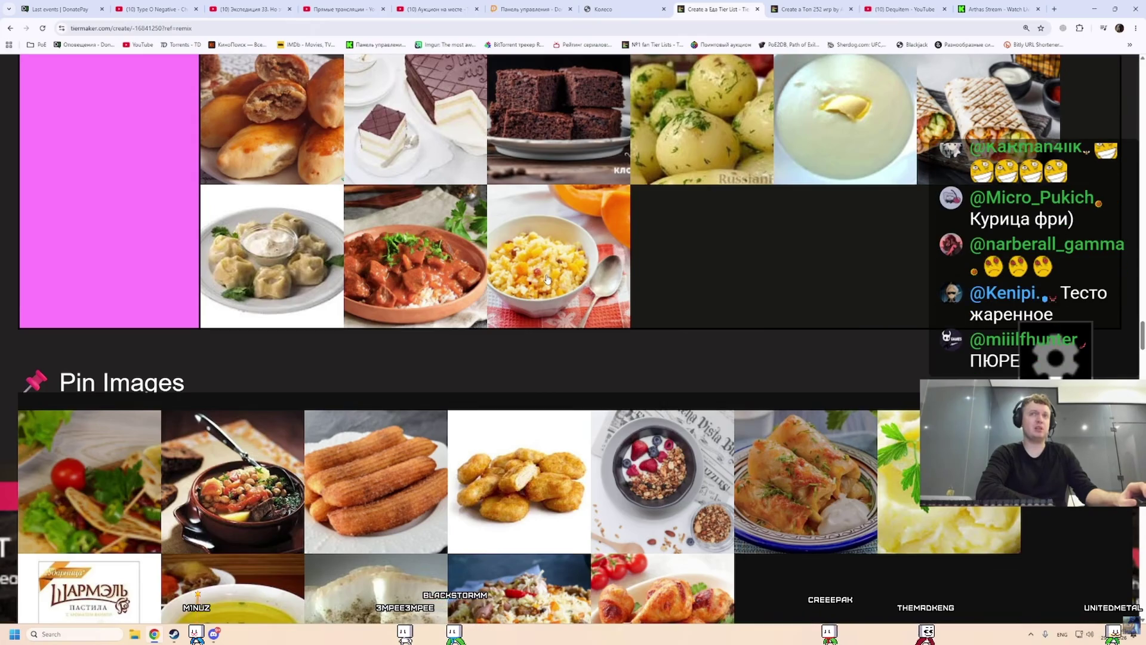
pyautogui.moveTo(949, 477); pyautogui.dragTo(655, 278)
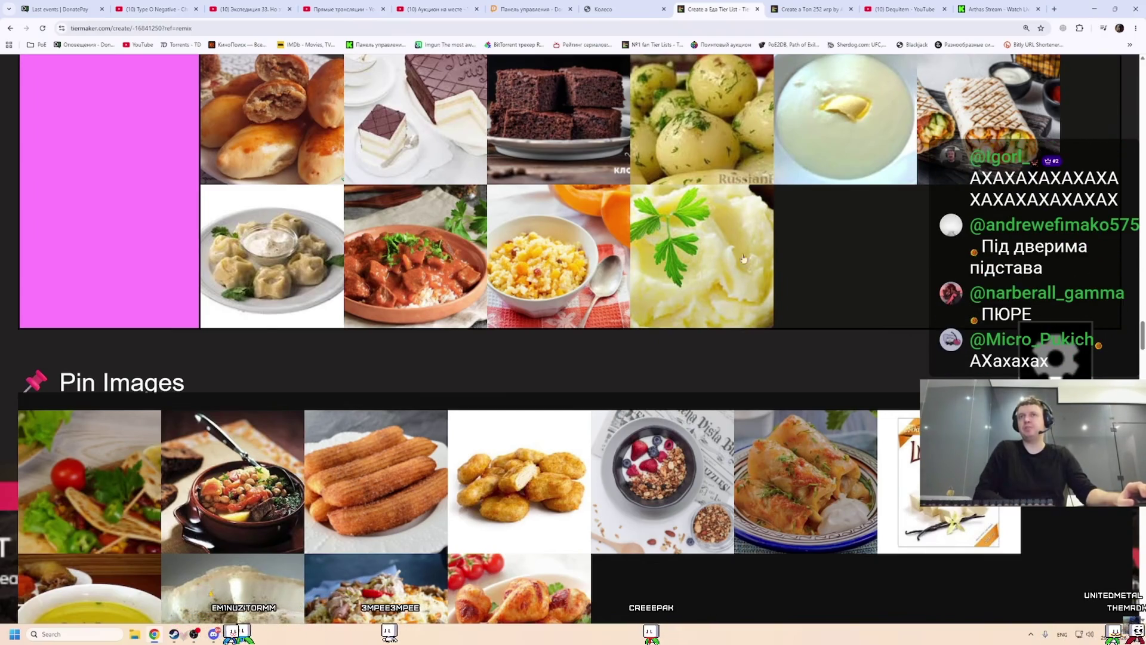
pyautogui.moveTo(949, 478); pyautogui.dragTo(854, 253)
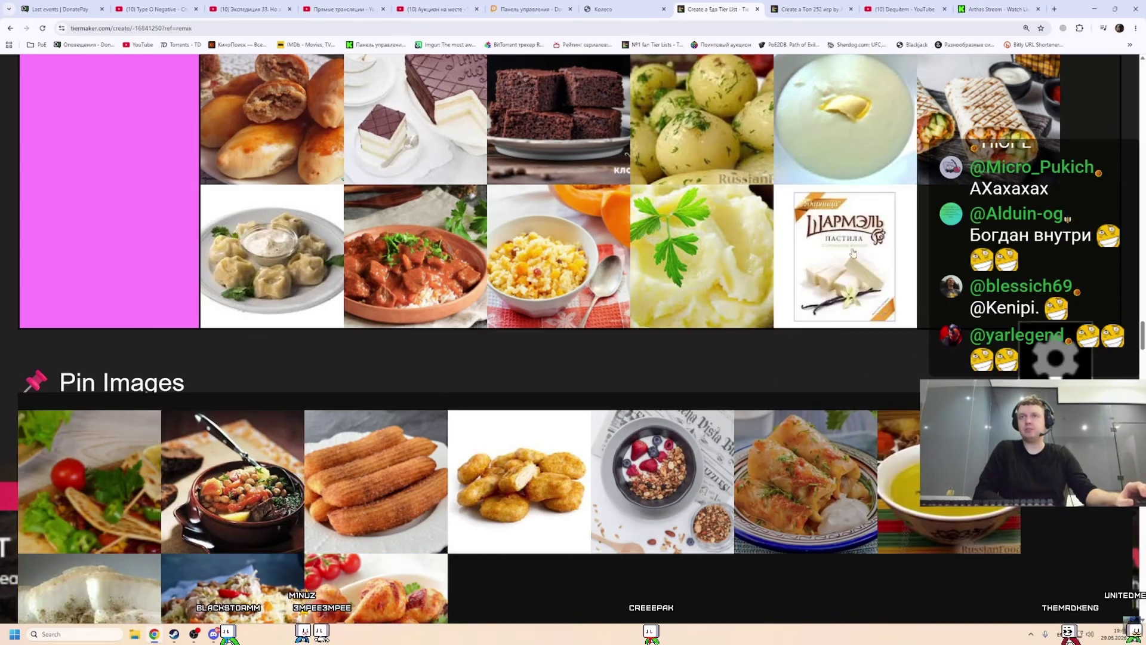
pyautogui.moveTo(886, 413); pyautogui.dragTo(966, 277)
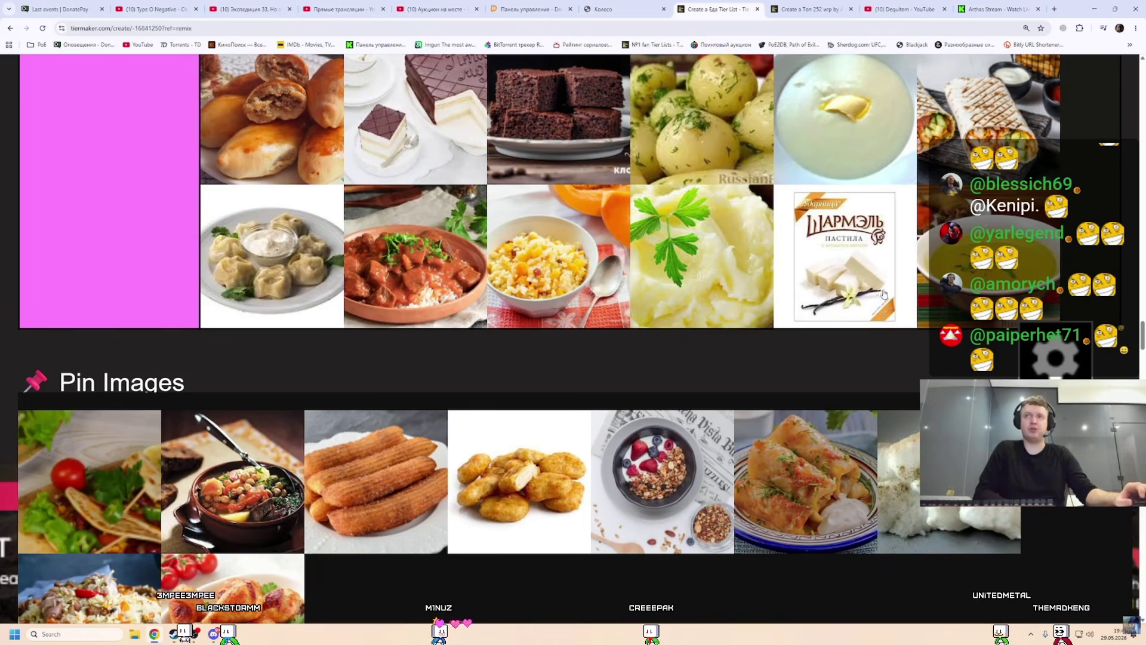
# Move the pea soup up into tier 2, right after the wafer rolls.
pyautogui.scroll(10, 597, 337)
pyautogui.moveTo(978, 272)
pyautogui.mouseDown()
pyautogui.moveTo(596, 346)
pyautogui.moveTo(552, 332)
pyautogui.mouseUp()
pyautogui.scroll(10, 596, 347)
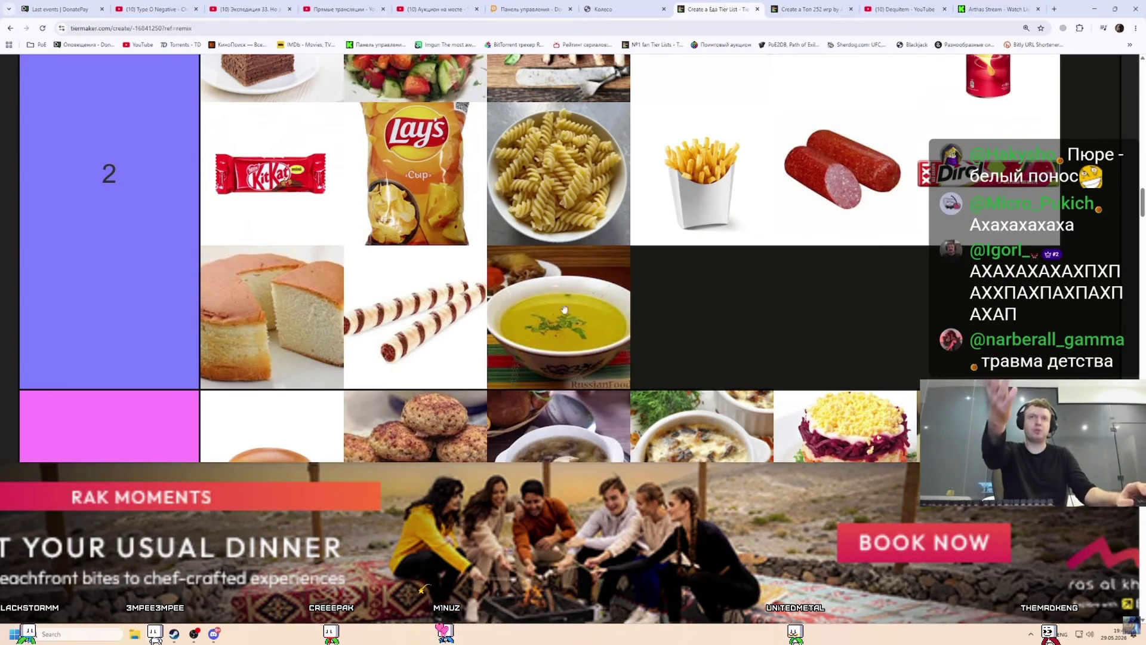
# Drop the chickpea stew from Pin Images into the pink tier.
pyautogui.scroll(-5, 559, 326)
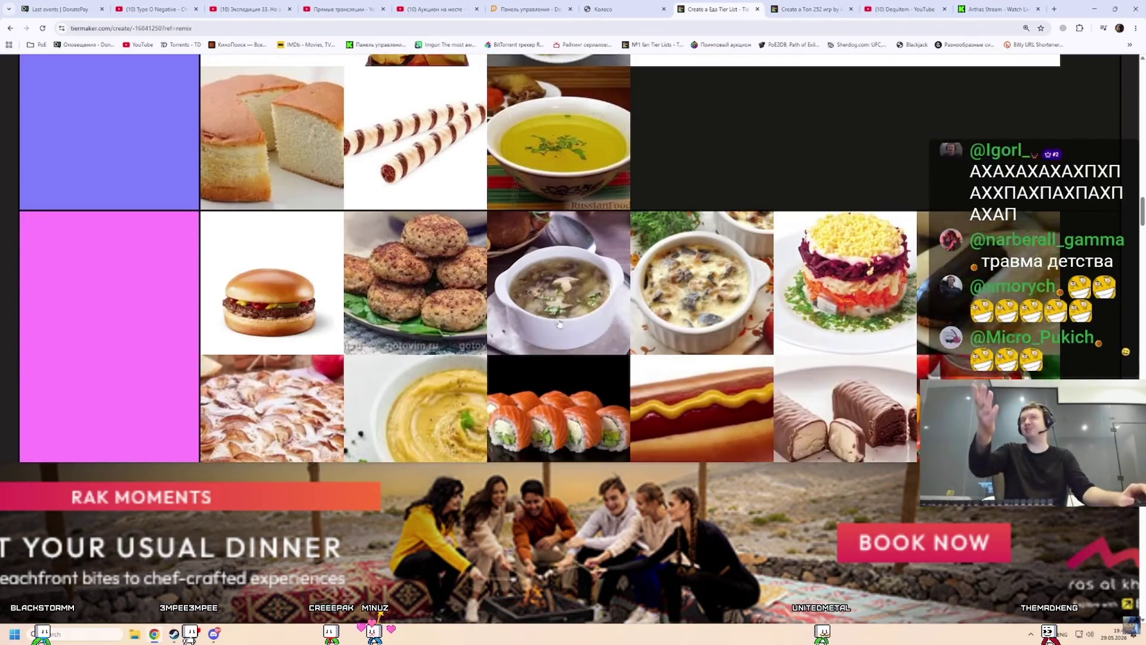
pyautogui.scroll(-20, 530, 329)
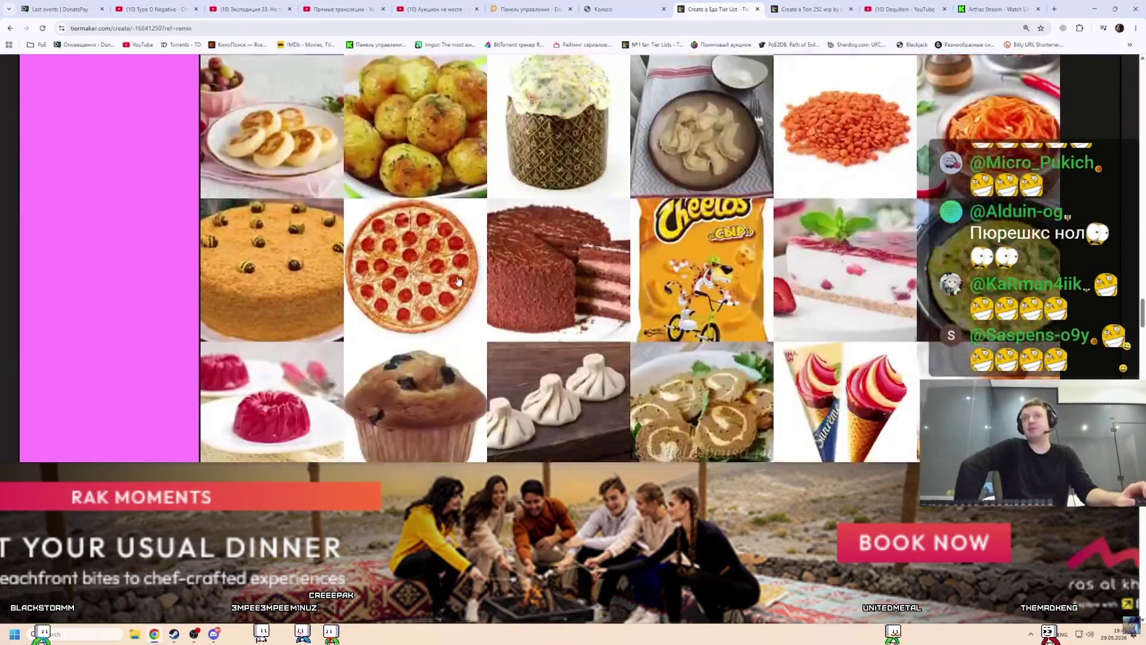
pyautogui.scroll(-3, 433, 263)
pyautogui.scroll(3, 461, 271)
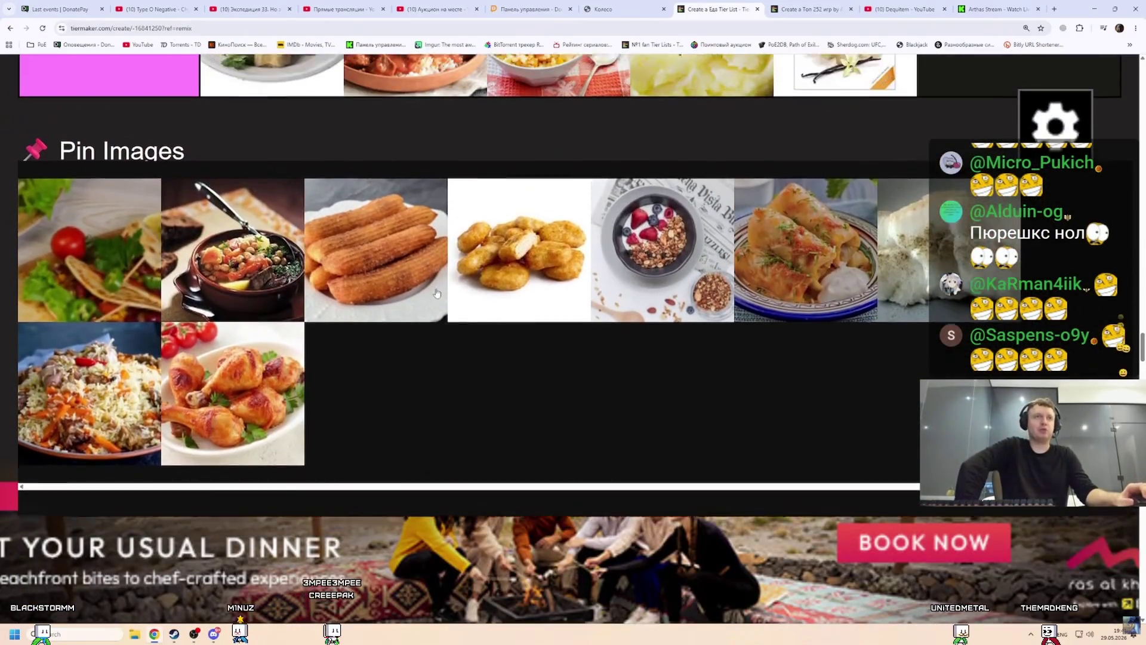
pyautogui.scroll(1, 322, 300)
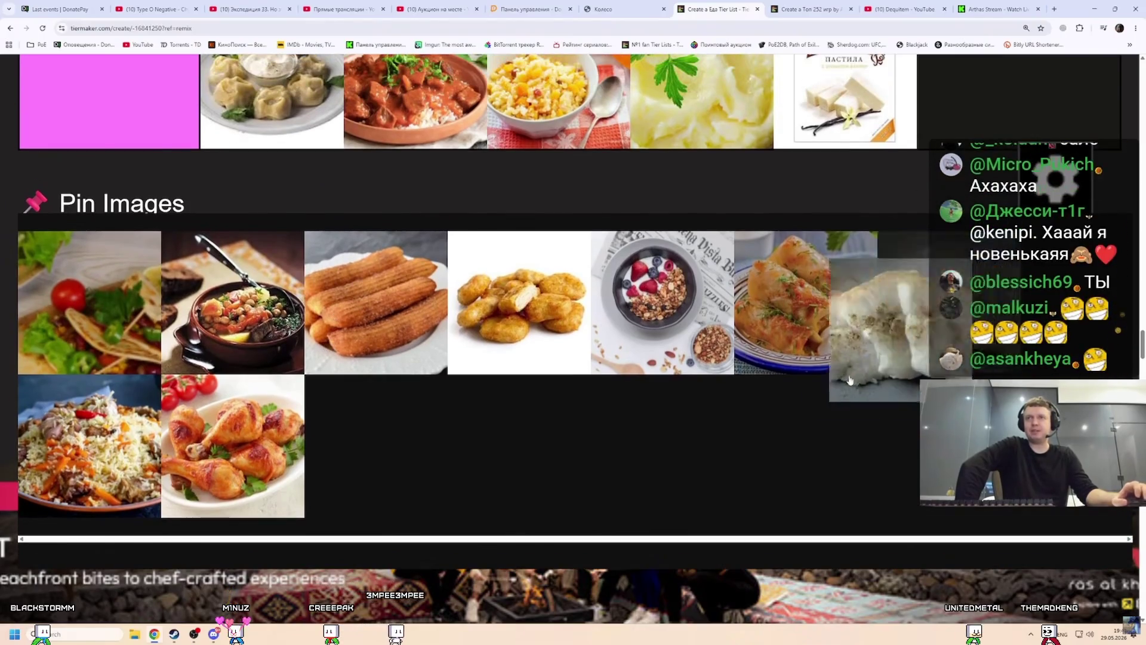
pyautogui.scroll(3, 322, 301)
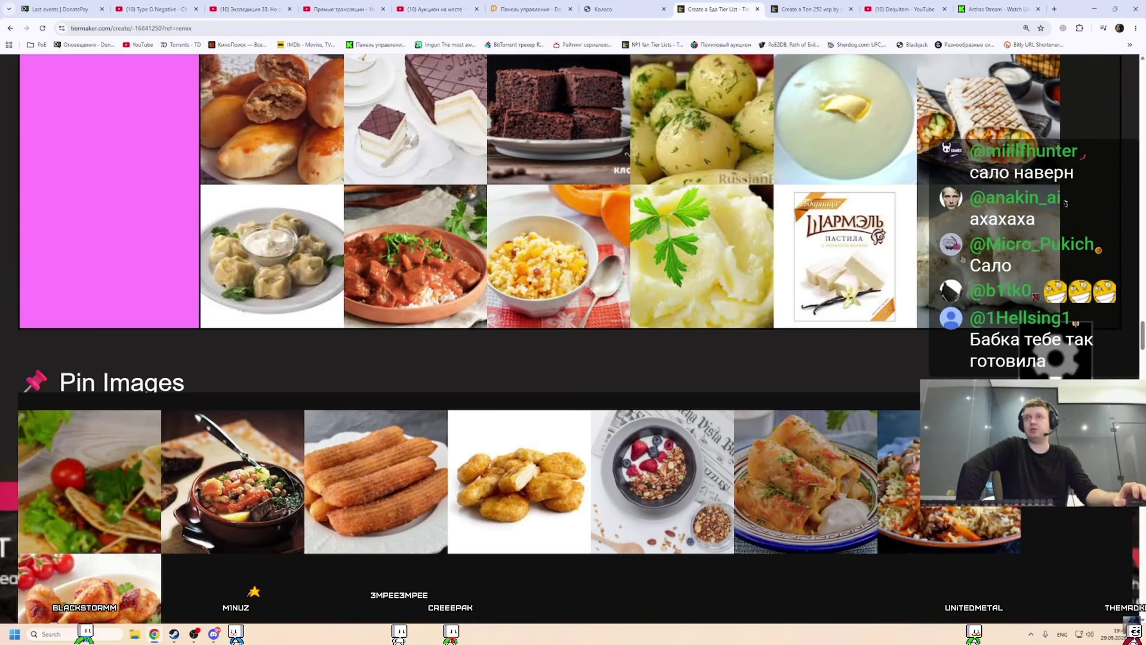
pyautogui.moveTo(238, 499)
pyautogui.mouseDown()
pyautogui.moveTo(275, 281)
pyautogui.moveTo(304, 416)
pyautogui.mouseUp()
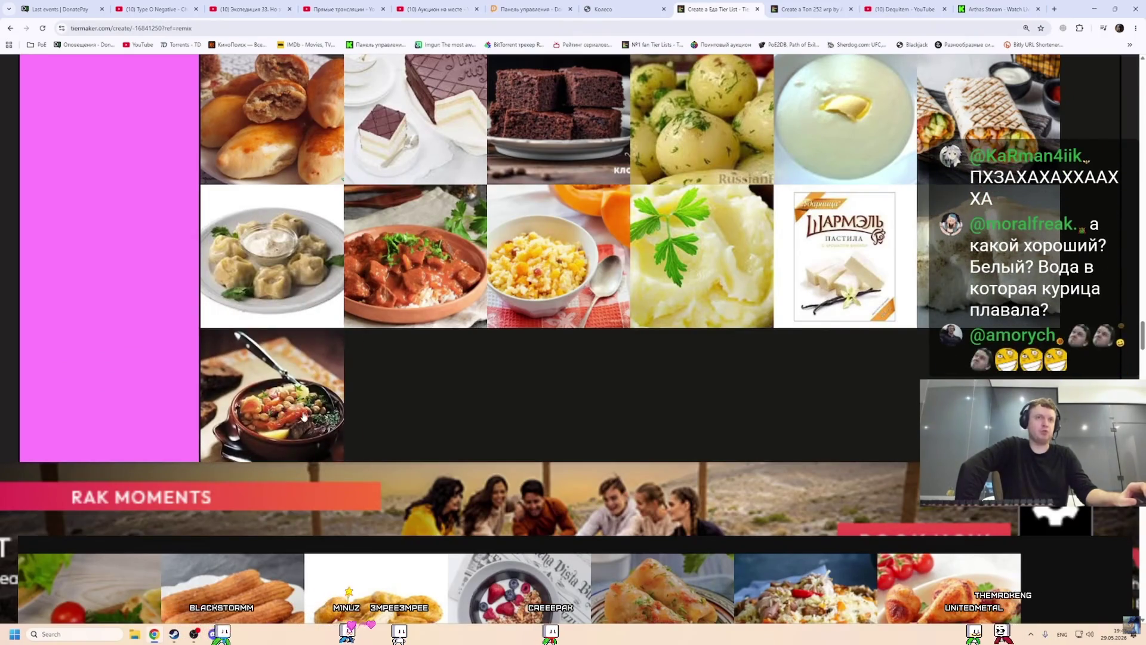
# Add the taco, cabbage rolls and plov to the pink tier, in that order.
pyautogui.scroll(-2, 298, 389)
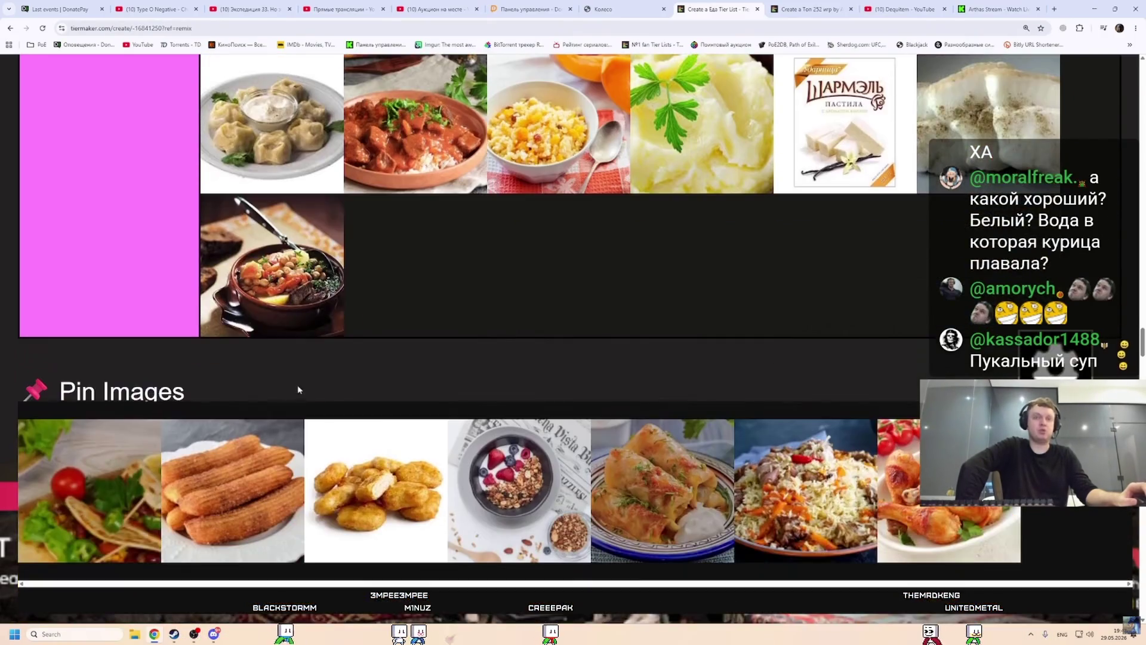
pyautogui.scroll(-1, 243, 465)
pyautogui.moveTo(88, 464); pyautogui.dragTo(412, 238)
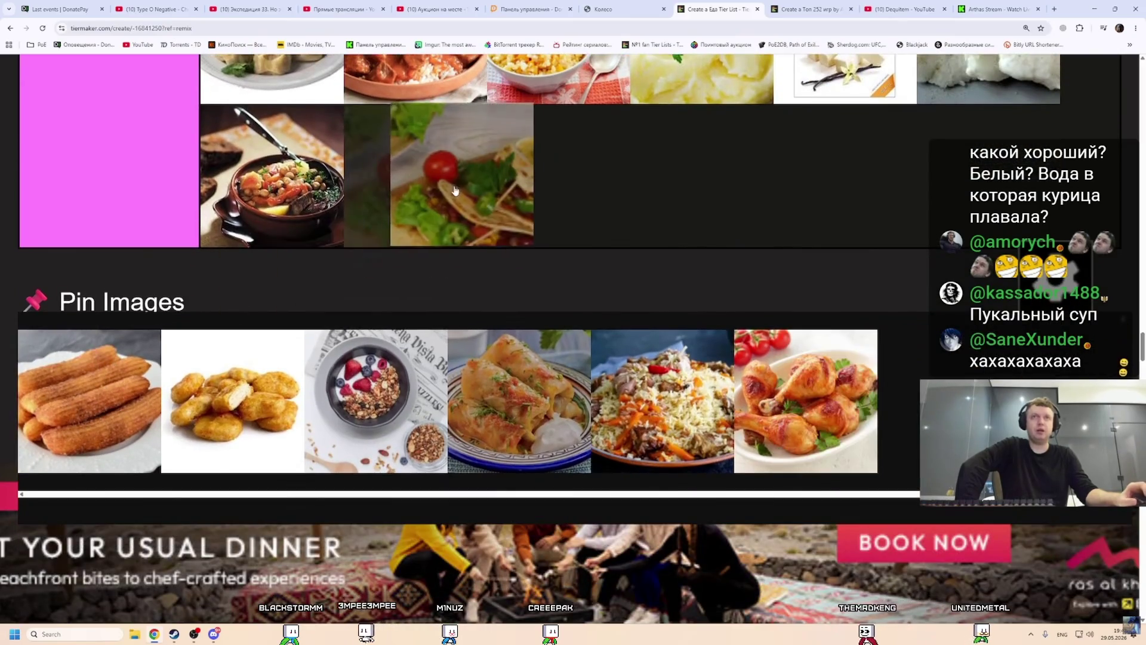
pyautogui.scroll(1, 412, 254)
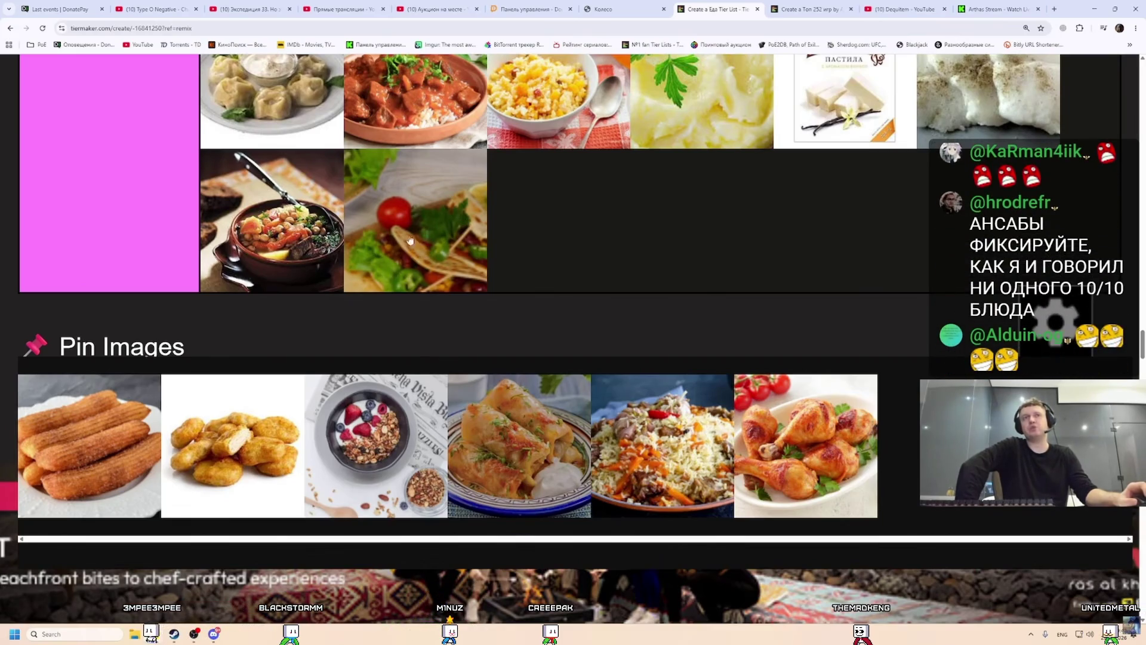
pyautogui.moveTo(504, 494); pyautogui.dragTo(571, 254)
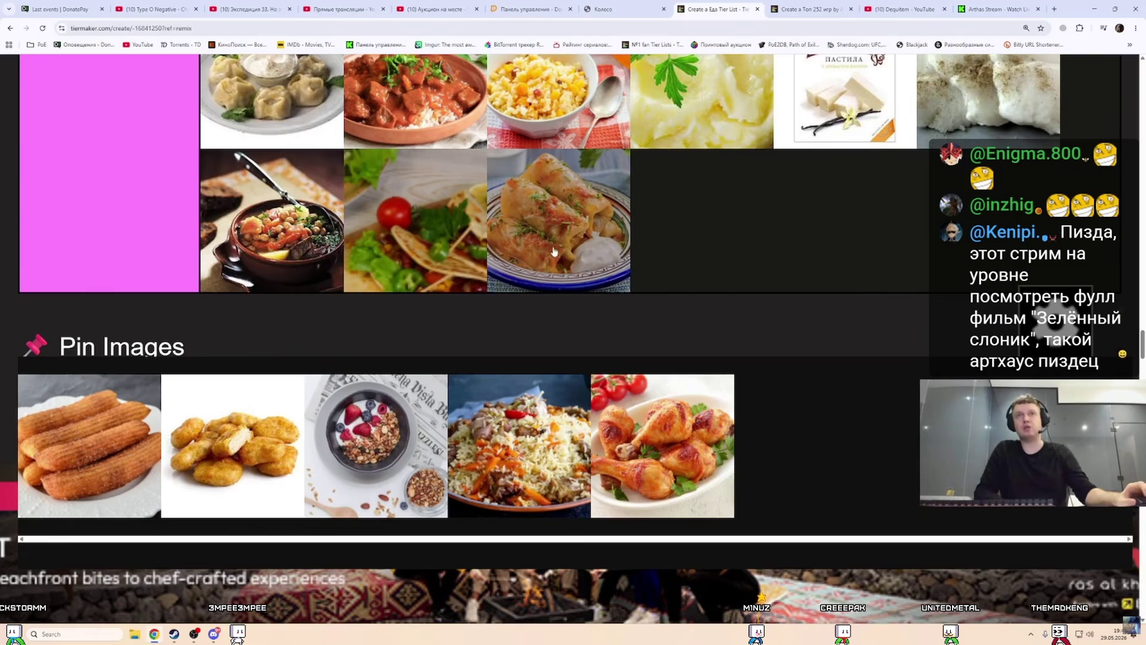
pyautogui.scroll(1, 538, 291)
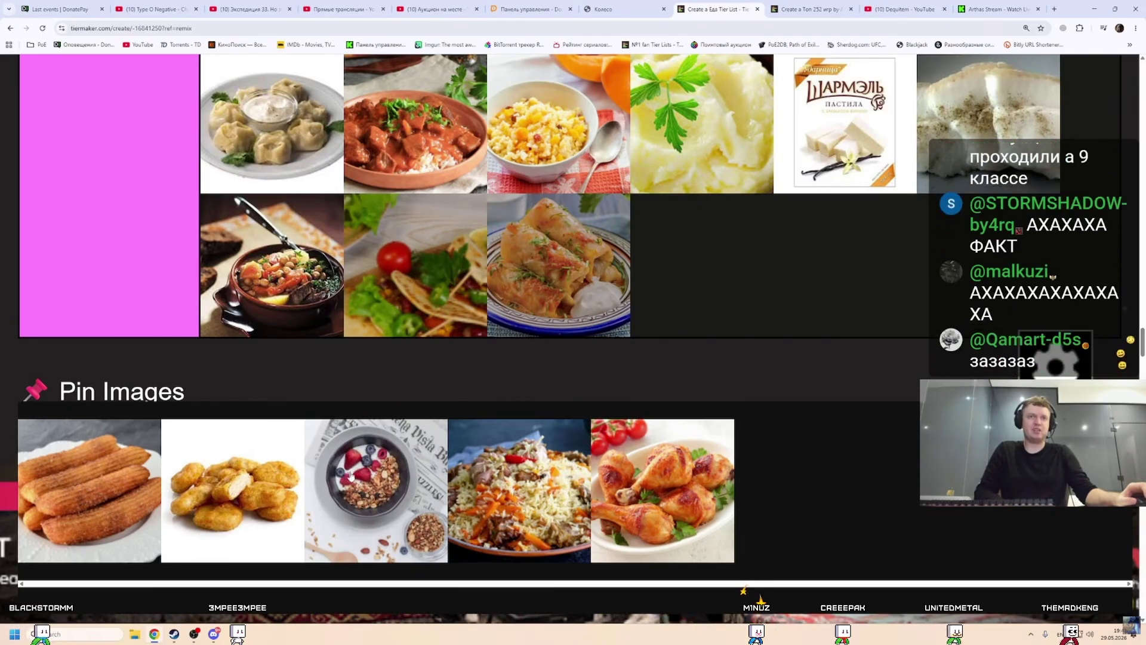
pyautogui.moveTo(519, 490); pyautogui.dragTo(725, 297)
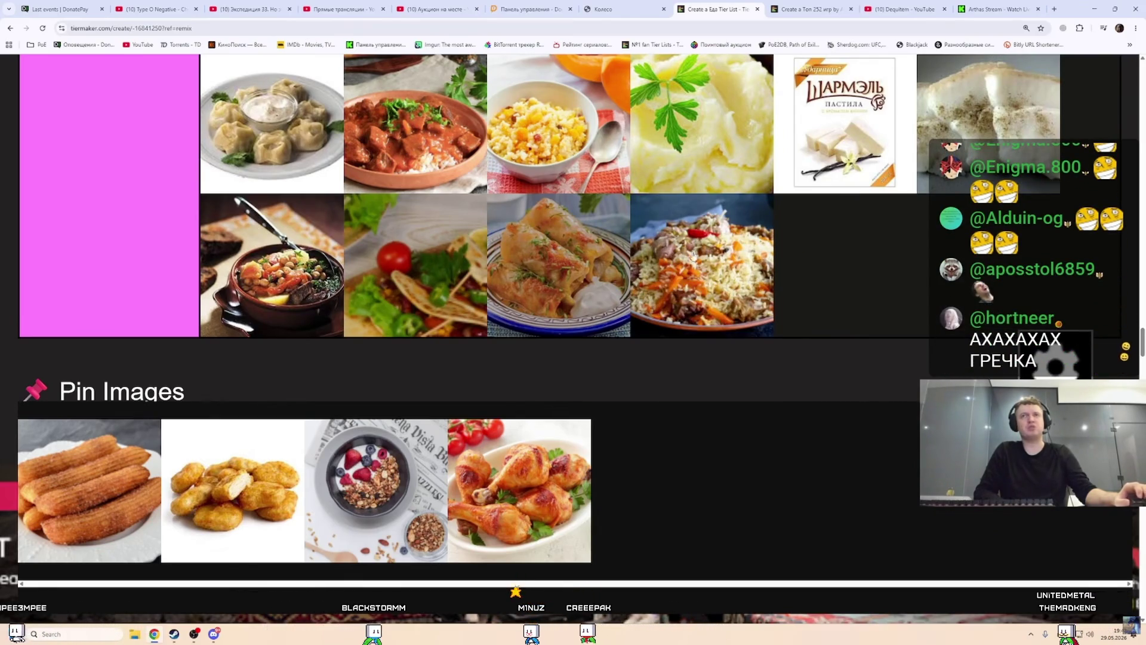
pyautogui.scroll(2, 696, 264)
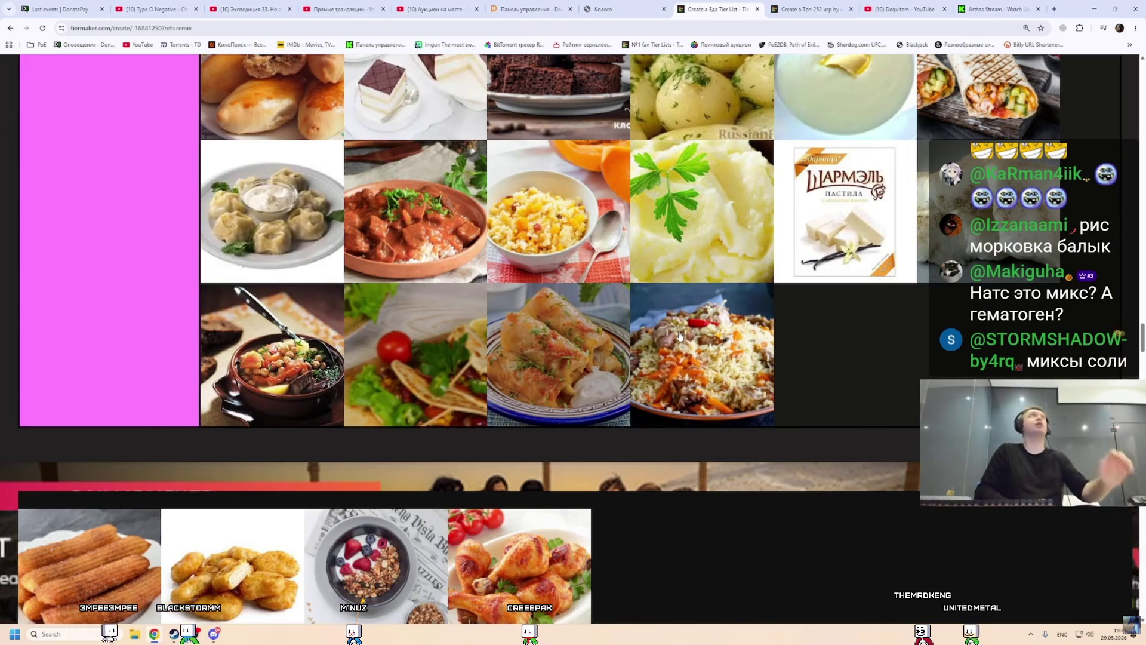
pyautogui.scroll(20, 680, 337)
pyautogui.scroll(15, 555, 256)
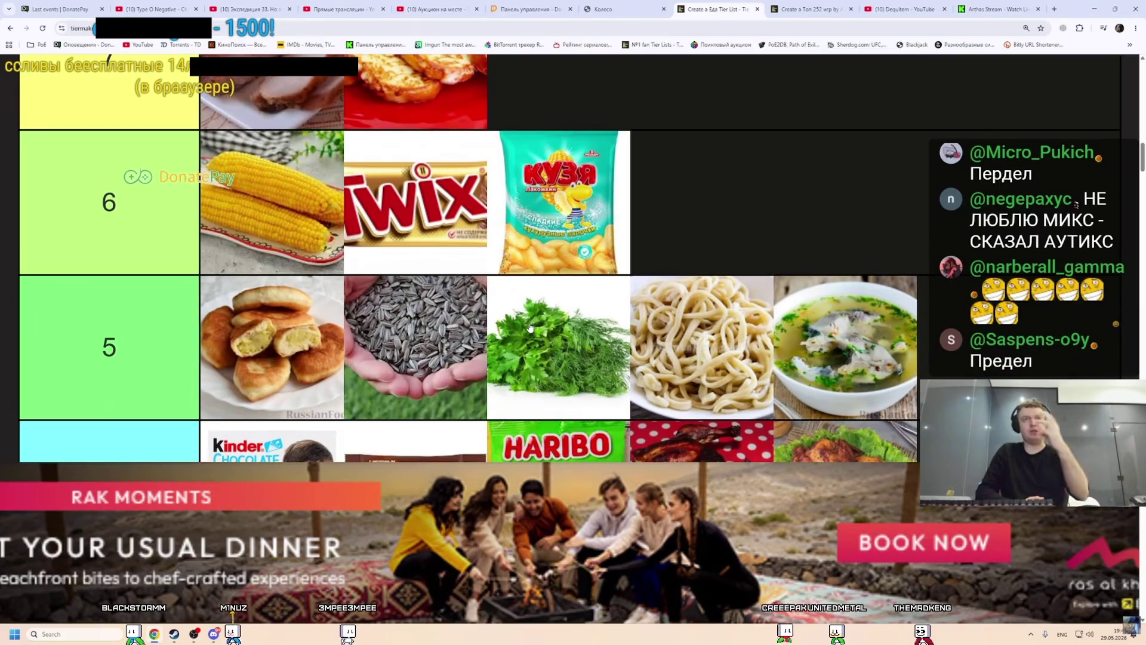
pyautogui.click(52, 8)
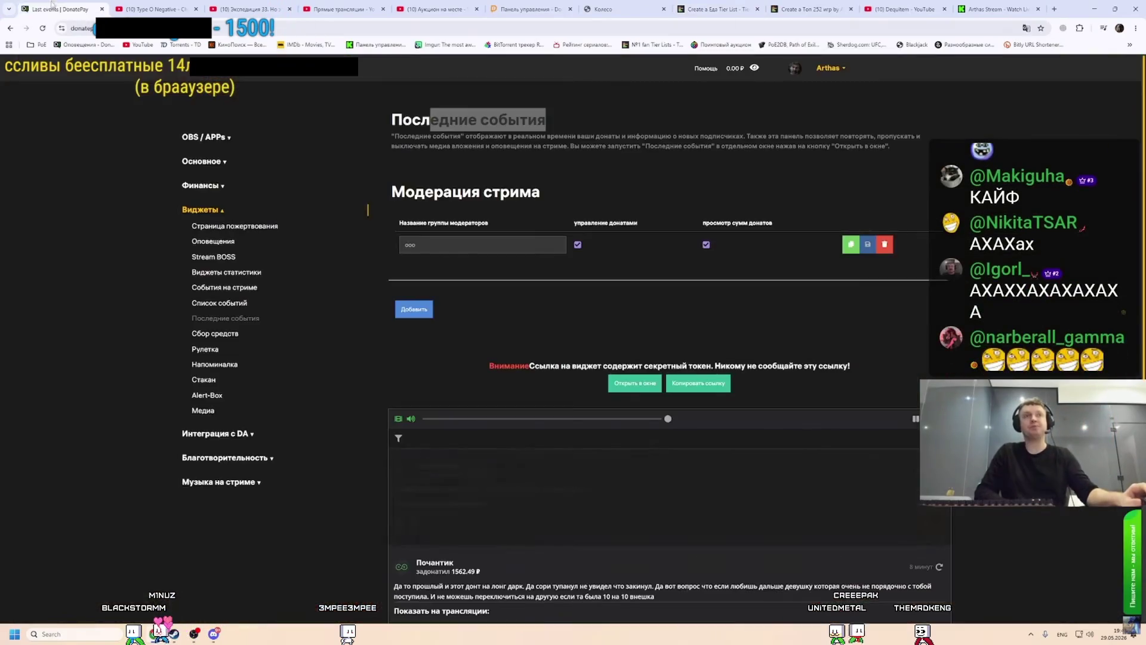
pyautogui.scroll(-2, 605, 473)
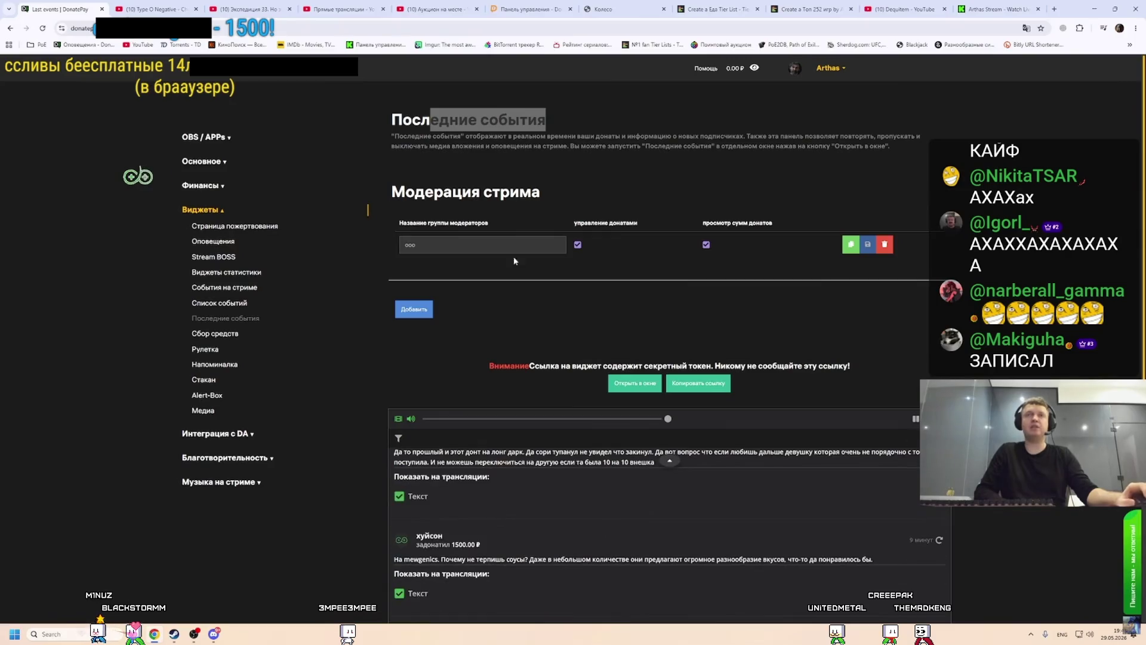
pyautogui.click(605, 7)
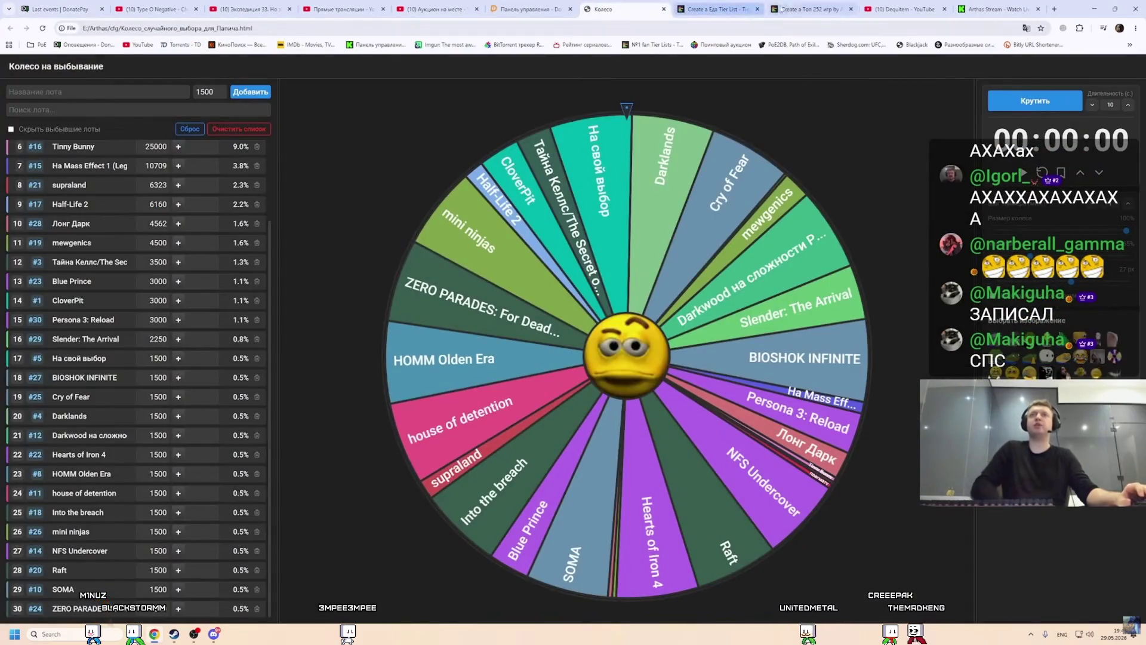
pyautogui.click(709, 9)
pyautogui.scroll(-15, 350, 329)
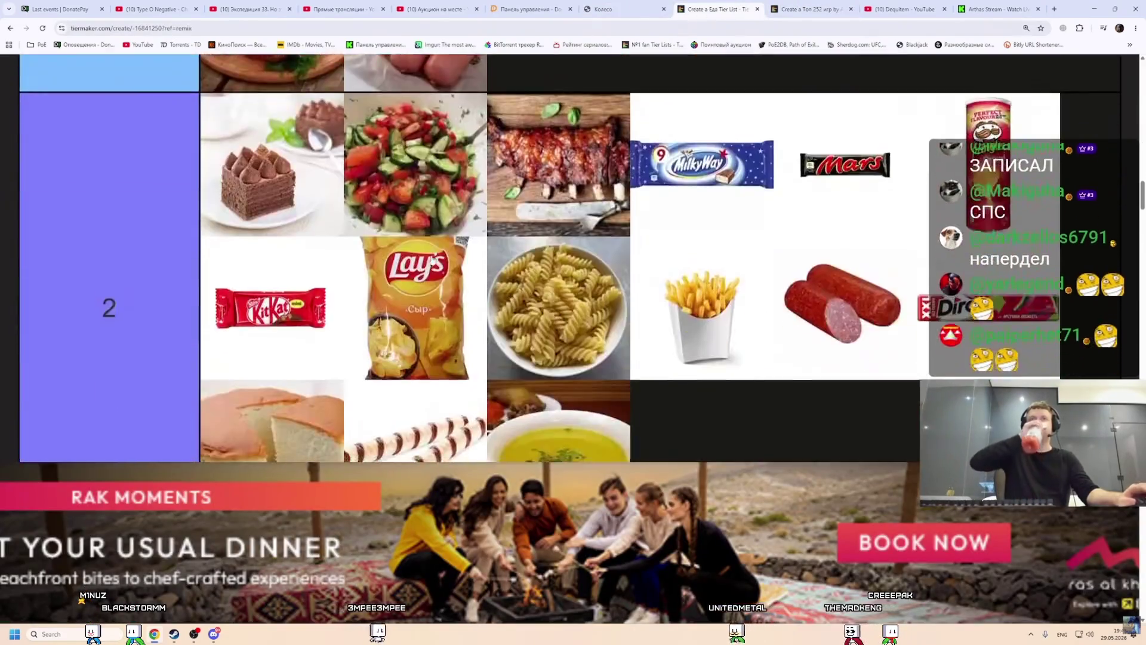
# Place the roast chicken legs from Pin Images into tier 3.
pyautogui.keyDown('ctrl'); pyautogui.scroll(-1, 351, 329); pyautogui.keyUp('ctrl')
pyautogui.scroll(1, 306, 395)
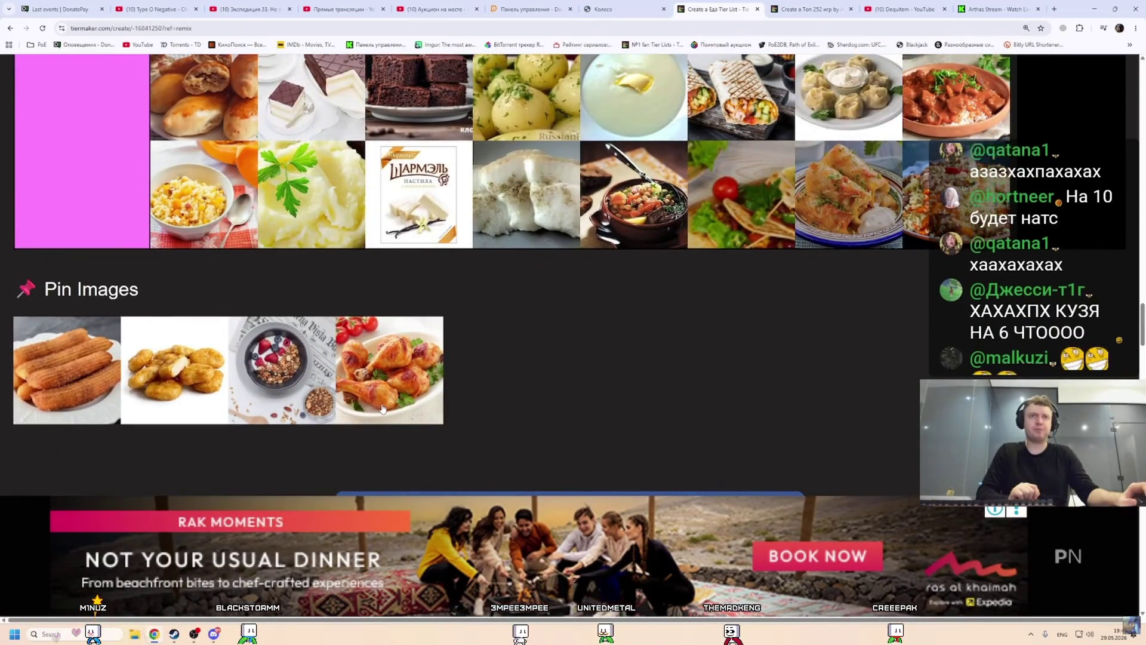
pyautogui.moveTo(381, 400)
pyautogui.mouseDown()
pyautogui.moveTo(393, 377)
pyautogui.moveTo(382, 382)
pyautogui.moveTo(555, 358)
pyautogui.moveTo(227, 385)
pyautogui.mouseUp()
# Put the chicken nuggets at the end of tier 4, after the grilled chicken.
pyautogui.scroll(10, 388, 379)
pyautogui.scroll(10, 388, 379)
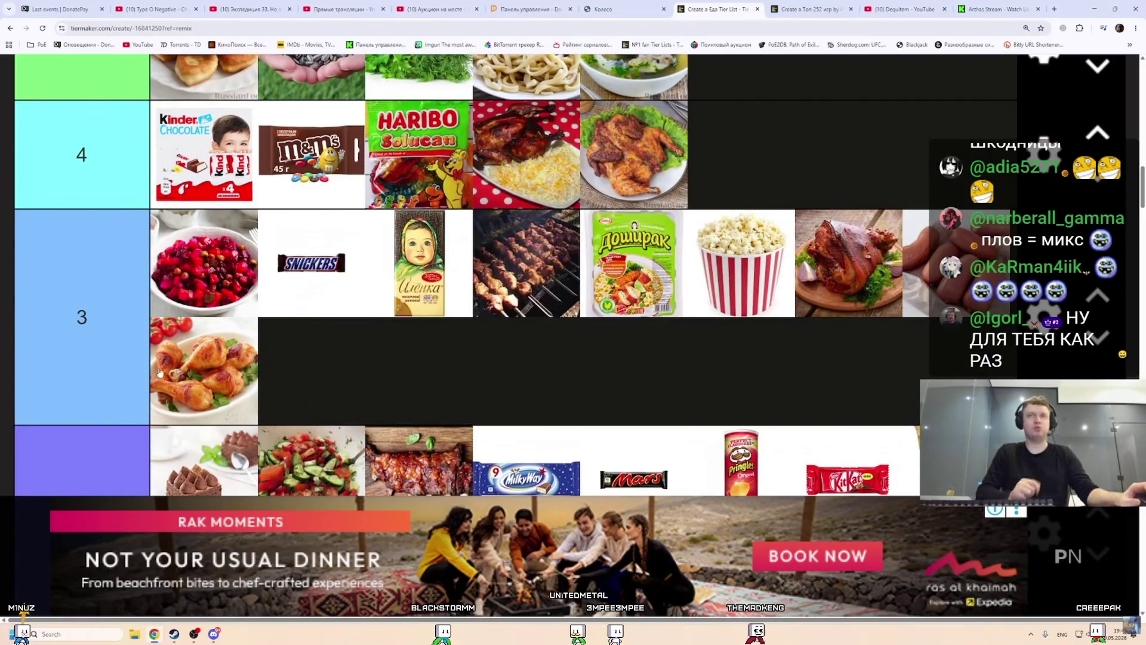
pyautogui.scroll(-10, 335, 295)
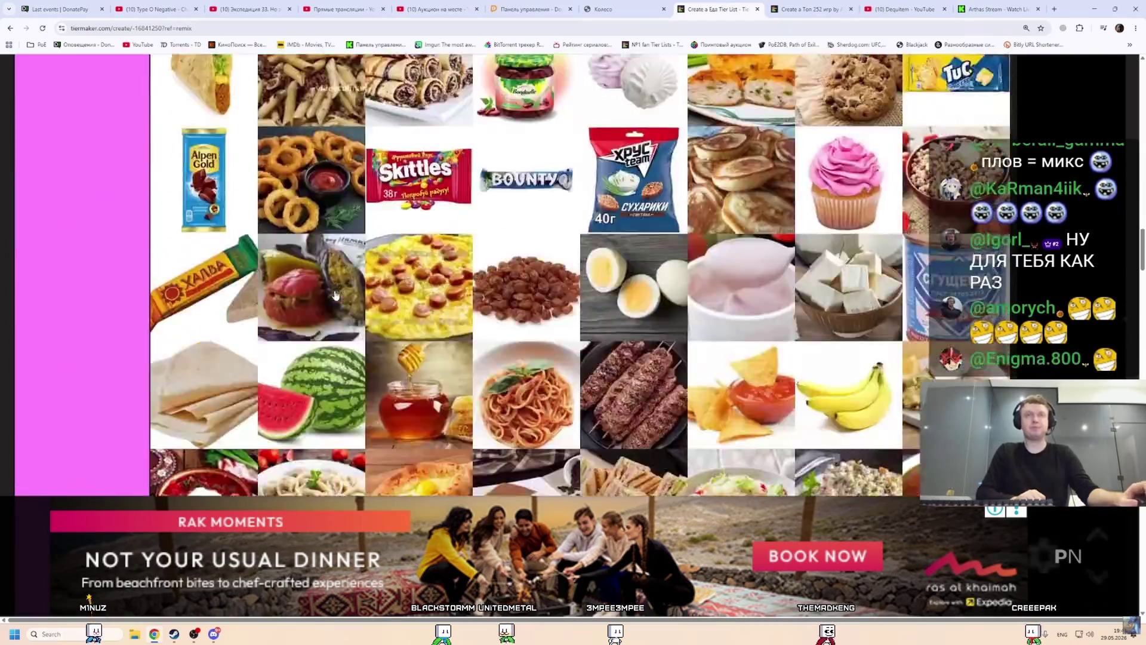
pyautogui.scroll(-10, 335, 295)
pyautogui.moveTo(161, 265)
pyautogui.mouseDown()
pyautogui.moveTo(325, 291)
pyautogui.moveTo(308, 310)
pyautogui.moveTo(746, 305)
pyautogui.moveTo(735, 305)
pyautogui.mouseUp()
pyautogui.scroll(5, 182, 266)
pyautogui.scroll(10, 325, 291)
pyautogui.scroll(8, 309, 310)
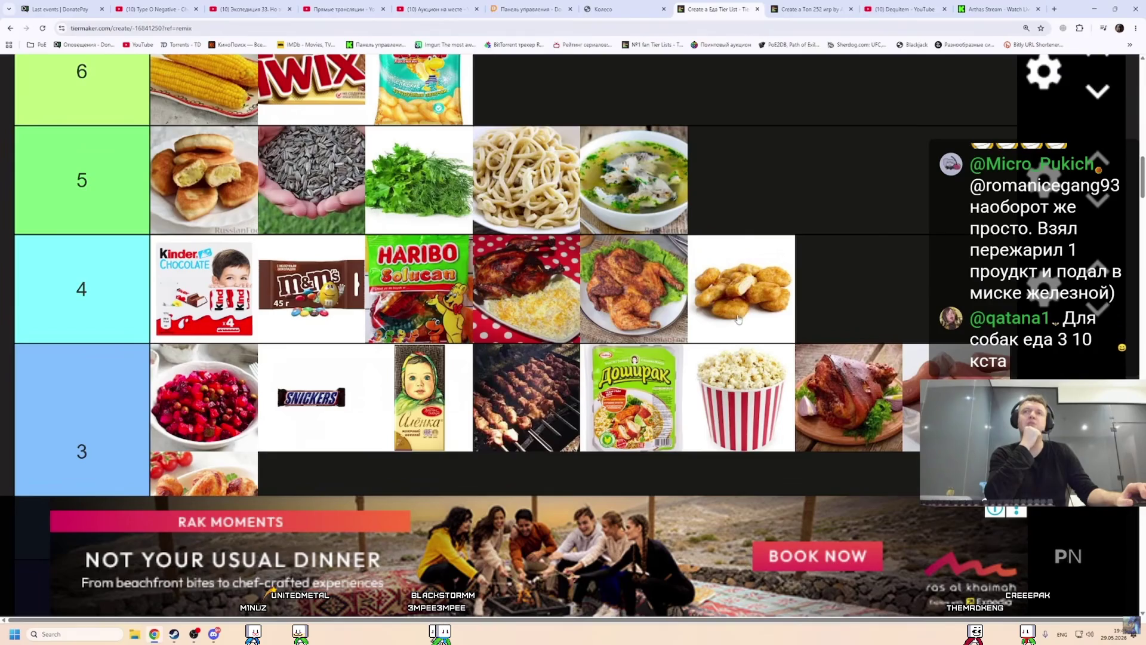
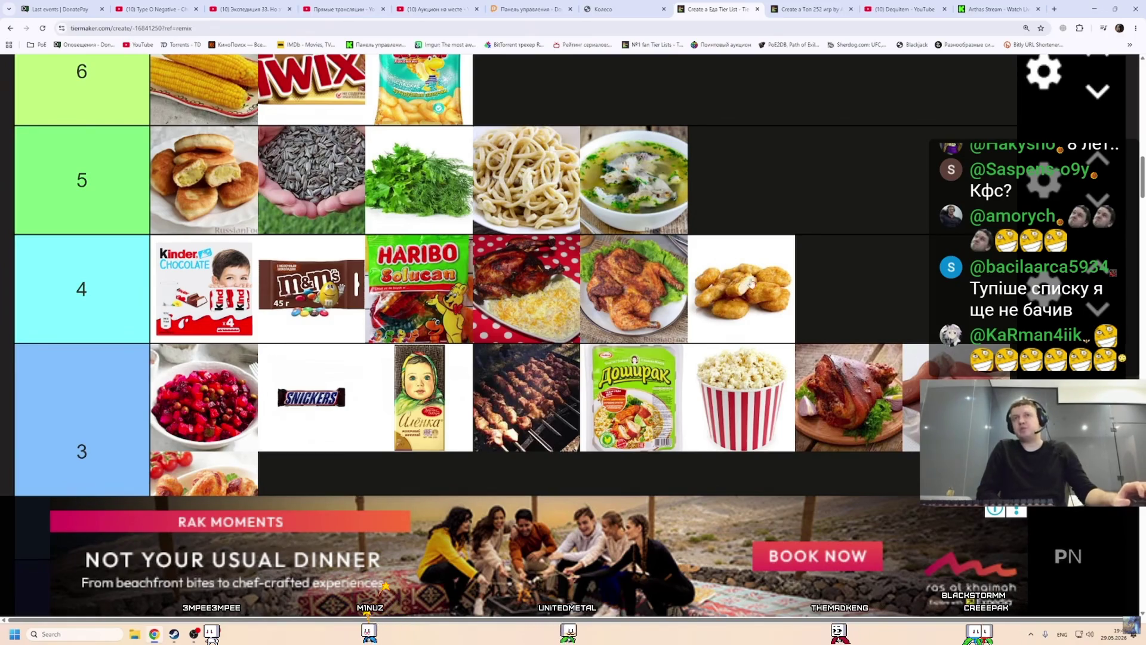
# Leave fullscreen on the stream video and pause it.
pyautogui.moveTo(748, 298); pyautogui.dragTo(755, 295)
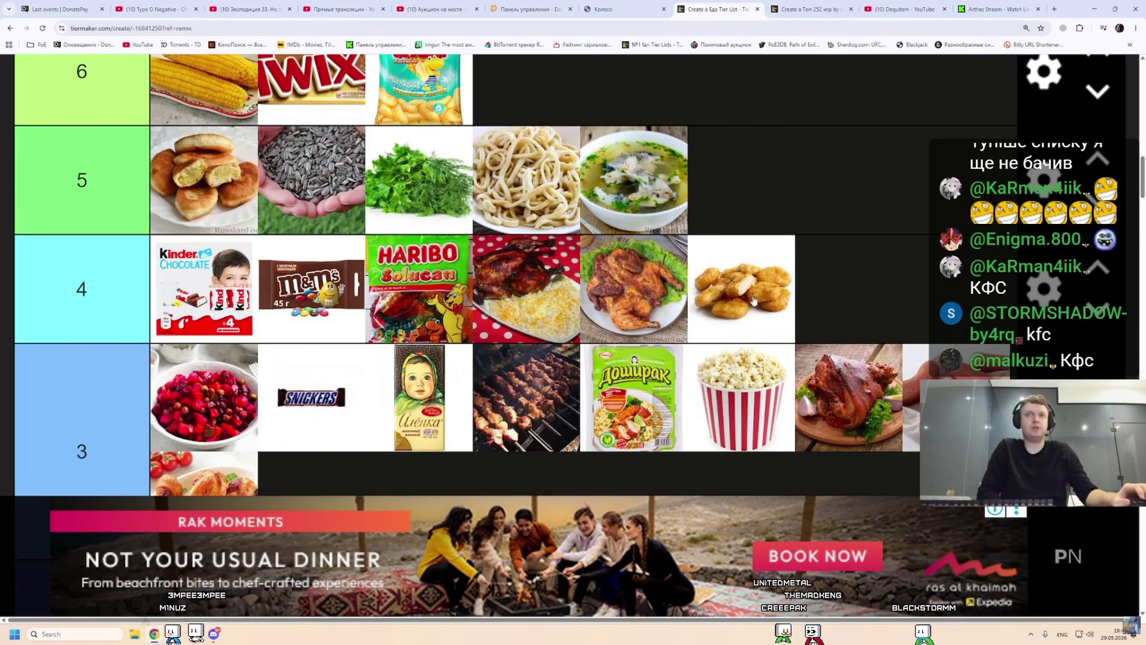
pyautogui.scroll(-10, 550, 285)
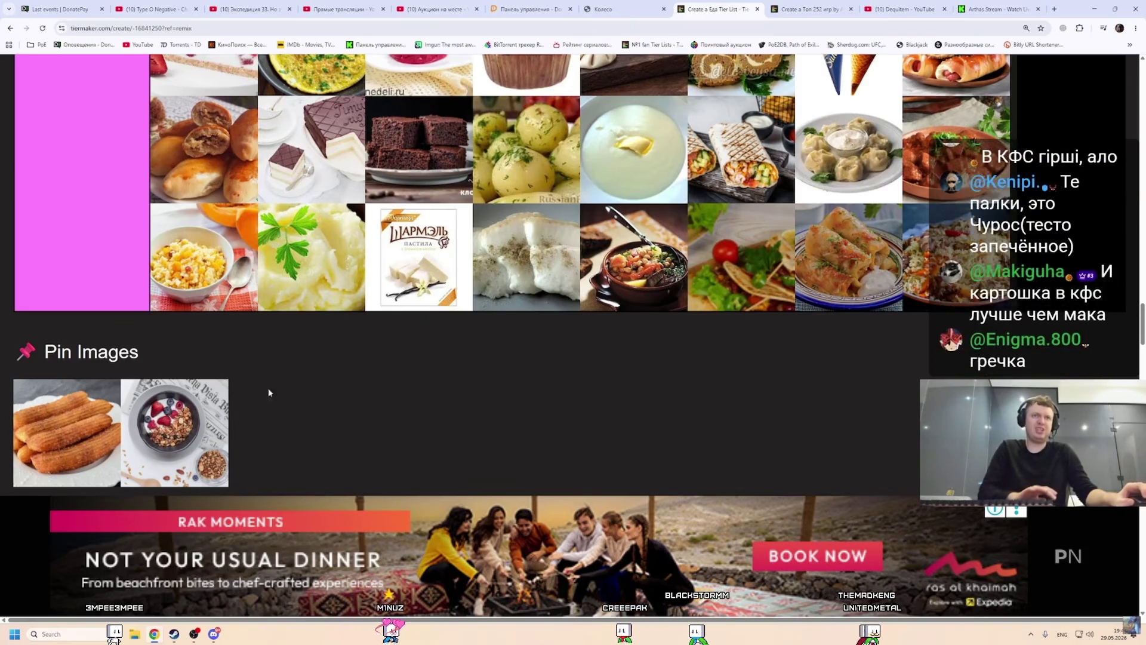
pyautogui.scroll(-2, 269, 391)
pyautogui.keyDown('ctrl'); pyautogui.scroll(7, 286, 365); pyautogui.keyUp('ctrl')
pyautogui.scroll(-10, 266, 291)
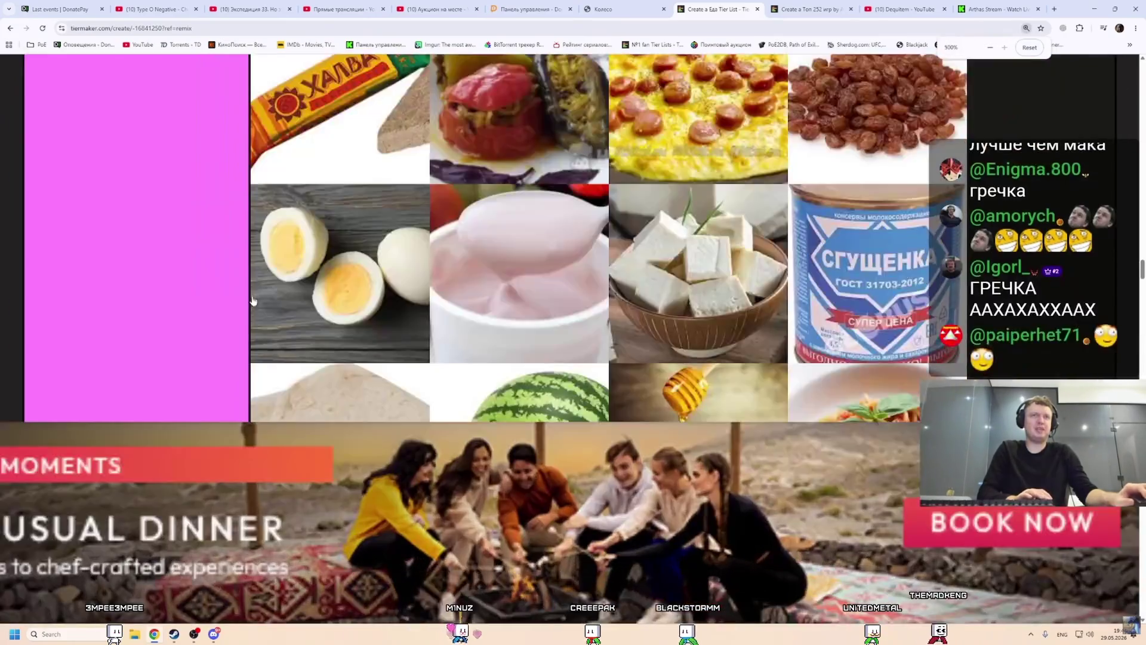
pyautogui.scroll(-10, 267, 293)
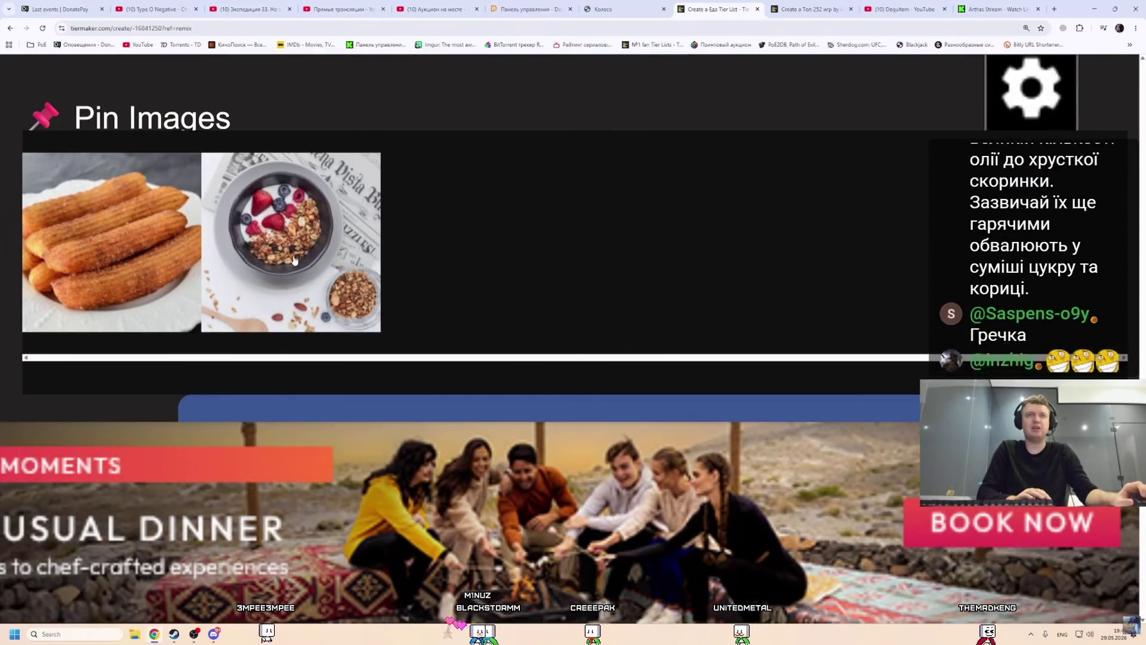
pyautogui.keyDown('ctrl'); pyautogui.scroll(-7, 425, 270); pyautogui.keyUp('ctrl')
pyautogui.scroll(3, 425, 288)
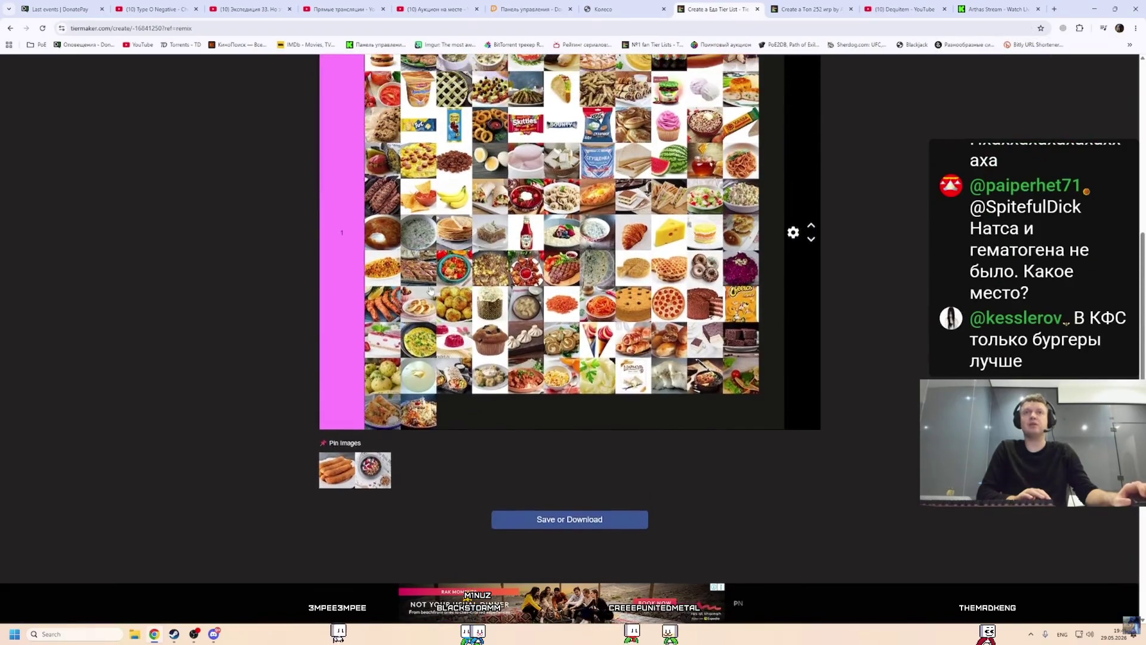
pyautogui.keyDown('ctrl'); pyautogui.scroll(3, 432, 285); pyautogui.keyUp('ctrl')
pyautogui.scroll(5, 437, 284)
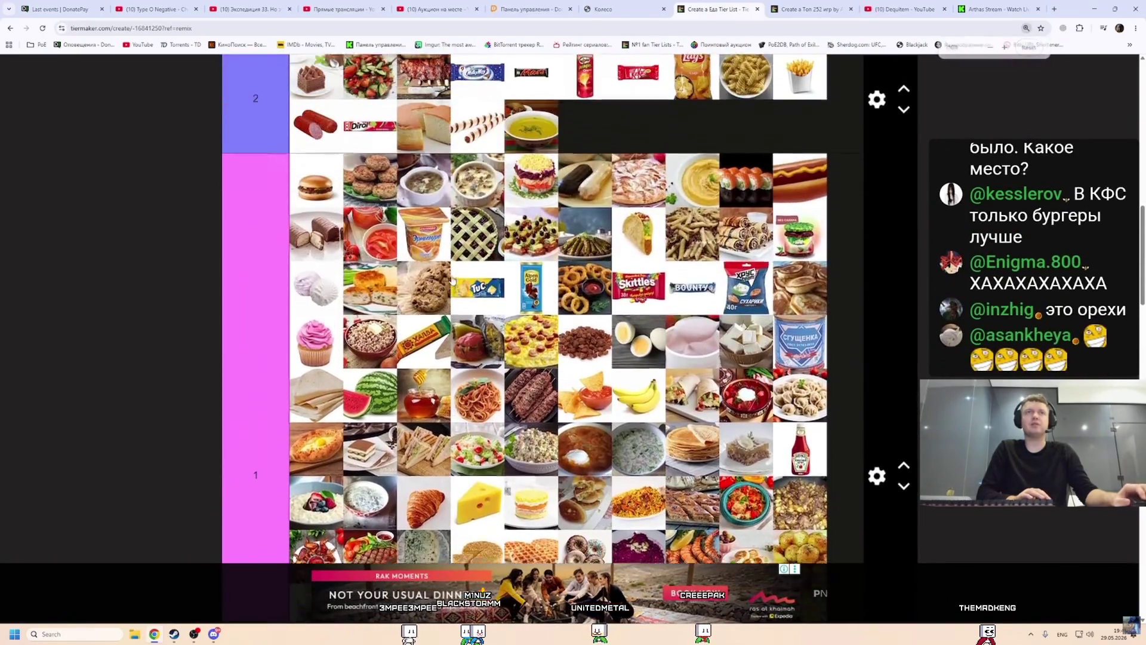
pyautogui.scroll(-8, 439, 266)
pyautogui.scroll(15, 439, 267)
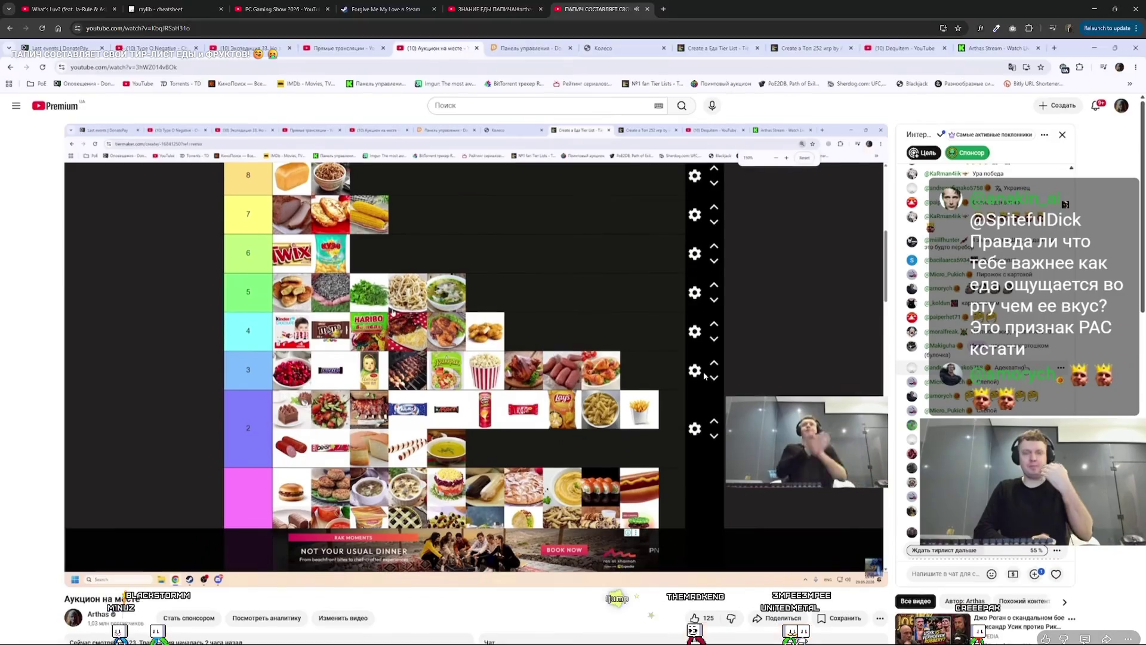
pyautogui.press('Escape')
pyautogui.click(611, 301)
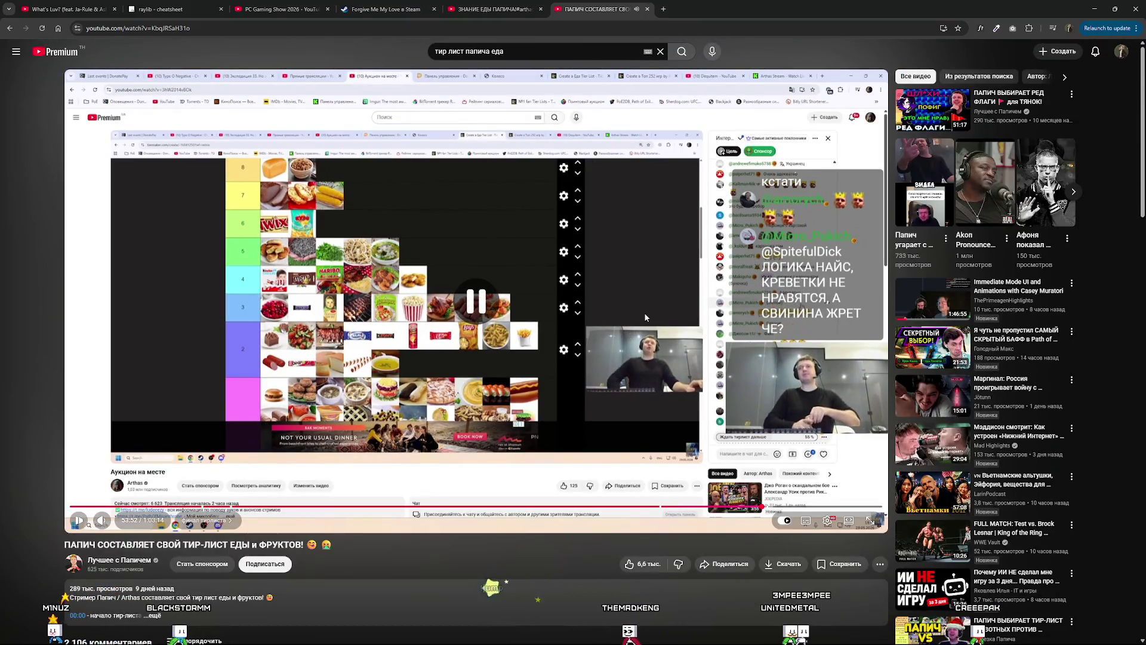
# Search Google for 'tier list' in a new tab and open the TierMaker result.
pyautogui.click(663, 9)
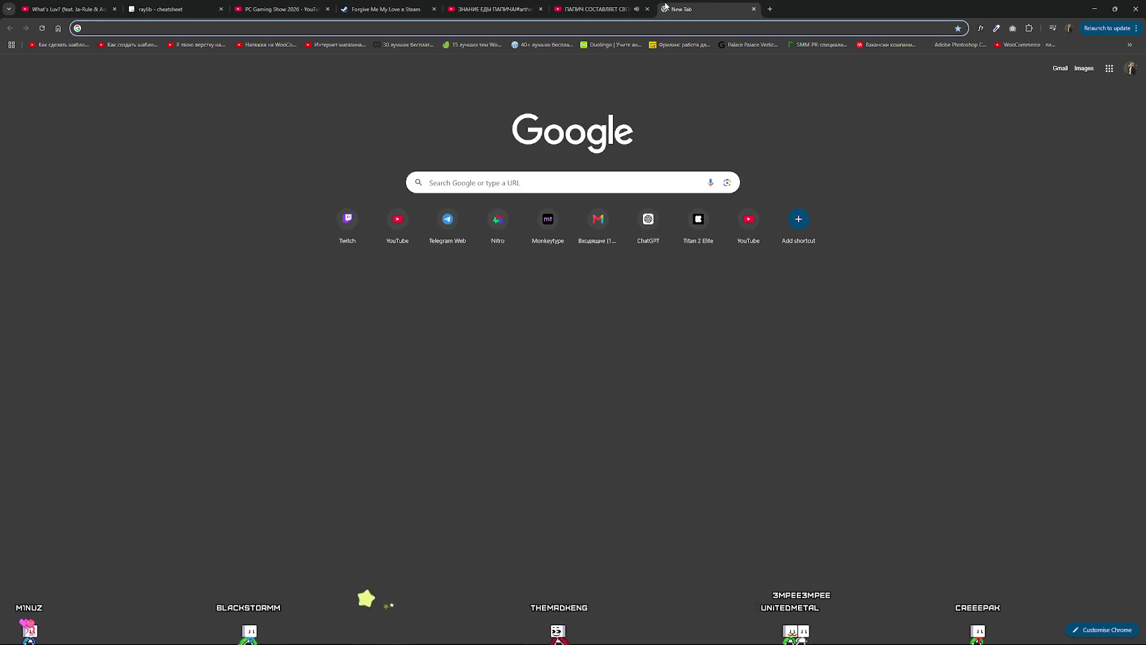
pyautogui.hotkey('ctrl', 'shift', 'Tab')
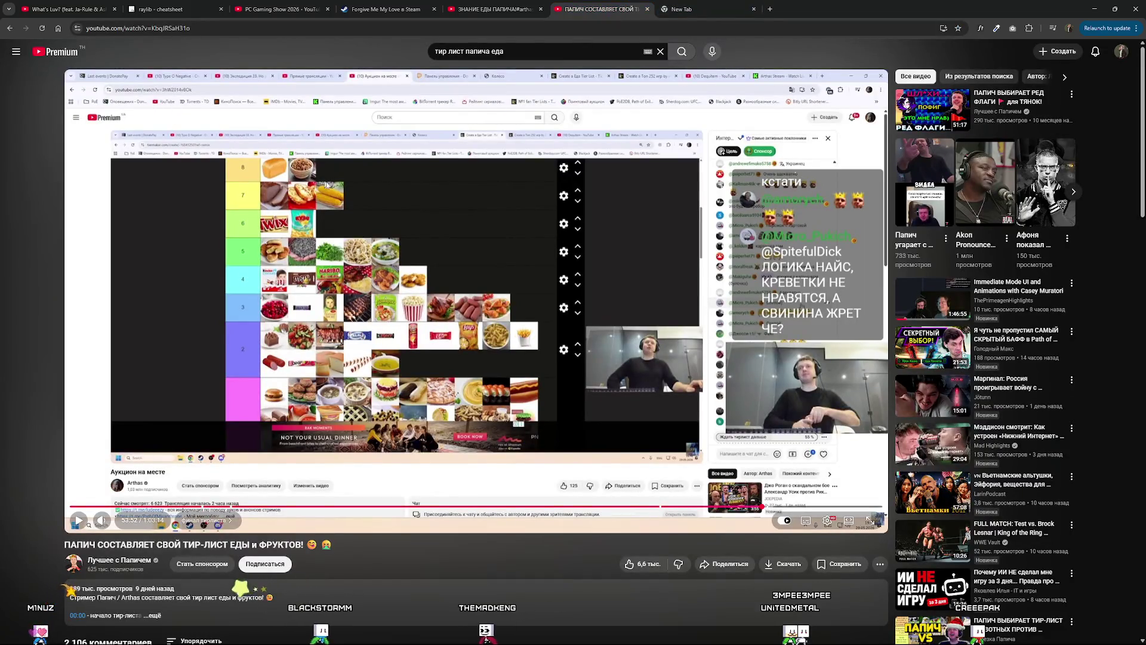
pyautogui.click(700, 3)
pyautogui.write('н')
pyautogui.press('BackSpace')
pyautogui.write('tier')
pyautogui.press('Return')
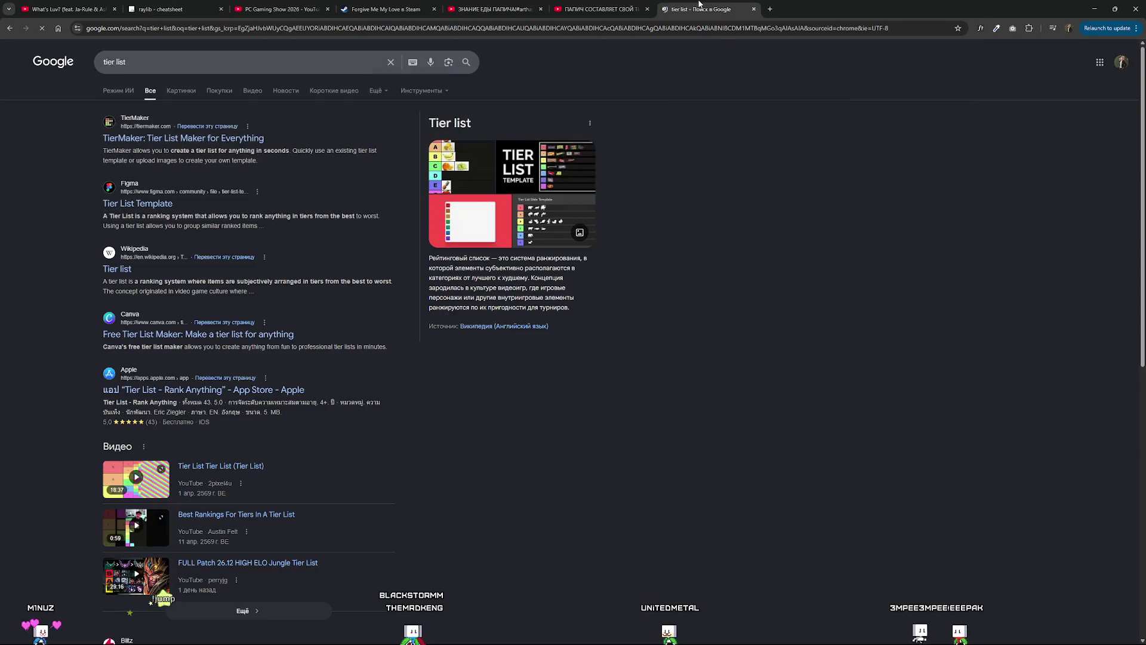
pyautogui.click(213, 140)
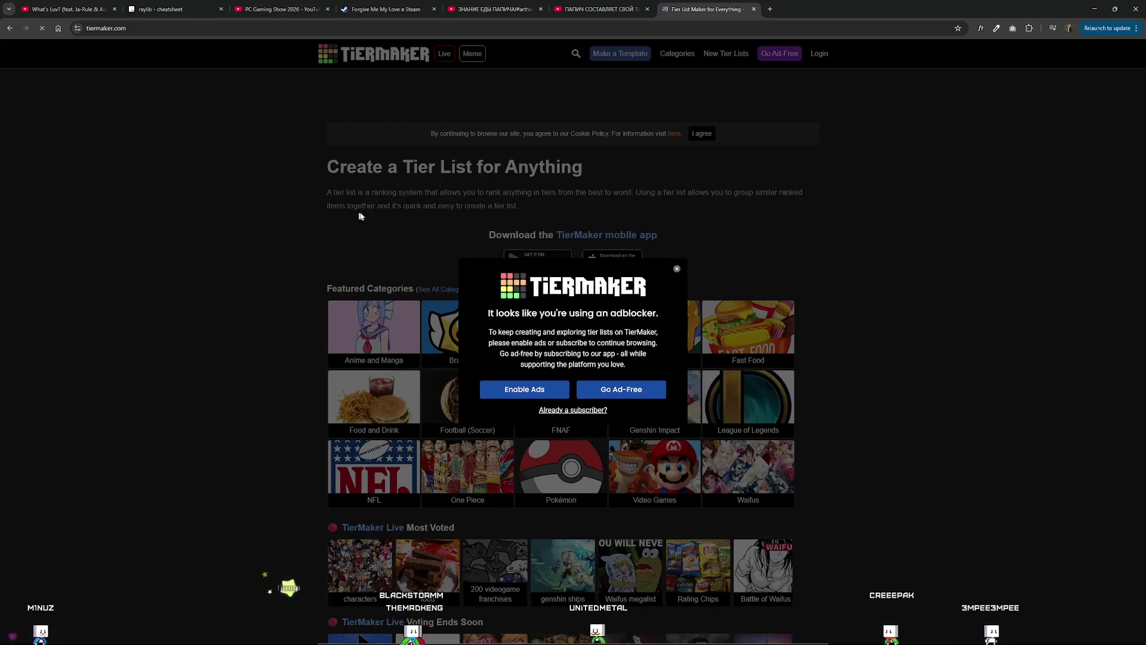
# Close the adblocker notice and scroll into the Featured Templates sections.
pyautogui.click(675, 270)
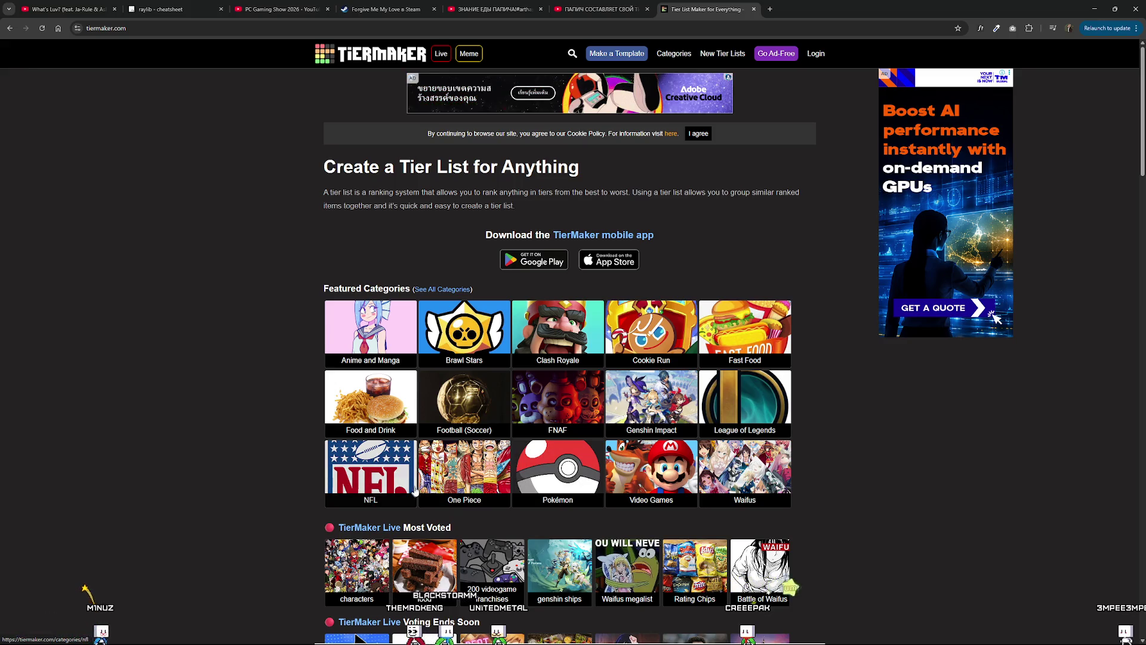
pyautogui.scroll(-1, 415, 490)
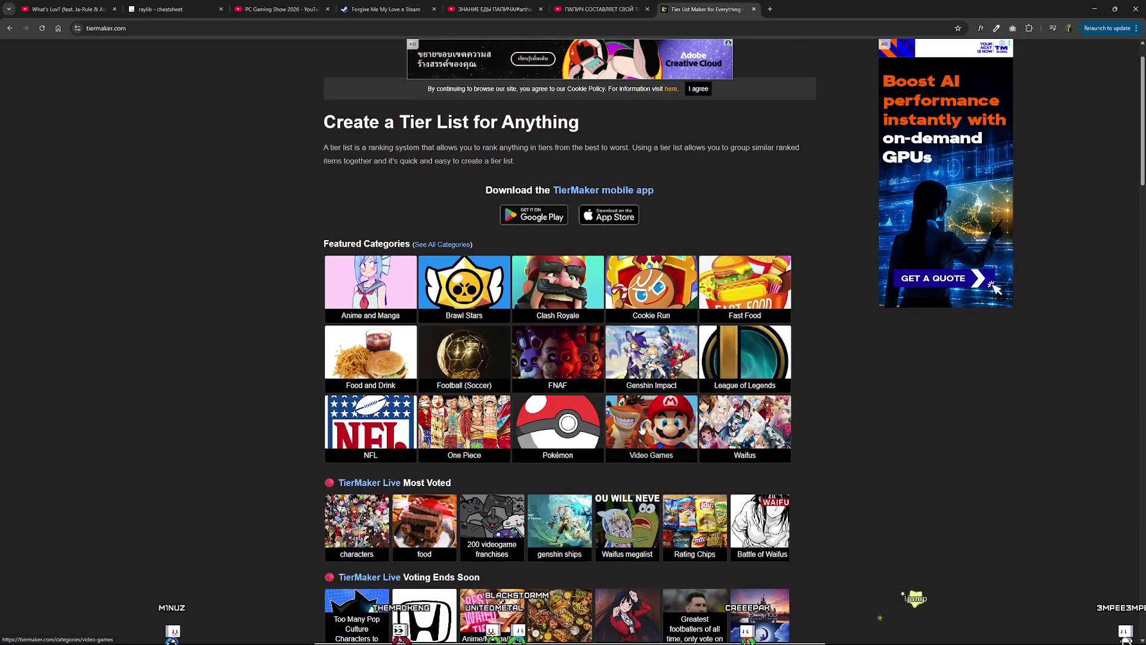
pyautogui.scroll(-4, 642, 428)
pyautogui.scroll(3, 526, 398)
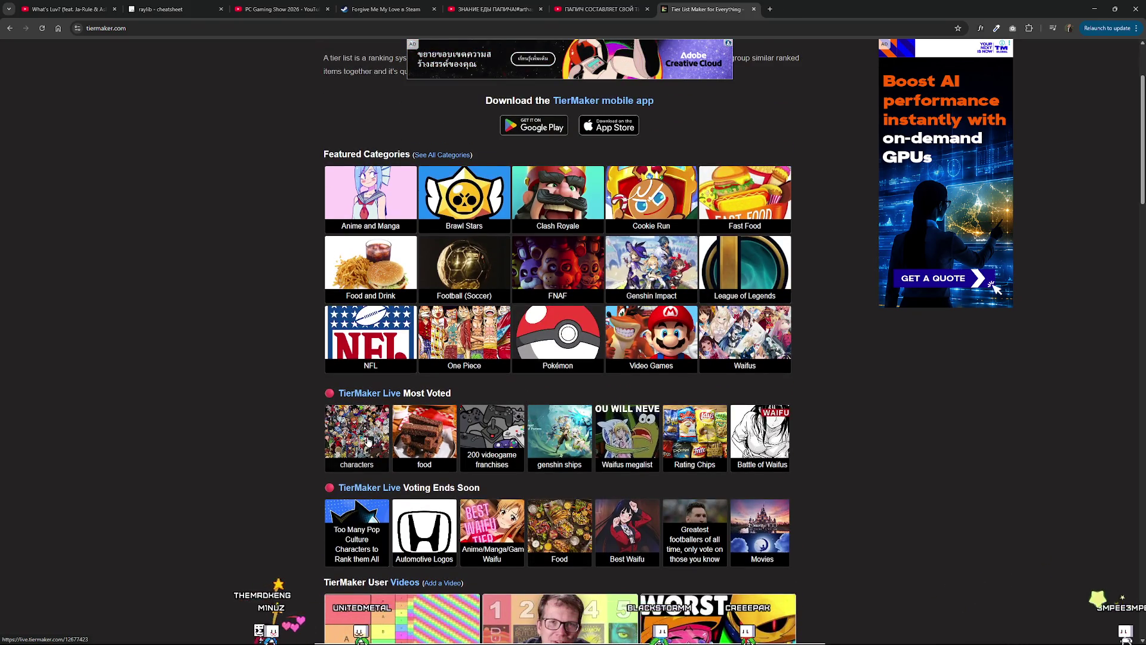
pyautogui.scroll(-3, 503, 490)
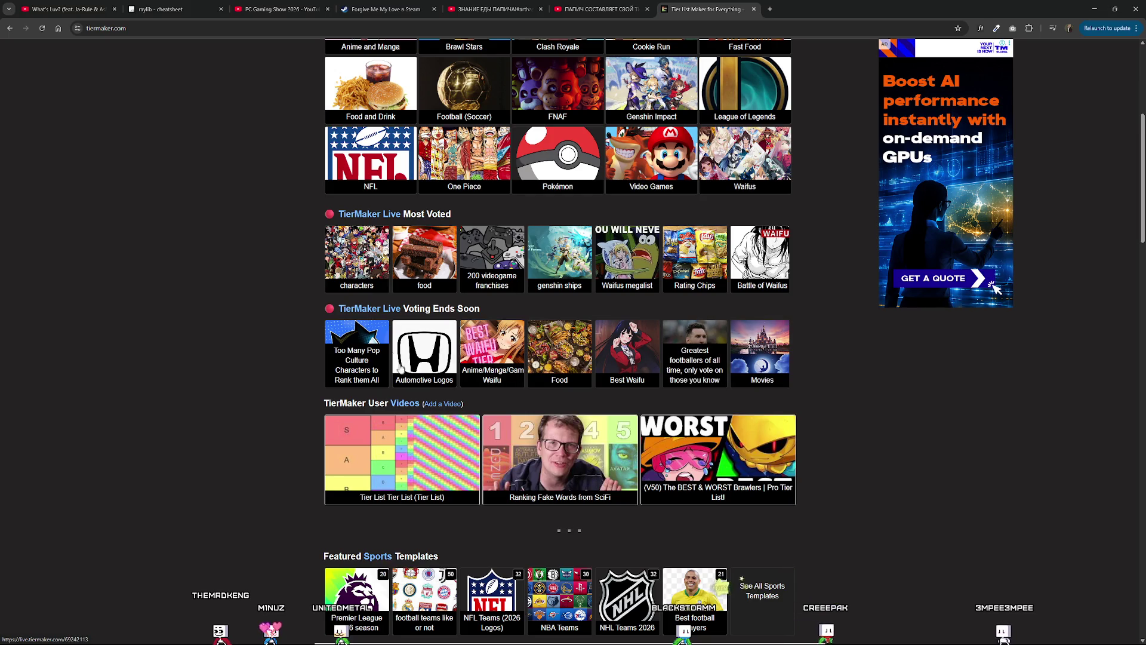
pyautogui.scroll(-2, 647, 433)
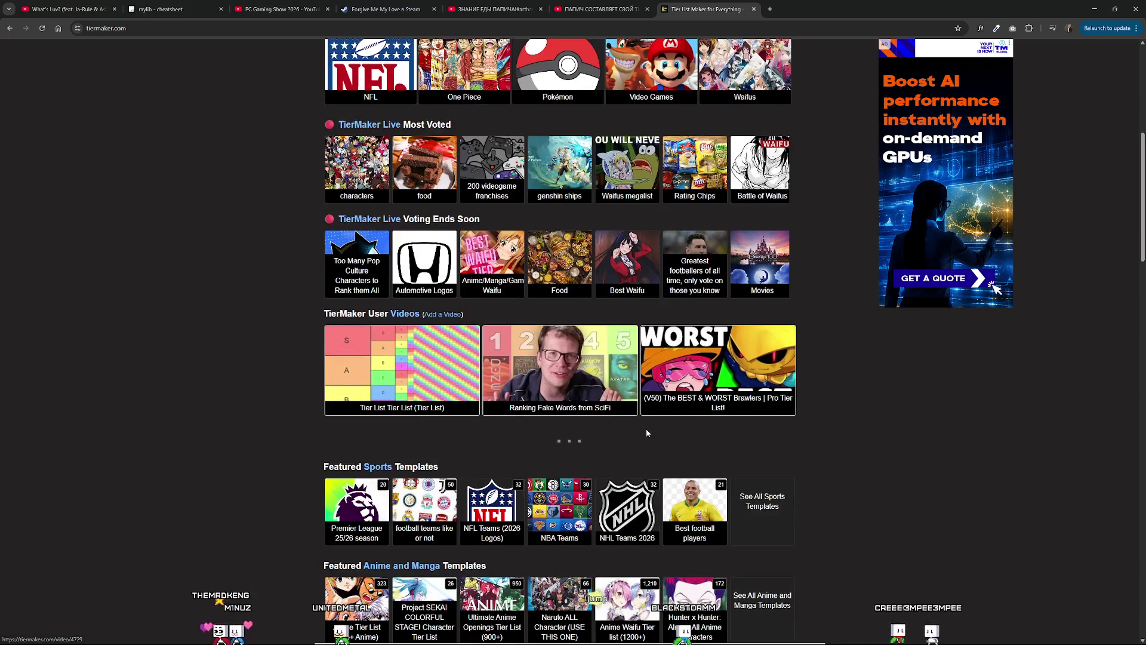
pyautogui.scroll(-3, 647, 433)
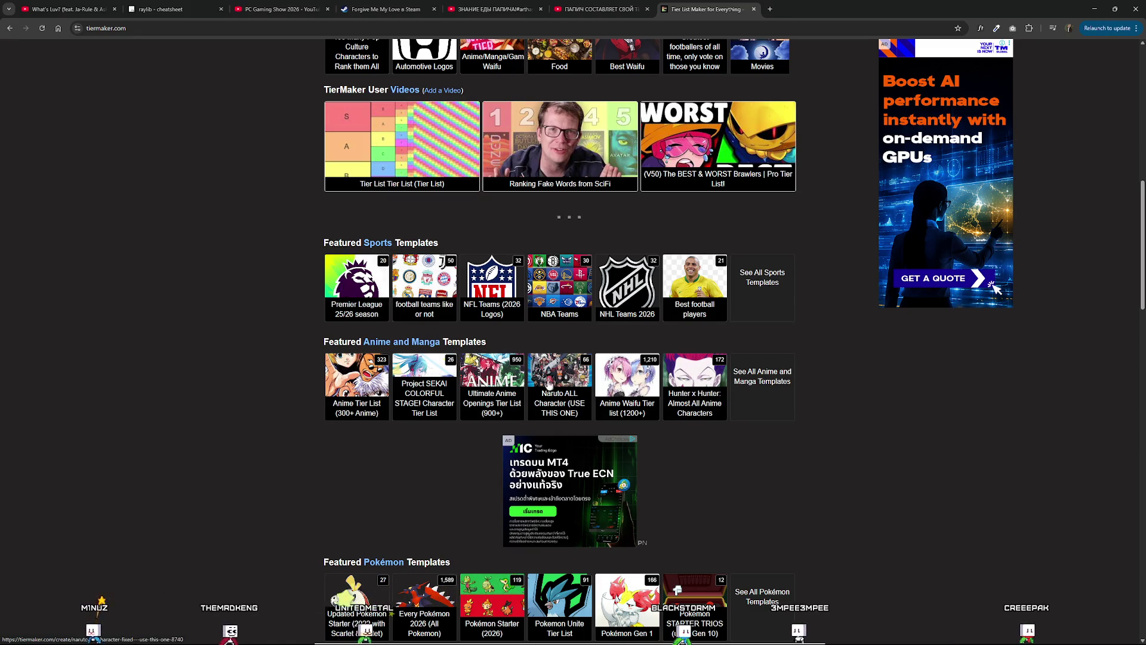
# Keep scrolling down the homepage to the Video Games and Cartoons rows.
pyautogui.scroll(-4, 714, 385)
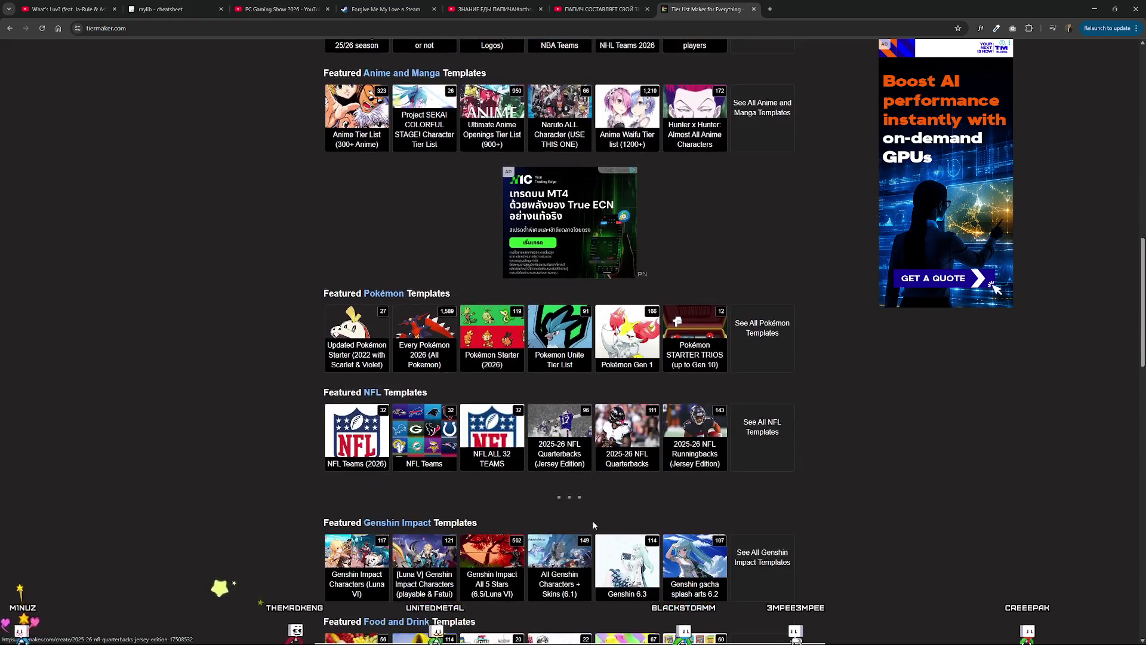
pyautogui.scroll(-3, 668, 489)
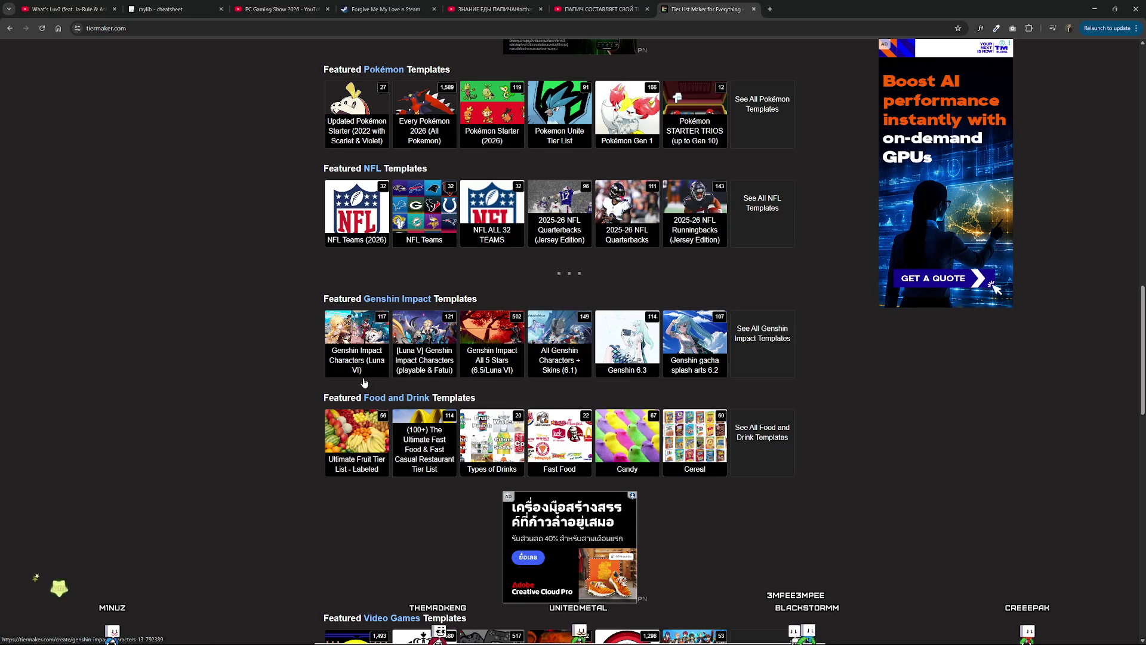
pyautogui.scroll(3, 687, 179)
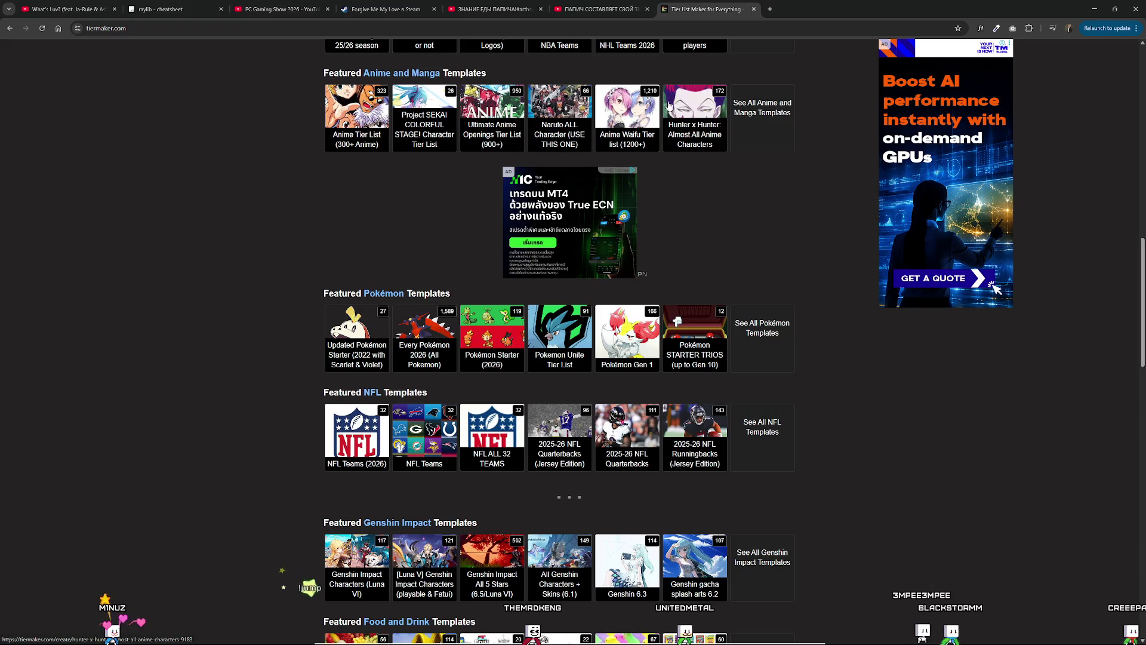
pyautogui.scroll(-10, 549, 366)
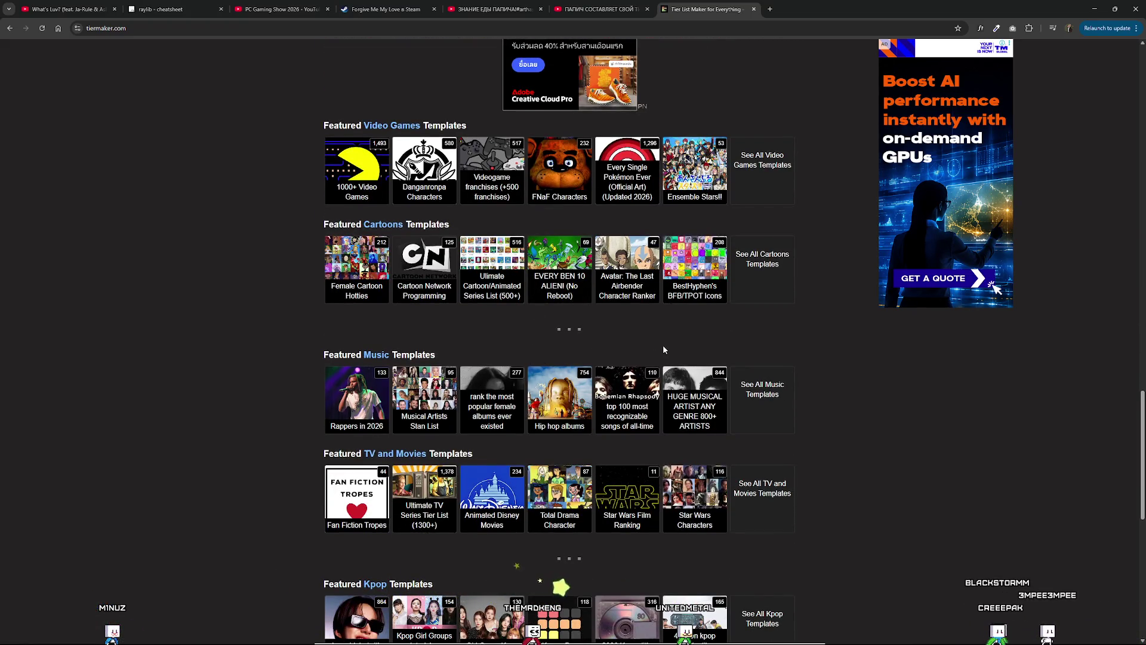
pyautogui.scroll(-2, 663, 325)
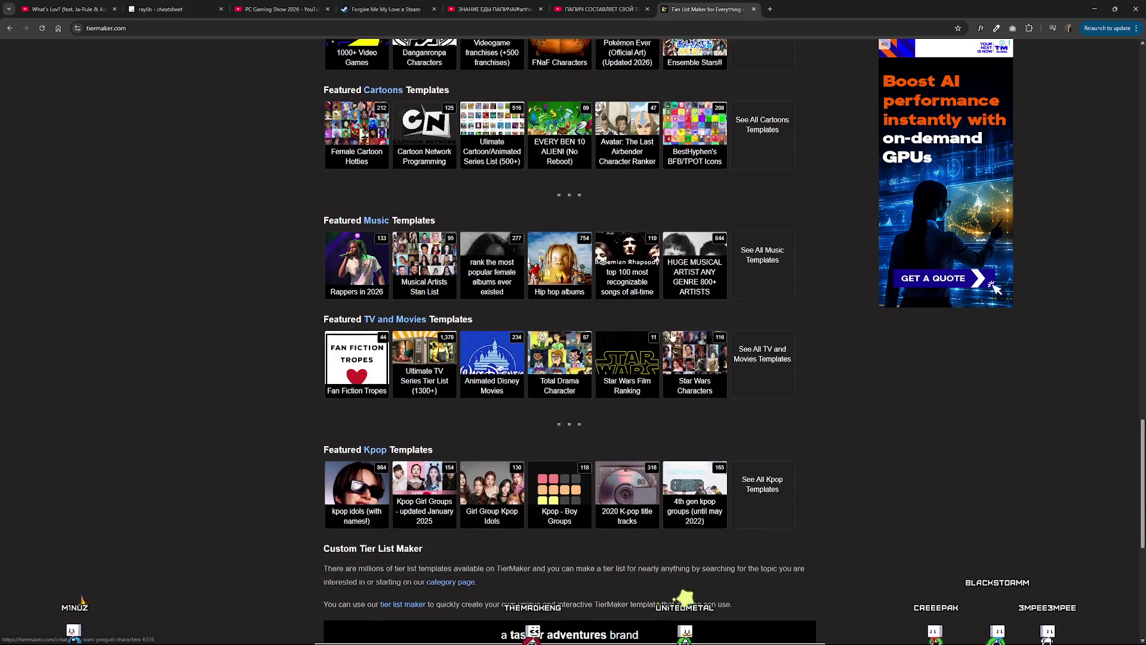
pyautogui.scroll(3, 675, 333)
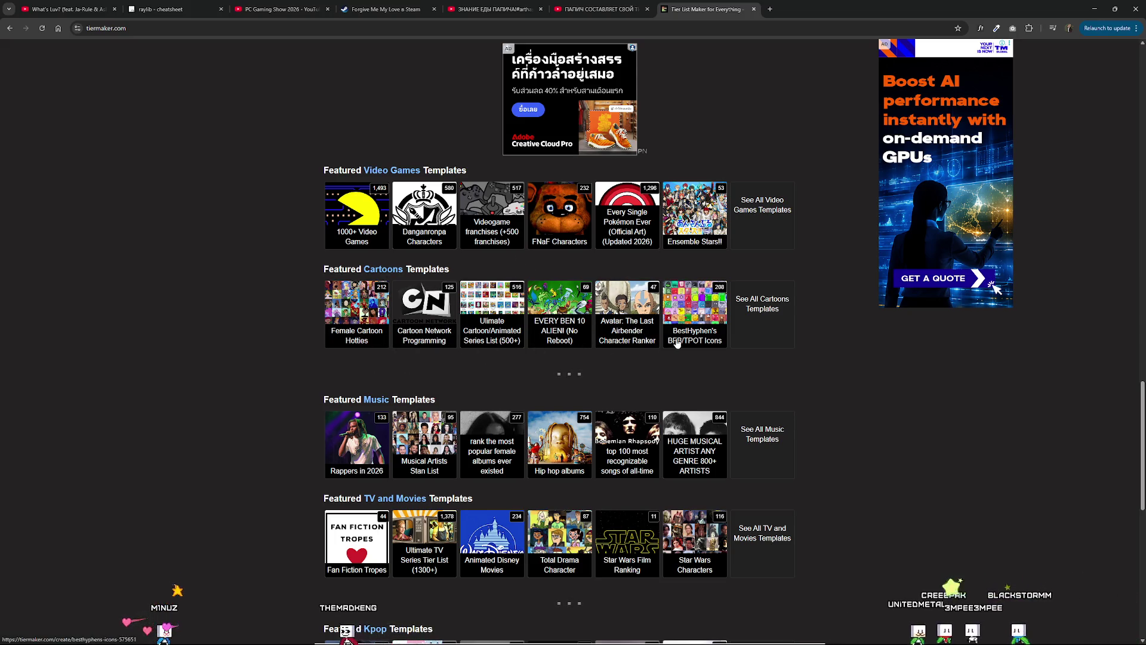
pyautogui.scroll(-1, 523, 383)
pyautogui.scroll(-2, 523, 383)
pyautogui.click(597, 9)
# Replace the YouTube search with a search for Hunter x Hunter Hisoka.
pyautogui.doubleClick(511, 52)
pyautogui.write('hun')
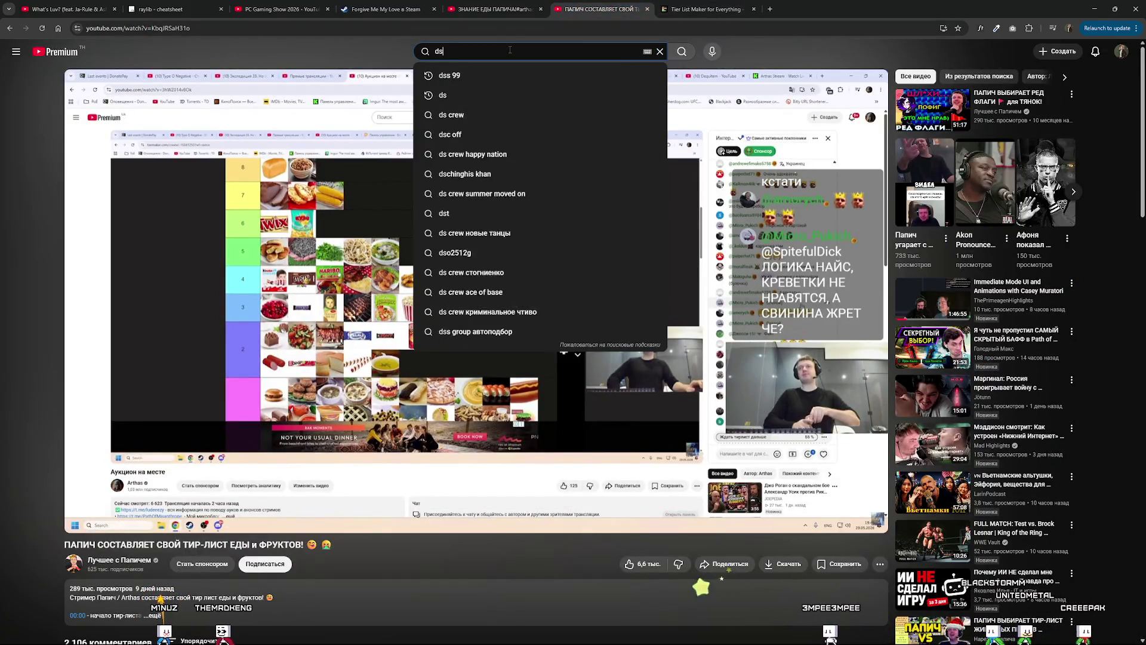
pyautogui.write('hy')
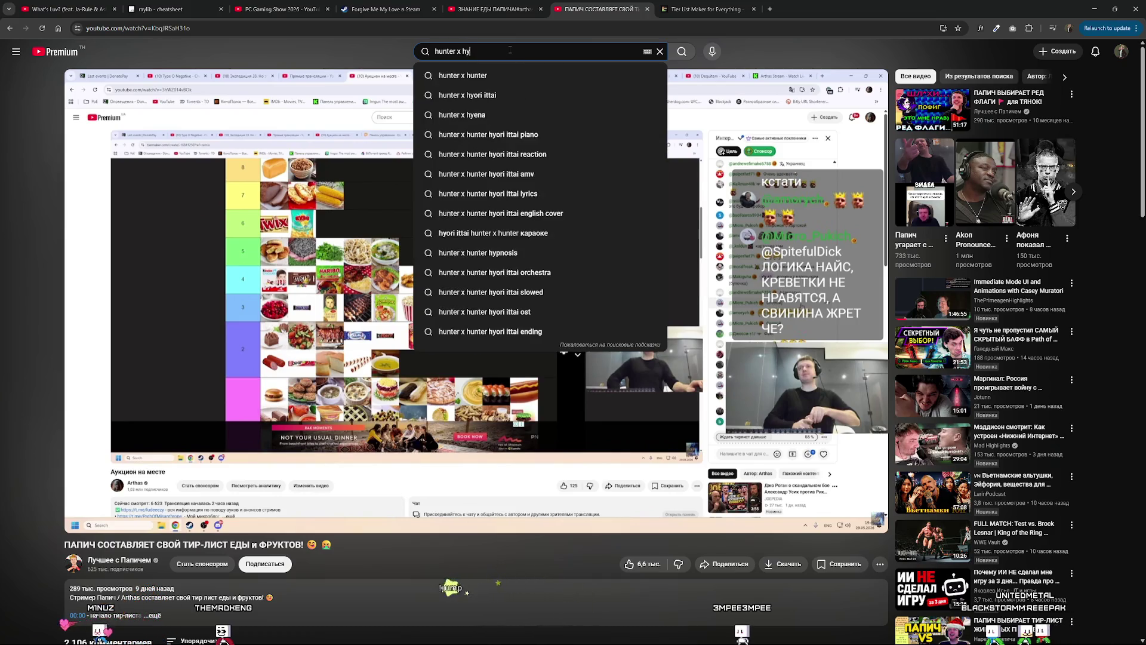
pyautogui.press('BackSpace')
pyautogui.press('BackSpace')
pyautogui.write('unter d')
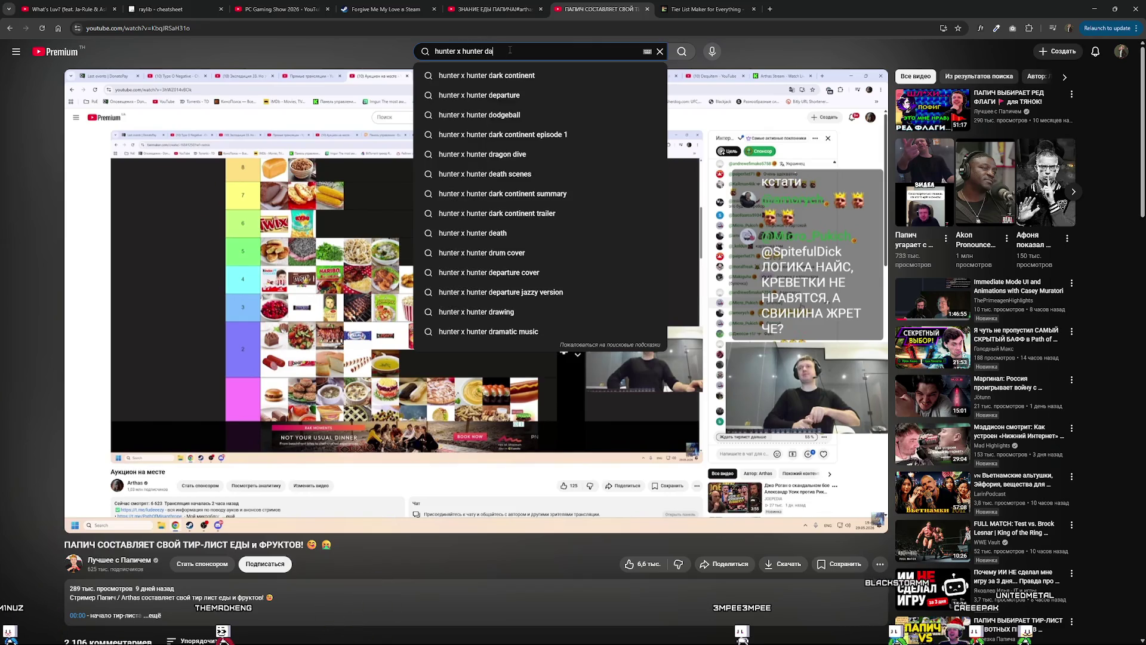
pyautogui.write('a')
pyautogui.press('Return')
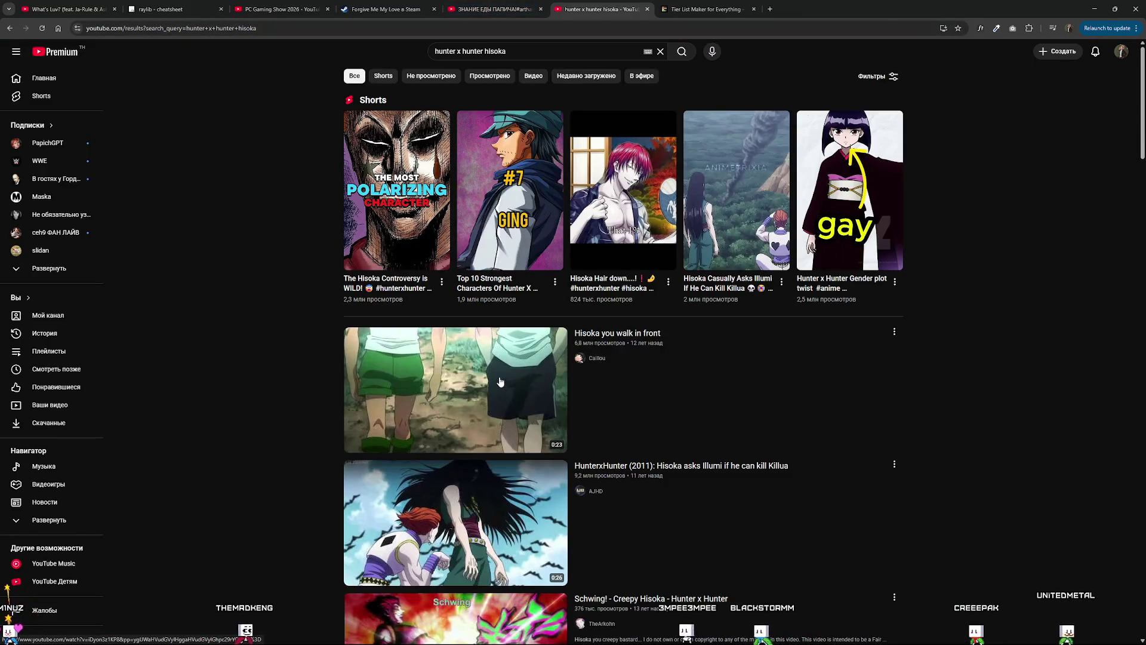
# Watch the 'Hisoka you walk in front' clip fullscreen, then exit and pause it.
pyautogui.click(500, 381)
pyautogui.doubleClick(420, 280)
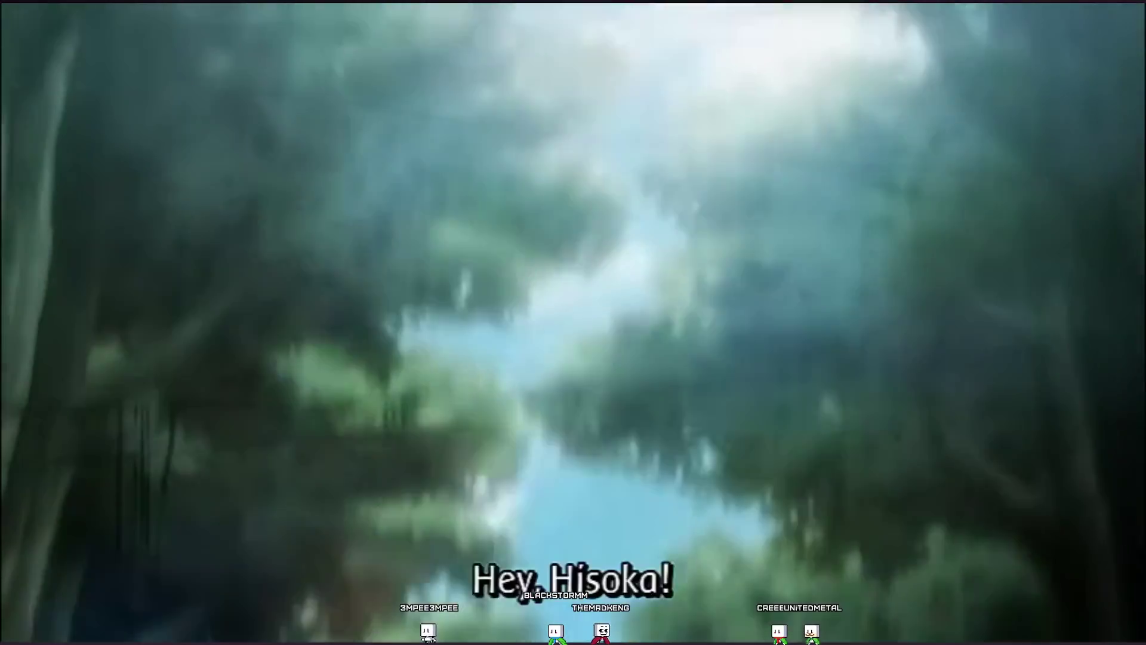
pyautogui.doubleClick(480, 292)
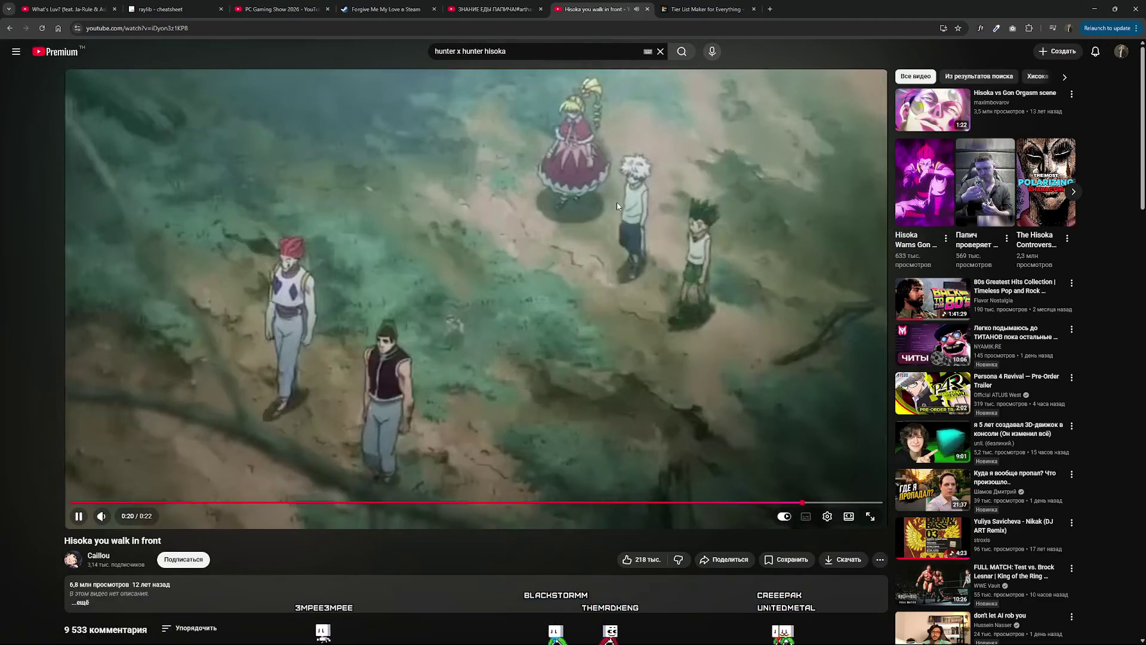
pyautogui.click(616, 199)
pyautogui.hotkey('ctrl', 'Tab')
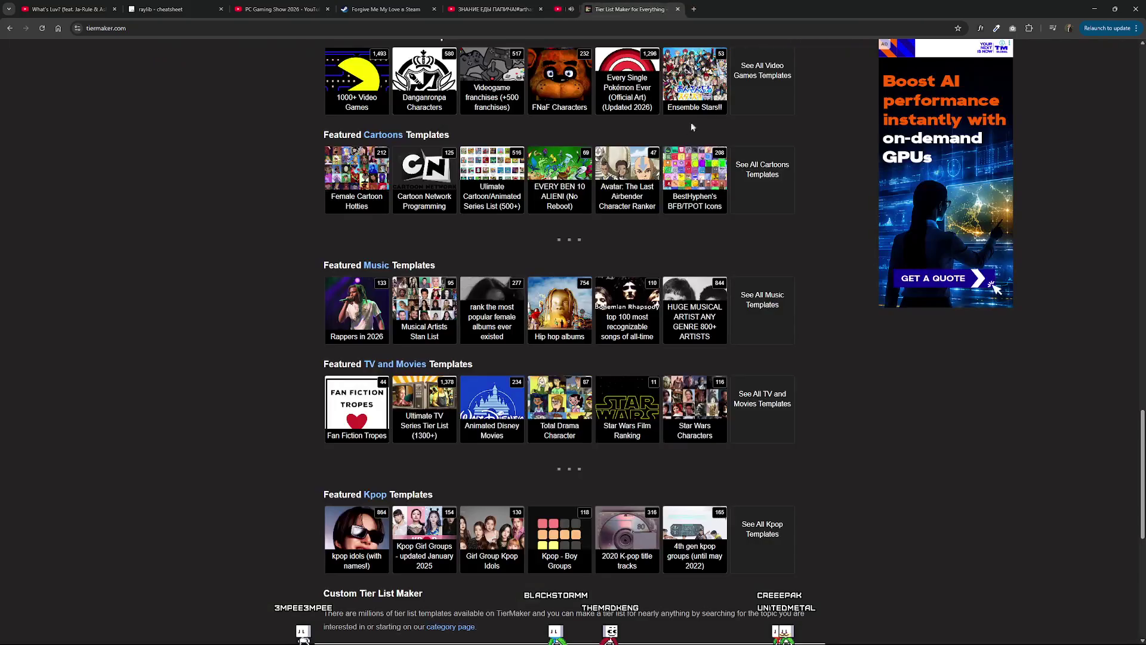
# Scroll back up to Featured Categories and open the Fast Food tile in a new tab.
pyautogui.scroll(-2, 580, 240)
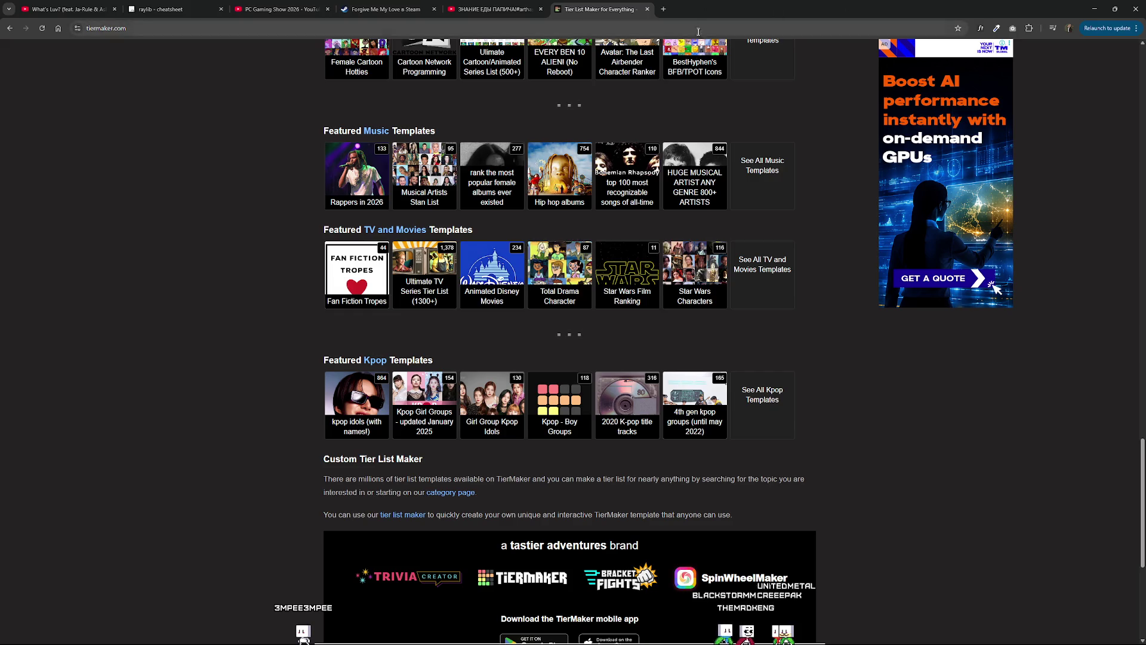
pyautogui.scroll(2, 566, 264)
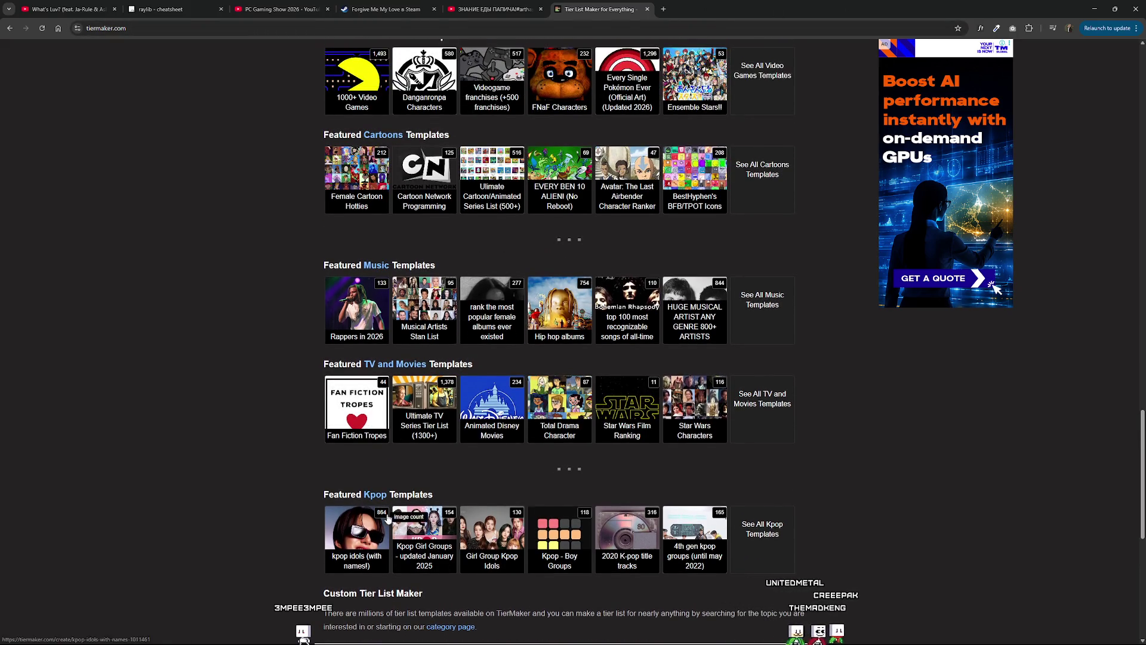
pyautogui.scroll(2, 448, 472)
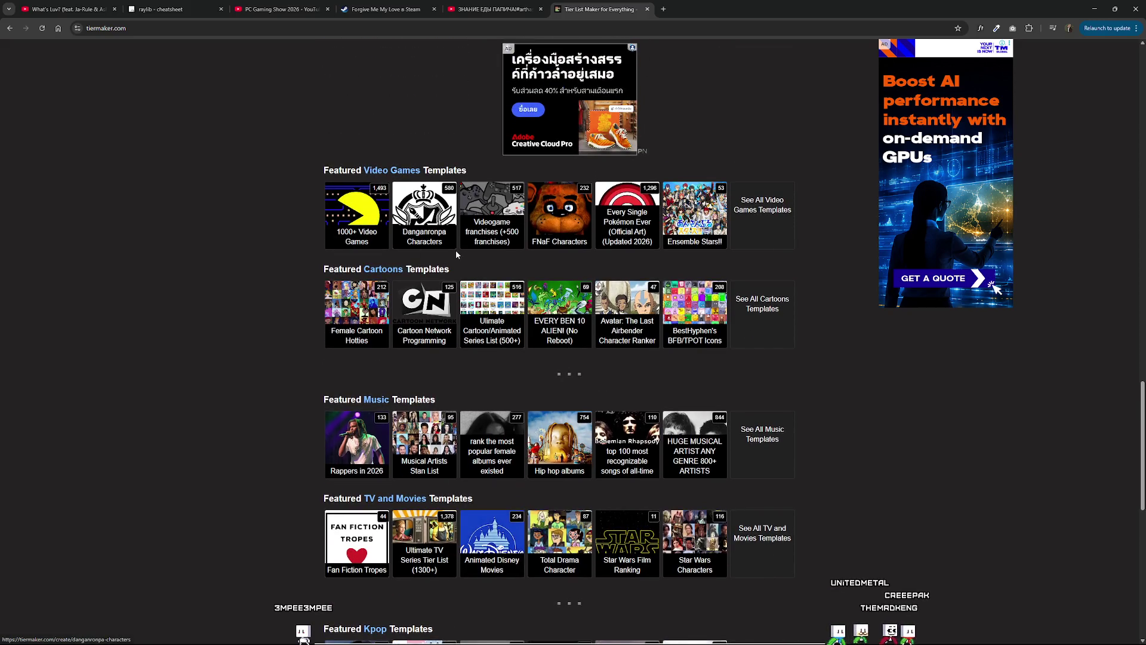
pyautogui.scroll(7, 456, 254)
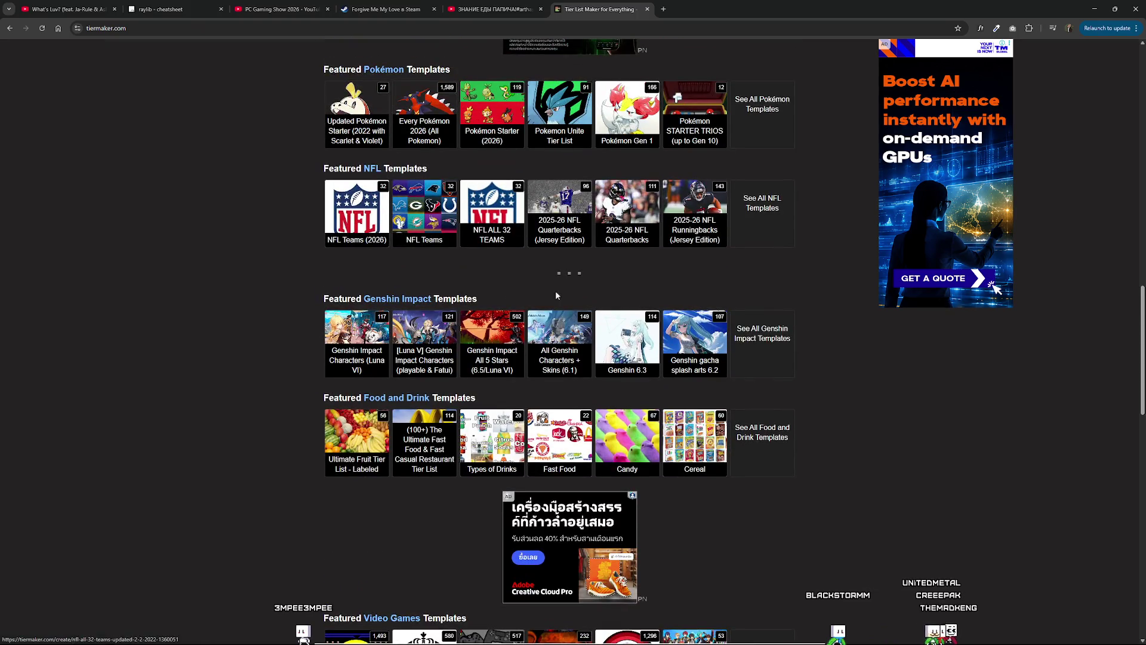
pyautogui.scroll(2, 452, 309)
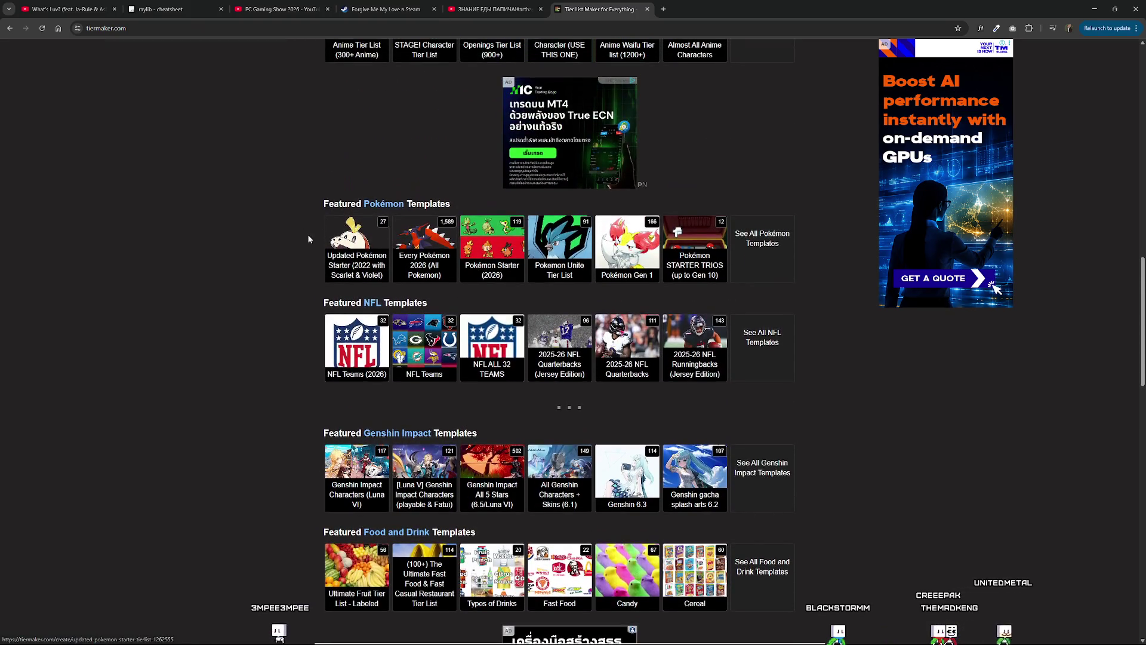
pyautogui.scroll(3, 480, 249)
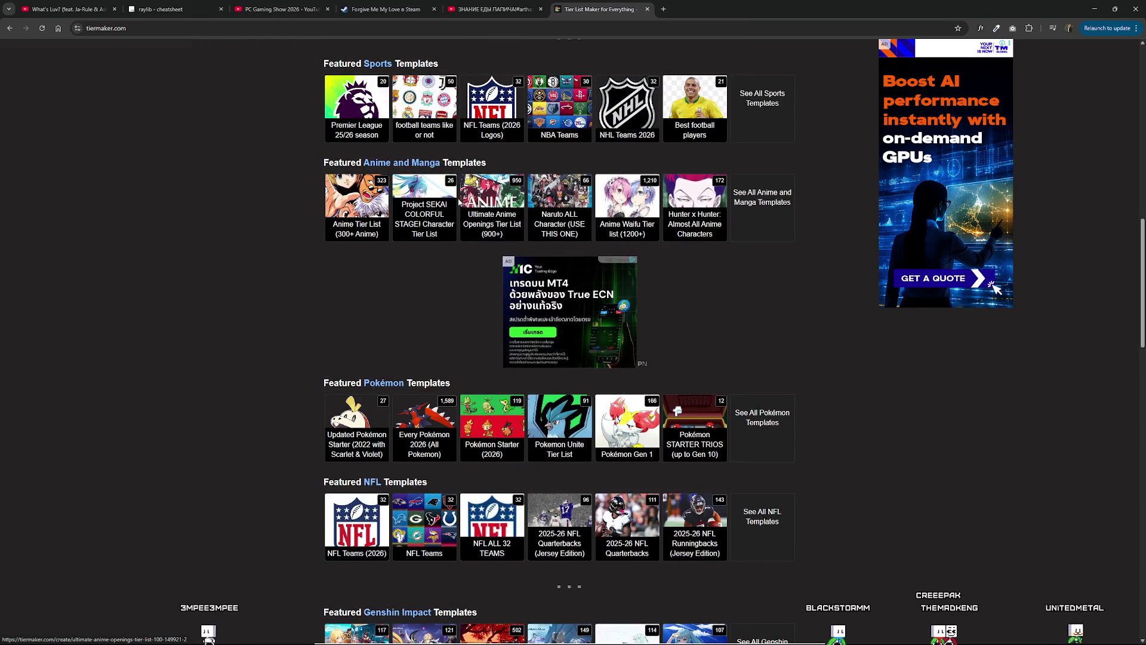
pyautogui.scroll(2, 552, 223)
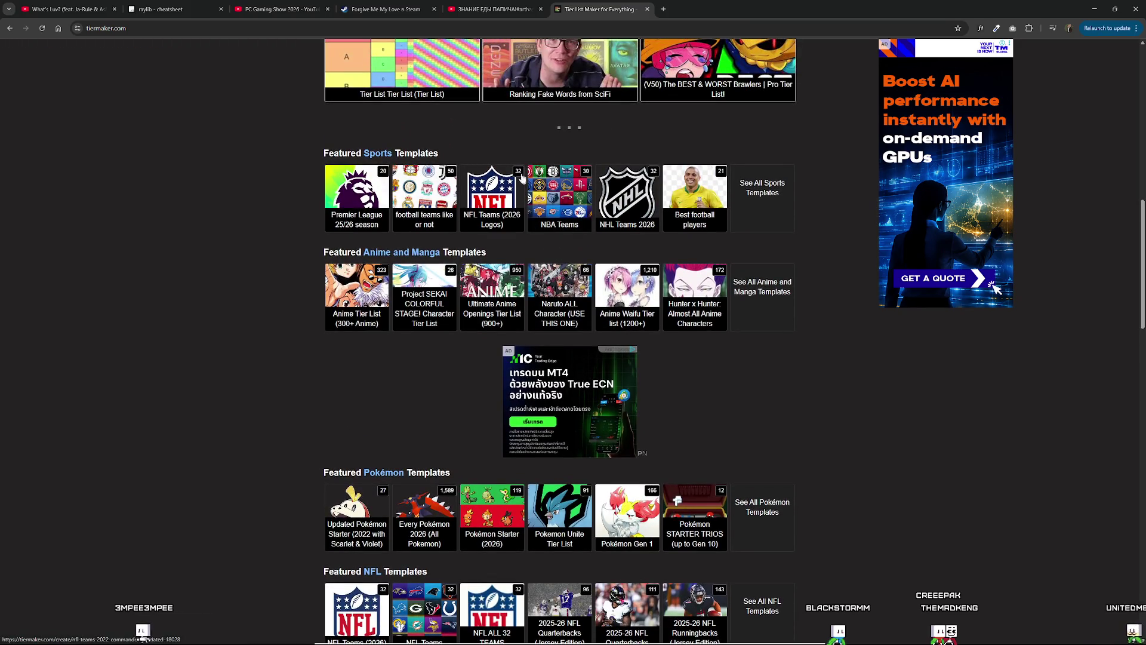
pyautogui.scroll(5, 455, 317)
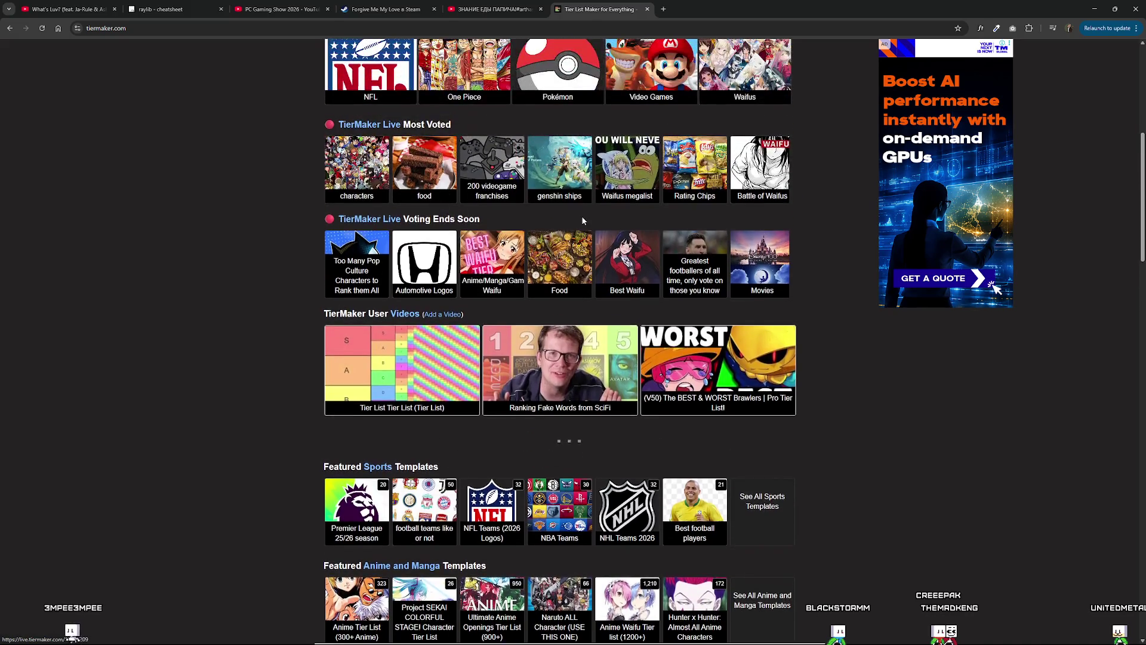
pyautogui.scroll(2, 588, 180)
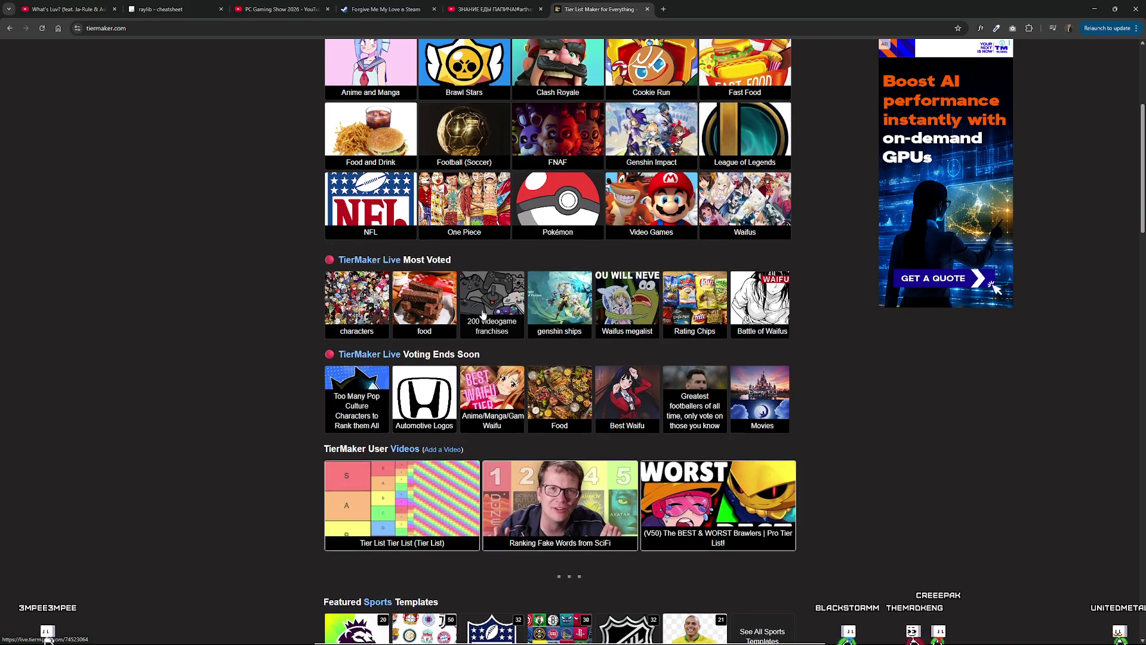
pyautogui.scroll(2, 586, 234)
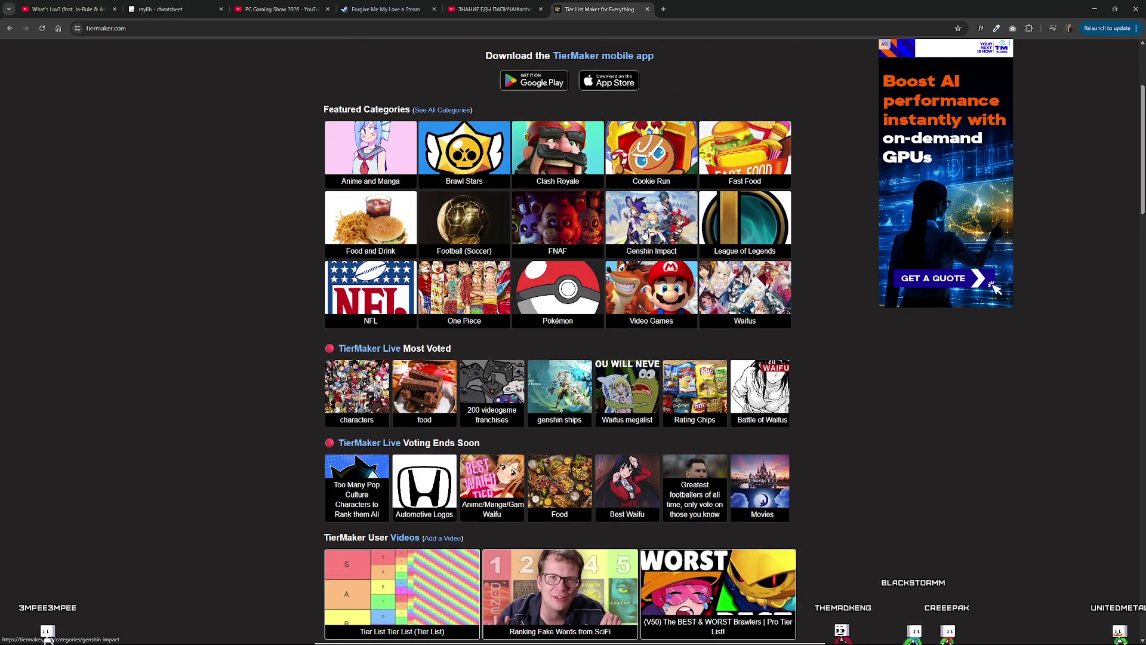
pyautogui.click(745, 152)
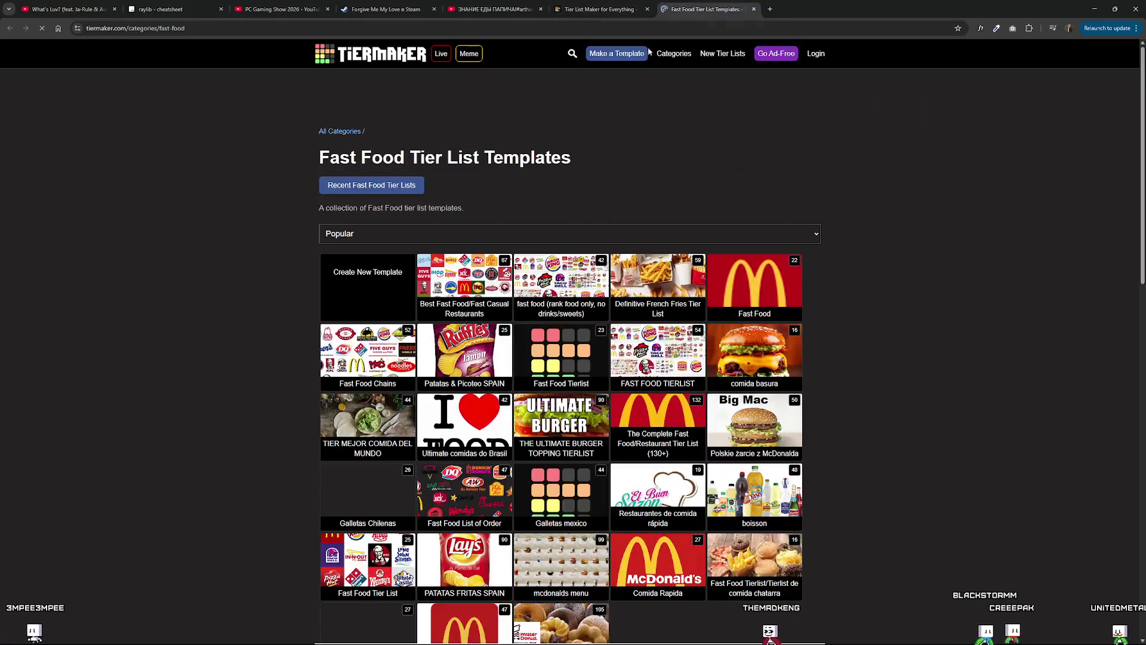
# Browse the templates while keeping the Popular sort order.
pyautogui.scroll(-1, 648, 316)
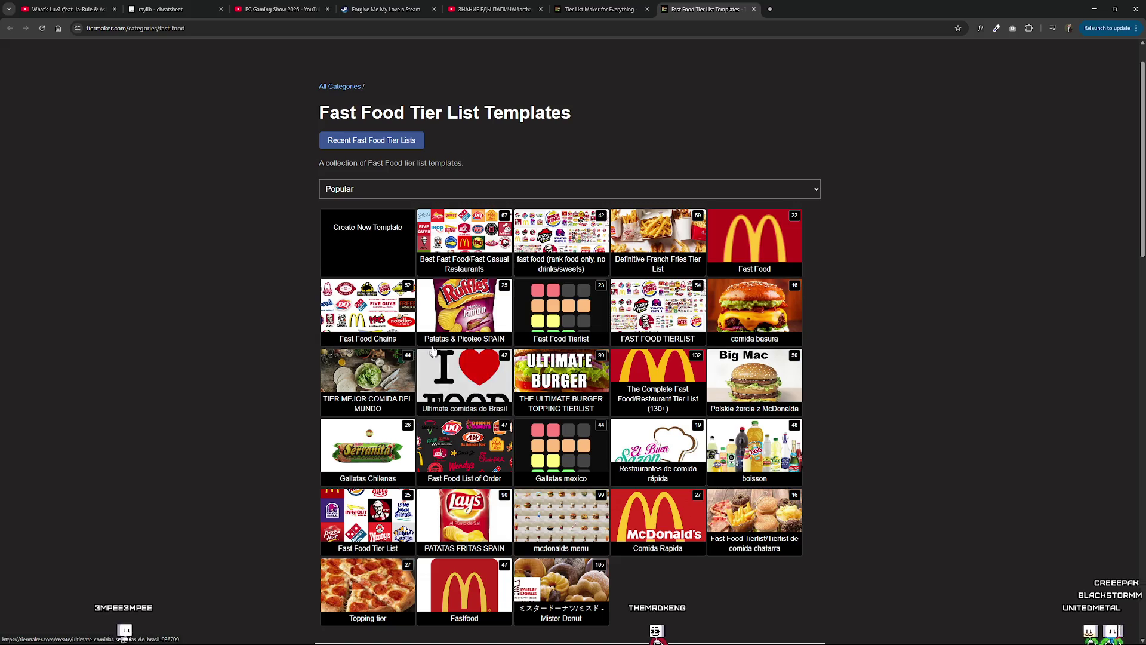
pyautogui.scroll(-2, 457, 389)
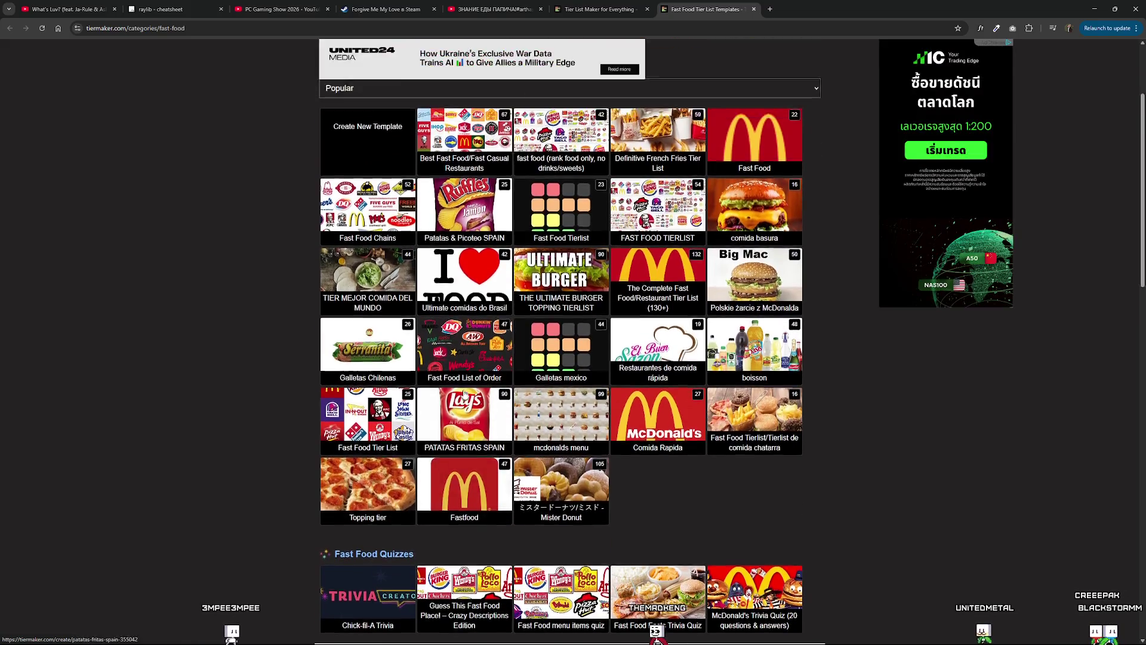
pyautogui.scroll(3, 464, 394)
pyautogui.click(363, 233)
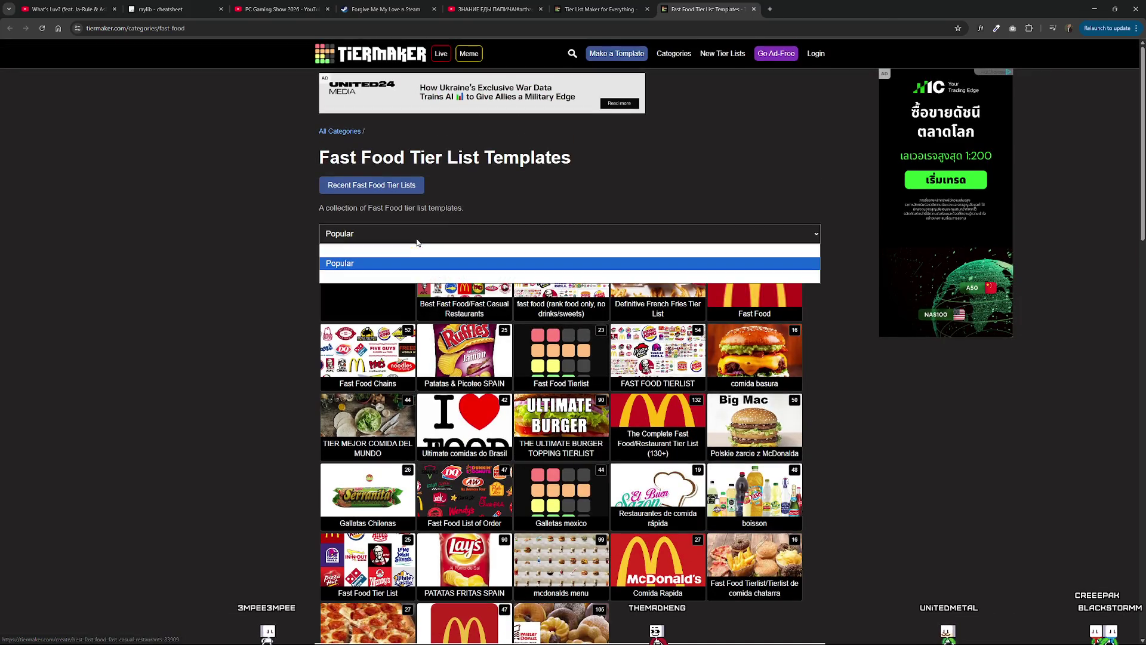
pyautogui.click(363, 232)
pyautogui.scroll(-5, 360, 289)
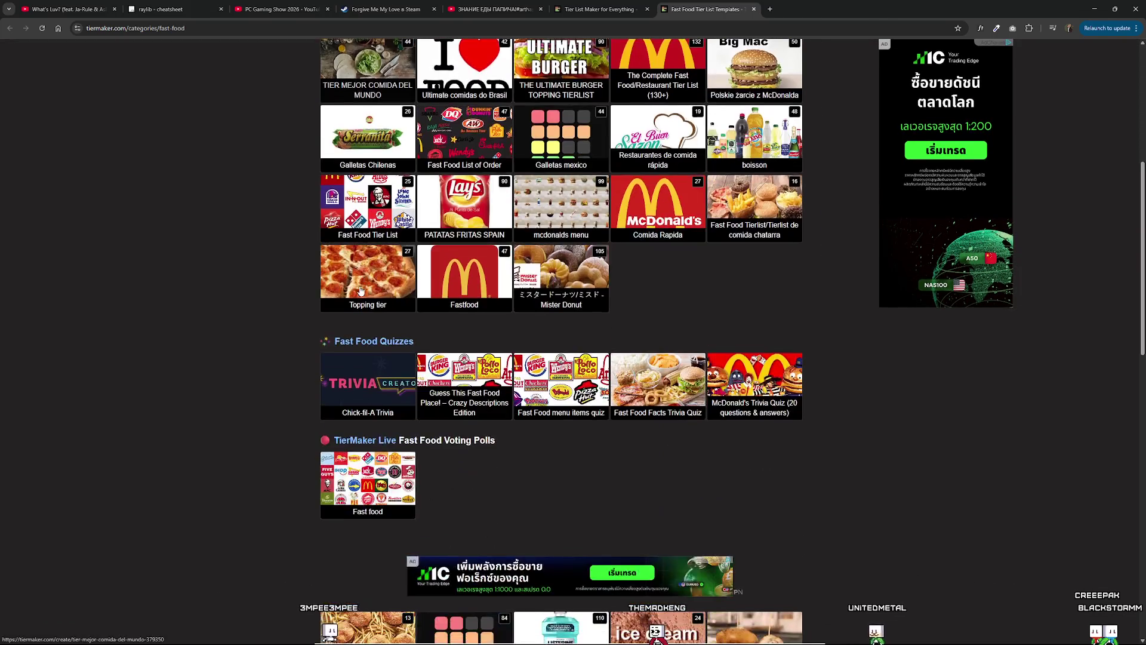
pyautogui.scroll(-5, 360, 284)
pyautogui.scroll(2, 365, 288)
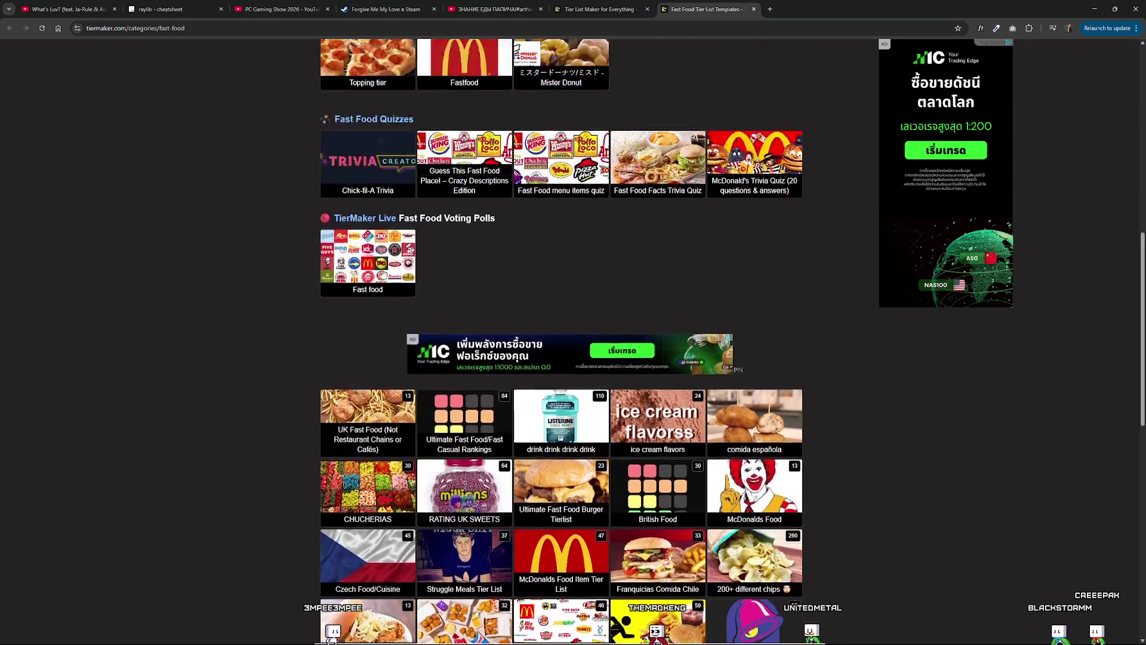
pyautogui.scroll(8, 683, 115)
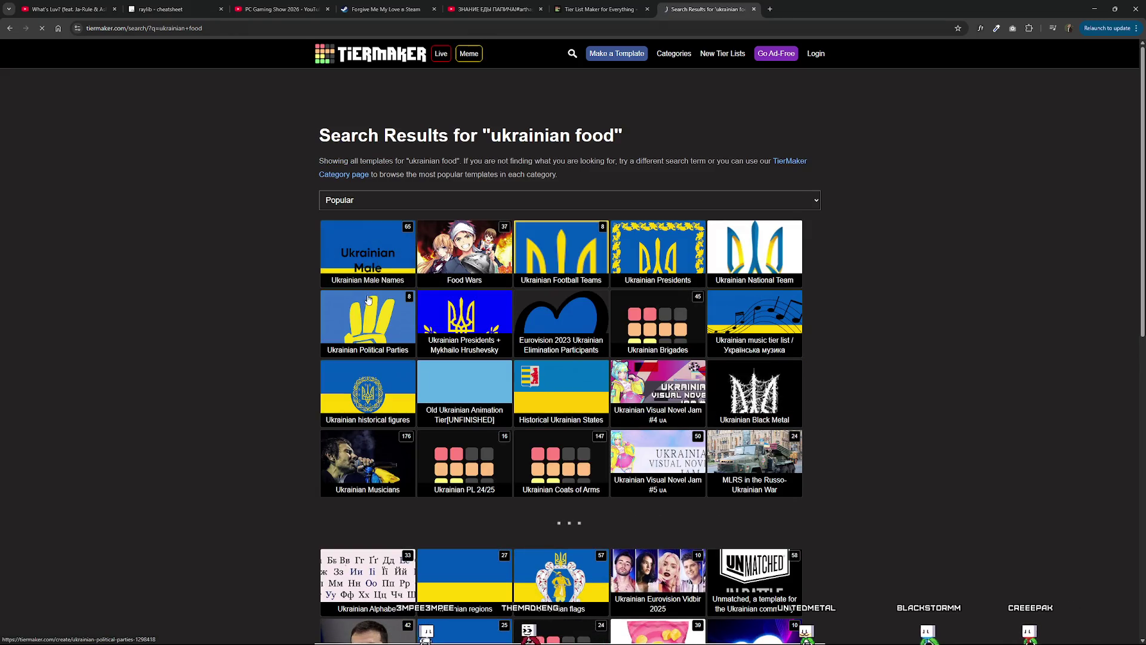
# Zoom the Ukrainian Male Names tier list page to 150%.
pyautogui.scroll(-5, 403, 309)
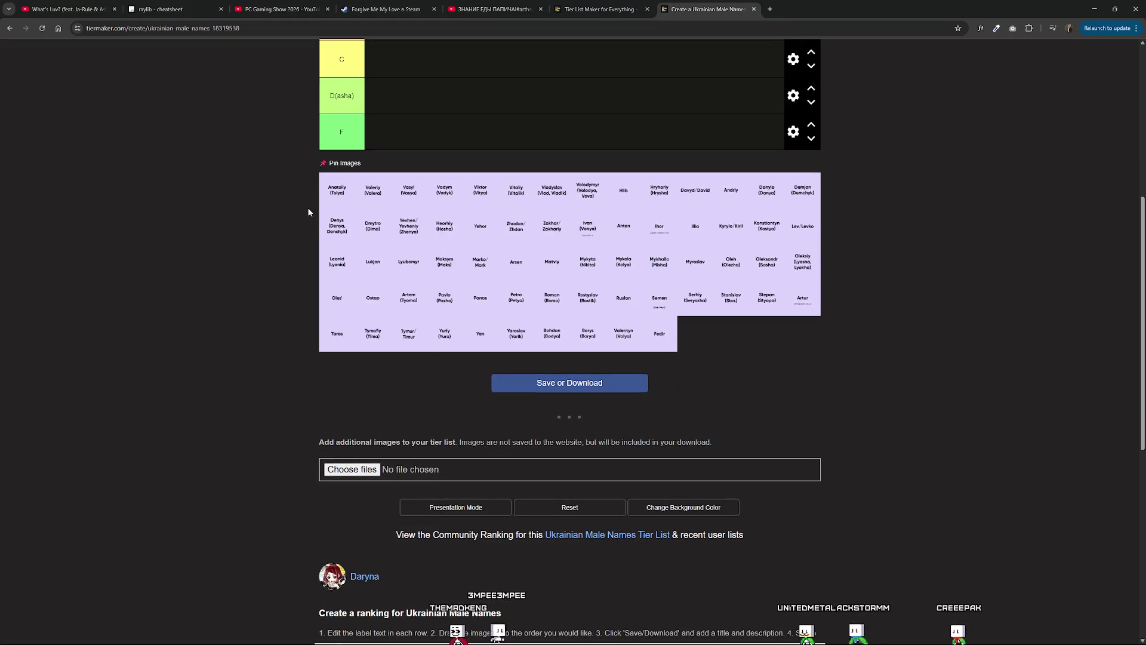
pyautogui.scroll(1, 326, 240)
pyautogui.hotkey('ctrl', '+')
pyautogui.hotkey('ctrl', '+')
pyautogui.hotkey('ctrl', '+')
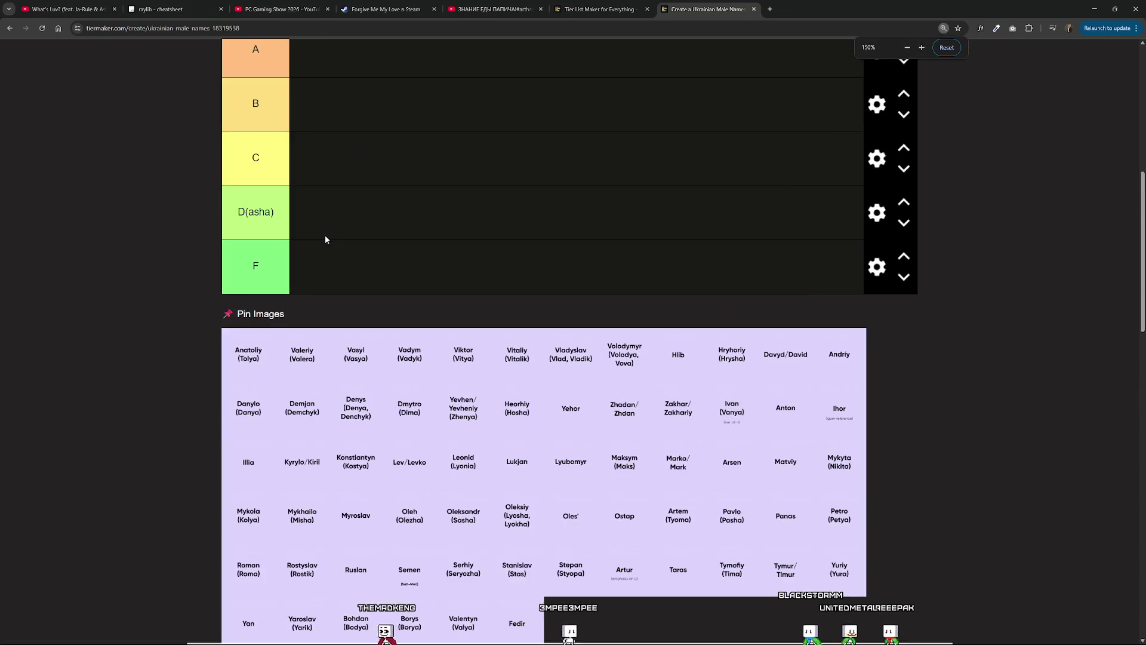
pyautogui.scroll(-1, 298, 282)
pyautogui.scroll(2, 257, 353)
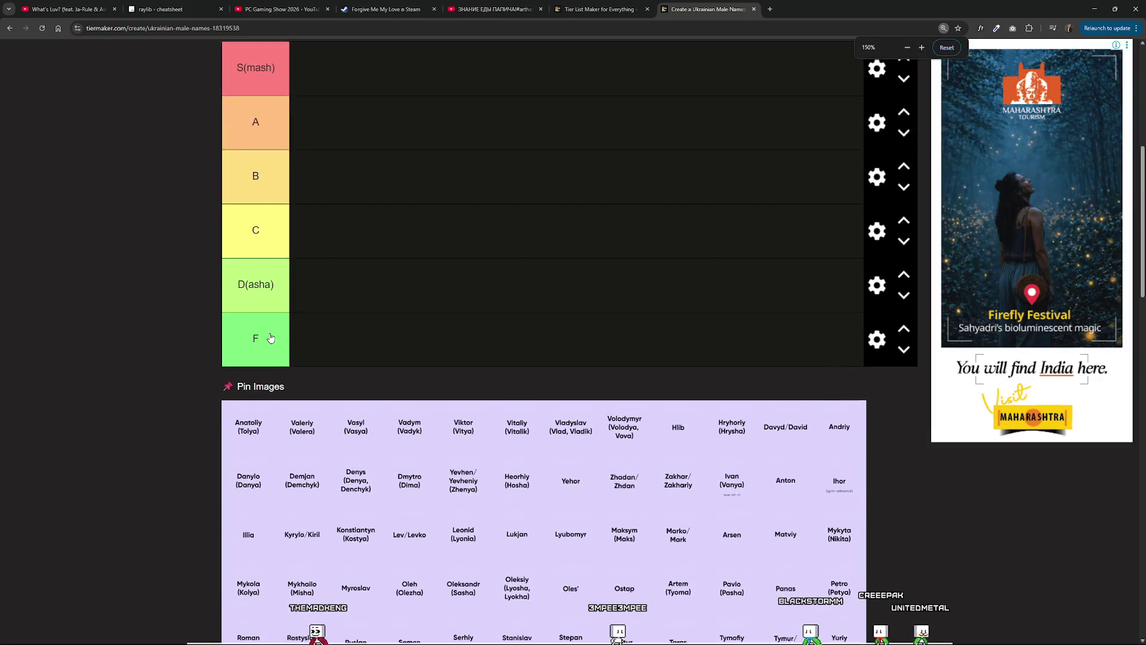
# Rank the first name cards, putting Vasyl and Vadym in the S(mash) tier.
pyautogui.moveTo(295, 412)
pyautogui.mouseDown()
pyautogui.moveTo(314, 263)
pyautogui.moveTo(317, 356)
pyautogui.mouseUp()
pyautogui.scroll(-2, 313, 263)
pyautogui.scroll(2, 319, 356)
pyautogui.scroll(-1, 281, 388)
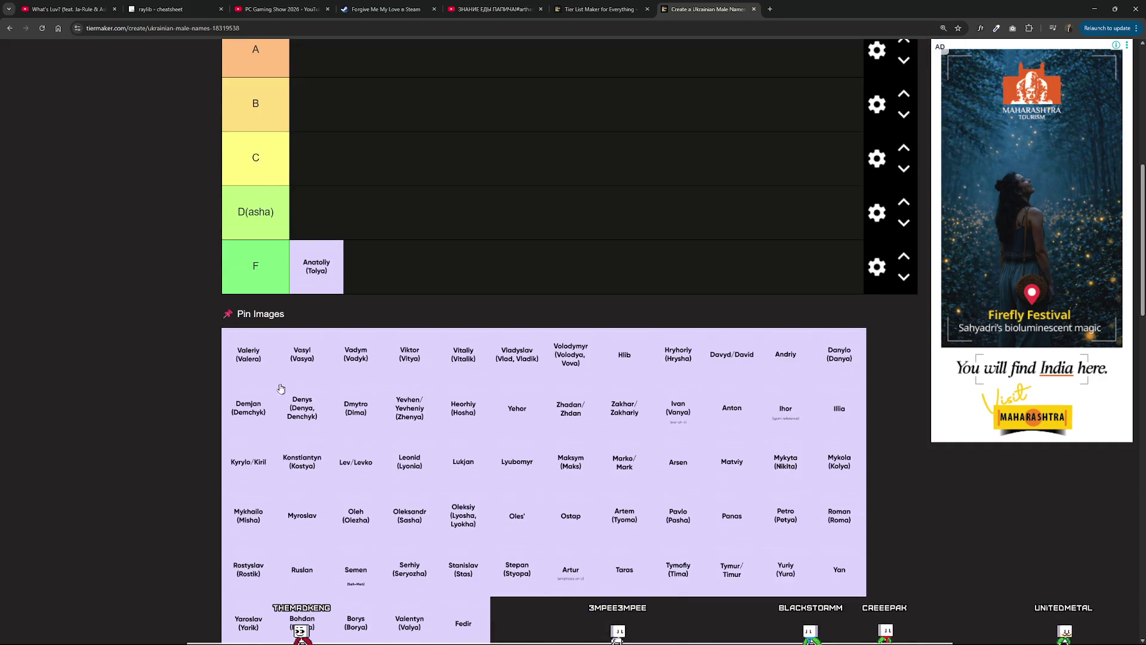
pyautogui.scroll(1, 250, 370)
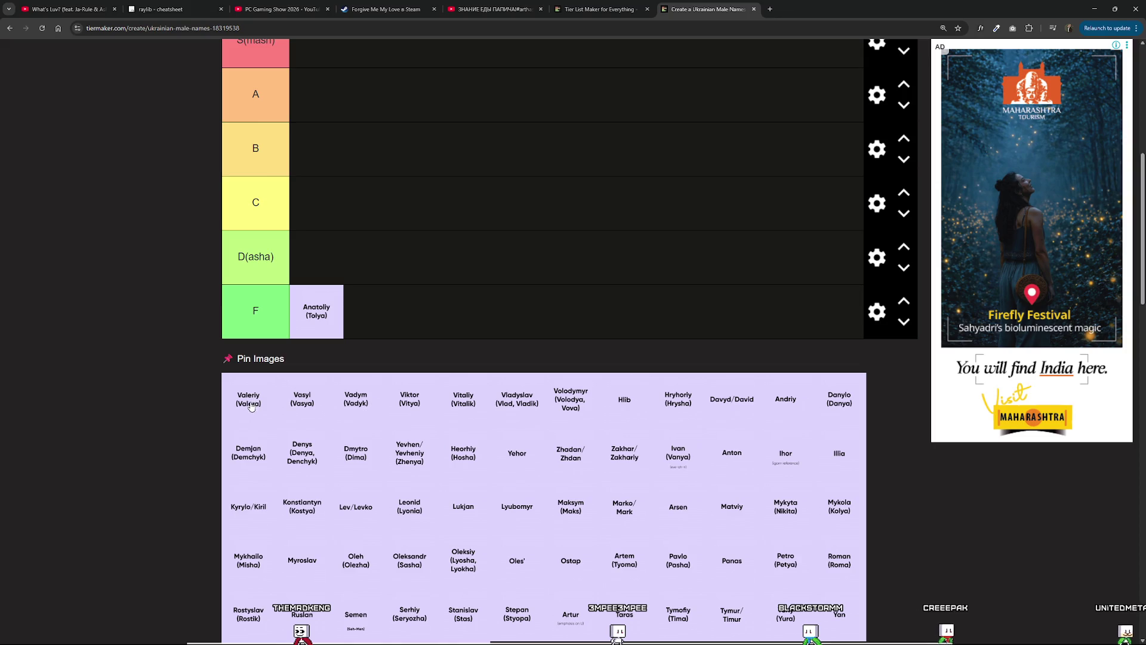
pyautogui.moveTo(232, 403)
pyautogui.mouseDown()
pyautogui.moveTo(363, 266)
pyautogui.moveTo(315, 310)
pyautogui.moveTo(324, 222)
pyautogui.moveTo(342, 348)
pyautogui.moveTo(302, 314)
pyautogui.moveTo(314, 384)
pyautogui.moveTo(366, 192)
pyautogui.moveTo(317, 322)
pyautogui.moveTo(328, 262)
pyautogui.moveTo(333, 385)
pyautogui.moveTo(310, 255)
pyautogui.moveTo(310, 335)
pyautogui.mouseUp()
pyautogui.scroll(2, 323, 222)
pyautogui.scroll(-3, 272, 351)
pyautogui.scroll(1, 272, 351)
pyautogui.moveTo(269, 388)
pyautogui.mouseDown()
pyautogui.moveTo(374, 206)
pyautogui.moveTo(359, 269)
pyautogui.moveTo(360, 192)
pyautogui.moveTo(403, 438)
pyautogui.moveTo(361, 236)
pyautogui.moveTo(388, 452)
pyautogui.moveTo(399, 423)
pyautogui.moveTo(355, 388)
pyautogui.moveTo(326, 279)
pyautogui.moveTo(339, 285)
pyautogui.moveTo(327, 184)
pyautogui.mouseUp()
pyautogui.scroll(2, 367, 239)
pyautogui.scroll(-3, 326, 184)
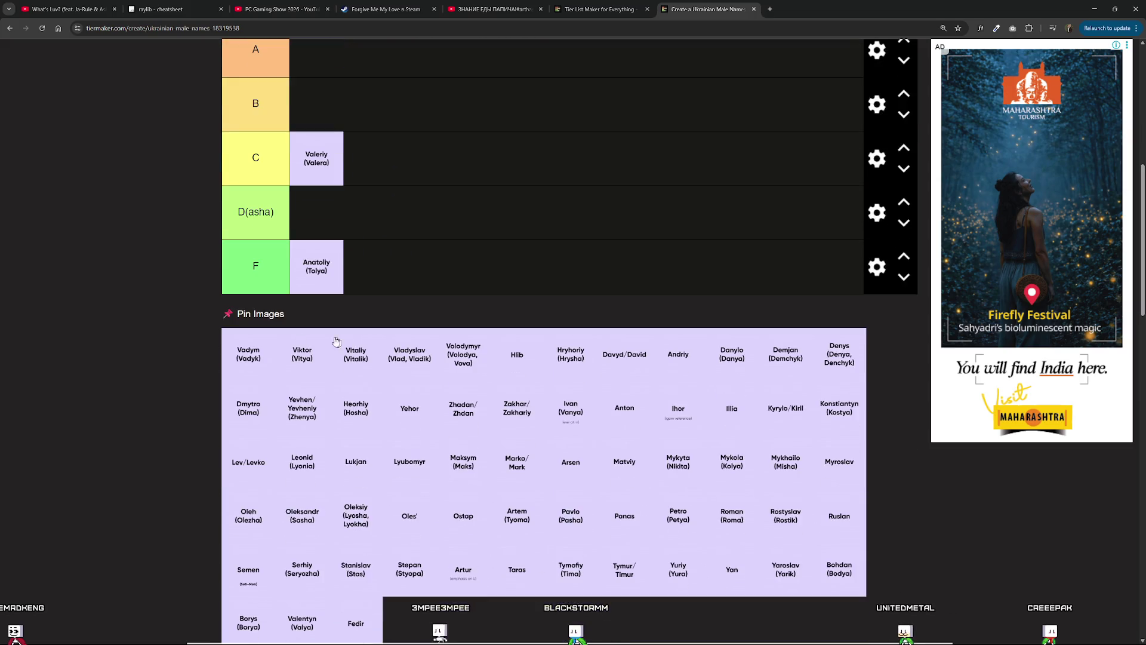
pyautogui.scroll(2, 254, 412)
pyautogui.moveTo(254, 436)
pyautogui.mouseDown()
pyautogui.moveTo(362, 293)
pyautogui.moveTo(387, 221)
pyautogui.moveTo(377, 227)
pyautogui.moveTo(371, 177)
pyautogui.moveTo(360, 256)
pyautogui.moveTo(378, 267)
pyautogui.moveTo(366, 182)
pyautogui.moveTo(382, 129)
pyautogui.moveTo(342, 186)
pyautogui.moveTo(387, 169)
pyautogui.moveTo(411, 140)
pyautogui.moveTo(382, 121)
pyautogui.moveTo(366, 191)
pyautogui.moveTo(370, 131)
pyautogui.mouseUp()
pyautogui.scroll(1, 367, 251)
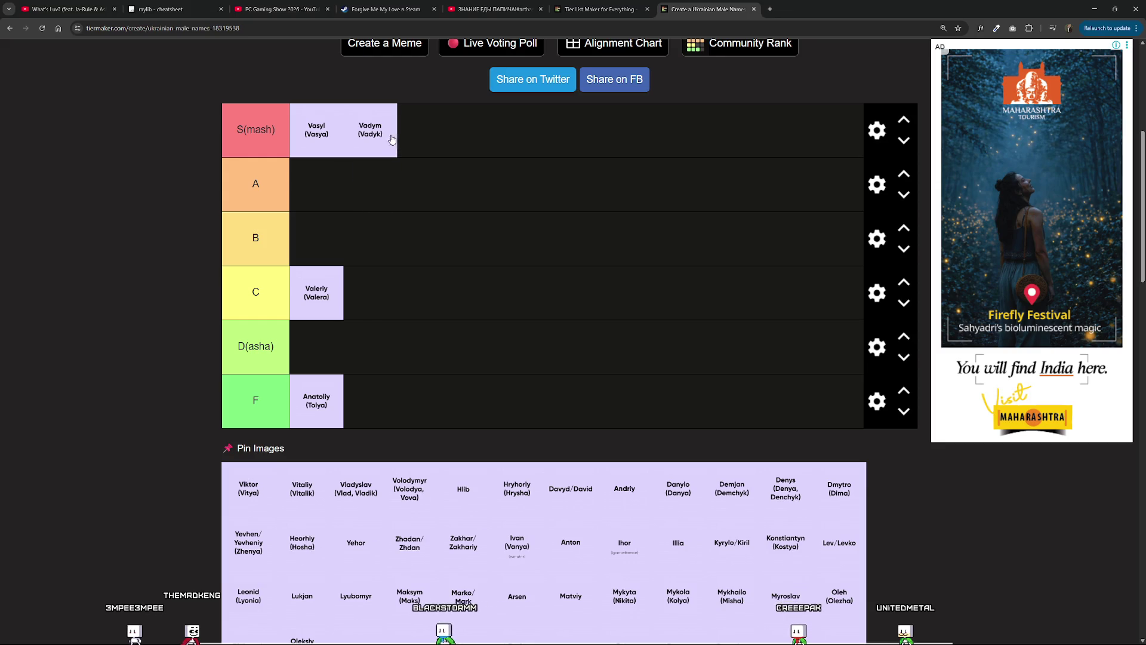
pyautogui.scroll(-3, 411, 237)
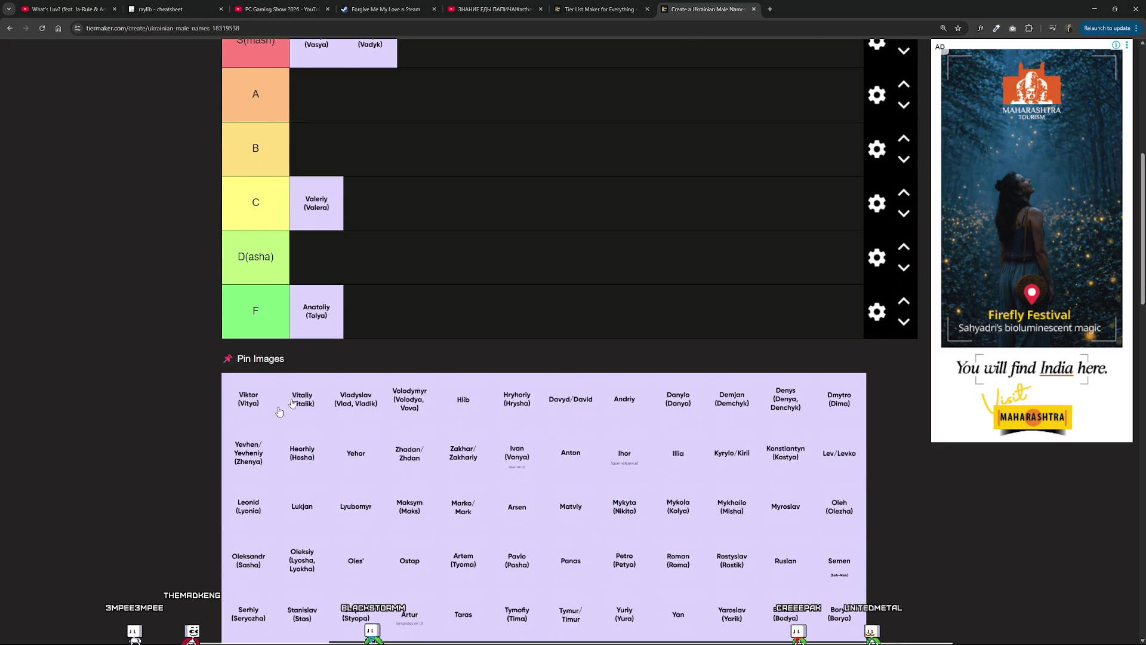
# Fill tier F with Viktor, Vitaliy, Vladyslav and Volodymyr in order.
pyautogui.moveTo(250, 397)
pyautogui.mouseDown()
pyautogui.moveTo(397, 335)
pyautogui.moveTo(349, 250)
pyautogui.moveTo(357, 392)
pyautogui.mouseUp()
pyautogui.scroll(1, 397, 335)
pyautogui.moveTo(262, 435); pyautogui.dragTo(438, 365)
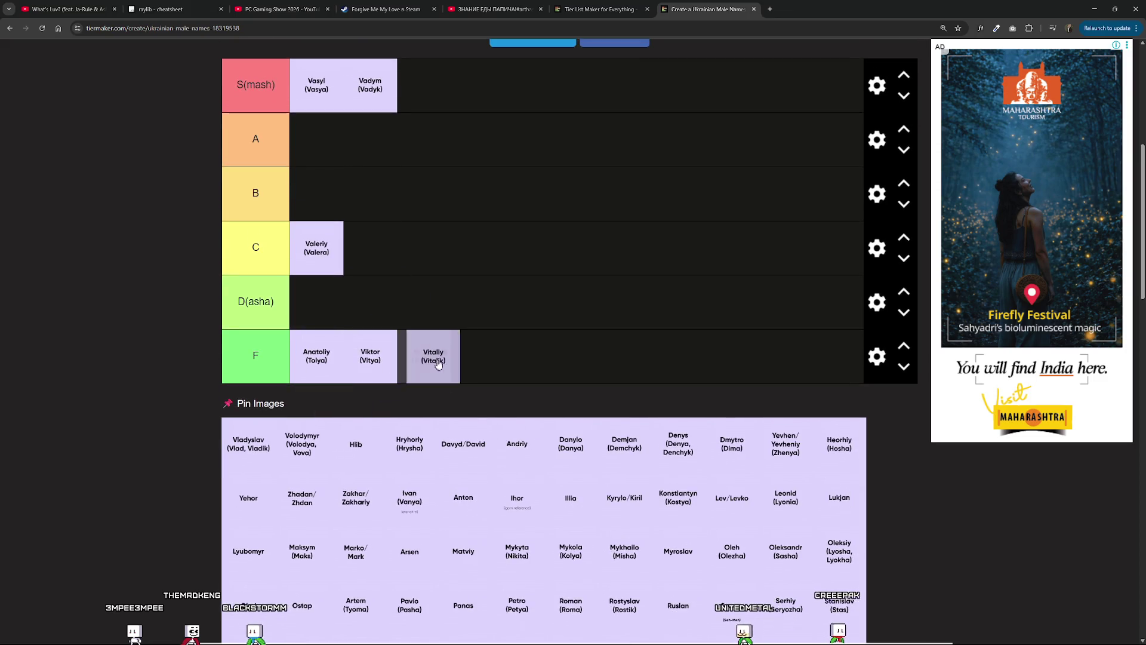
pyautogui.moveTo(246, 443); pyautogui.dragTo(464, 381)
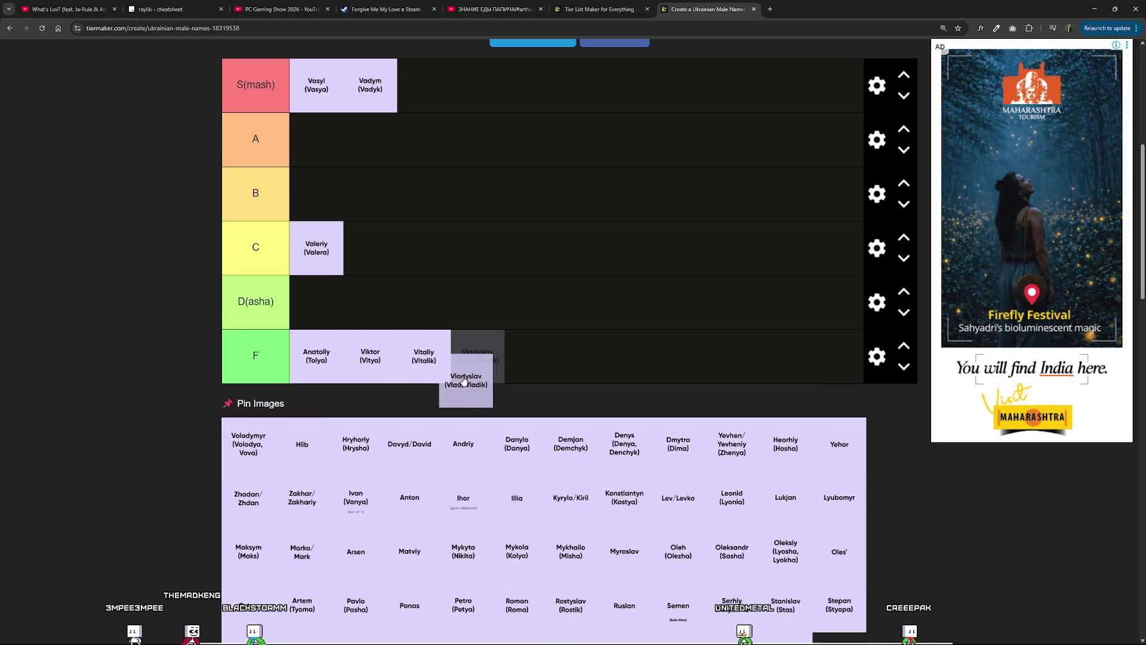
pyautogui.moveTo(266, 453)
pyautogui.mouseDown()
pyautogui.moveTo(451, 313)
pyautogui.moveTo(463, 331)
pyautogui.moveTo(621, 366)
pyautogui.moveTo(570, 359)
pyautogui.moveTo(544, 375)
pyautogui.moveTo(604, 385)
pyautogui.moveTo(555, 364)
pyautogui.moveTo(565, 361)
pyautogui.moveTo(424, 225)
pyautogui.moveTo(421, 305)
pyautogui.moveTo(399, 284)
pyautogui.moveTo(404, 316)
pyautogui.moveTo(373, 229)
pyautogui.moveTo(374, 257)
pyautogui.moveTo(567, 359)
pyautogui.mouseUp()
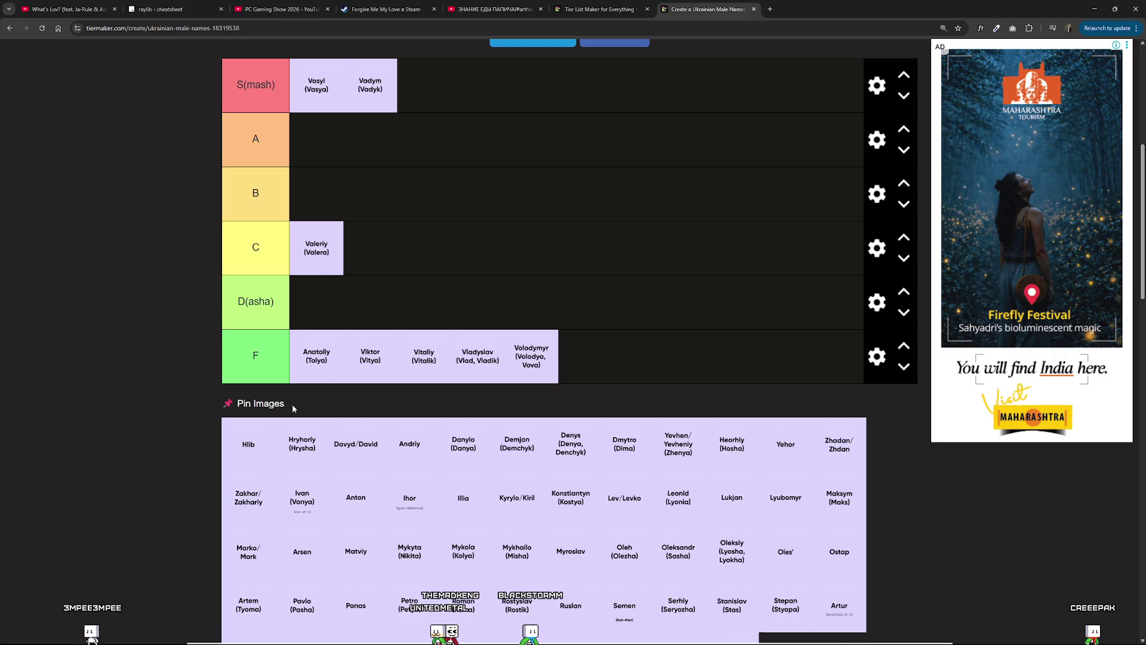
# Place Hryhoriy in tier B and Davyd/David at the end of tier F.
pyautogui.scroll(1, 233, 433)
pyautogui.moveTo(242, 487)
pyautogui.mouseDown()
pyautogui.moveTo(489, 385)
pyautogui.moveTo(456, 152)
pyautogui.moveTo(448, 236)
pyautogui.moveTo(416, 187)
pyautogui.moveTo(416, 263)
pyautogui.moveTo(362, 203)
pyautogui.moveTo(384, 341)
pyautogui.moveTo(385, 239)
pyautogui.mouseUp()
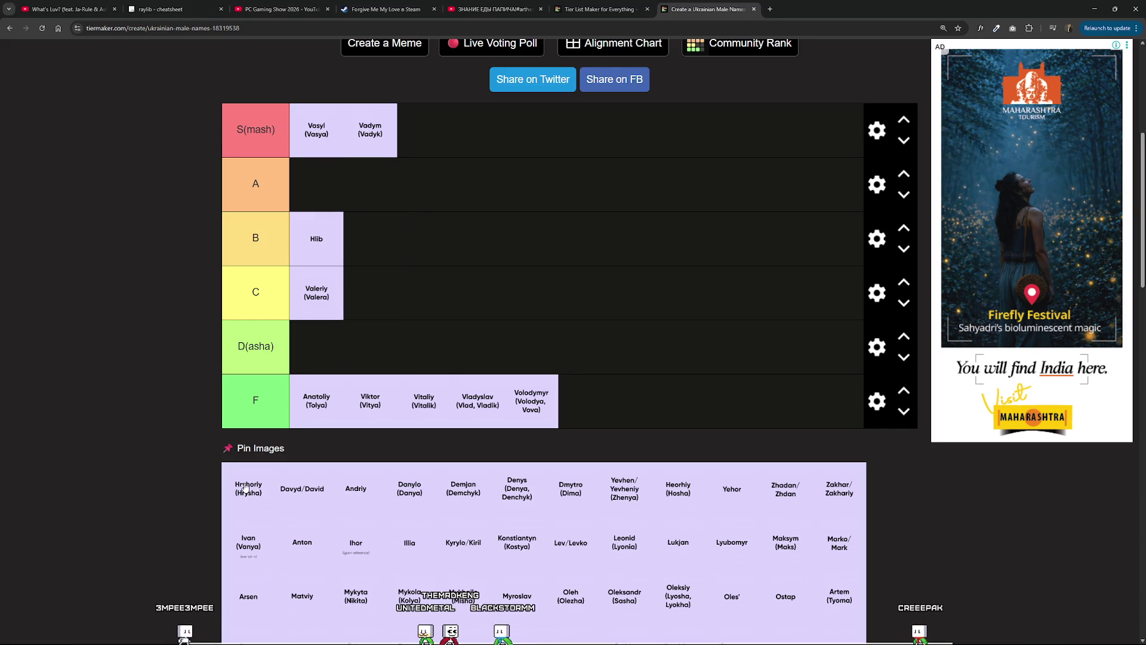
pyautogui.moveTo(244, 504)
pyautogui.mouseDown()
pyautogui.moveTo(209, 503)
pyautogui.moveTo(281, 502)
pyautogui.moveTo(206, 478)
pyautogui.moveTo(418, 343)
pyautogui.moveTo(440, 265)
pyautogui.moveTo(419, 244)
pyautogui.moveTo(407, 250)
pyautogui.moveTo(403, 370)
pyautogui.moveTo(406, 251)
pyautogui.mouseUp()
pyautogui.moveTo(256, 498)
pyautogui.mouseDown()
pyautogui.moveTo(335, 418)
pyautogui.moveTo(352, 188)
pyautogui.moveTo(376, 349)
pyautogui.moveTo(384, 265)
pyautogui.moveTo(402, 303)
pyautogui.moveTo(355, 182)
pyautogui.moveTo(388, 302)
pyautogui.moveTo(624, 418)
pyautogui.mouseUp()
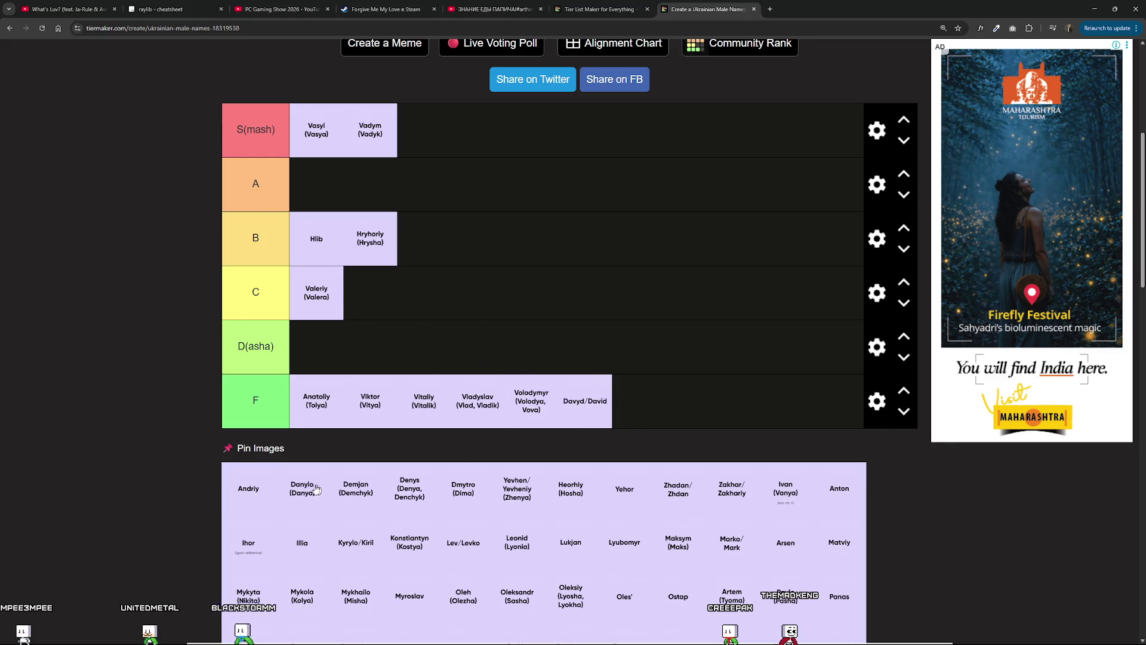
pyautogui.moveTo(261, 505); pyautogui.dragTo(273, 491)
# Rank Andriy, Danylo, Yevhen in A, Denys in B, Dmytro in D, Demjan and Heorhiy in F.
pyautogui.moveTo(261, 337)
pyautogui.mouseDown()
pyautogui.moveTo(394, 332)
pyautogui.moveTo(369, 194)
pyautogui.moveTo(404, 351)
pyautogui.moveTo(364, 197)
pyautogui.mouseUp()
pyautogui.moveTo(254, 507)
pyautogui.mouseDown()
pyautogui.moveTo(347, 417)
pyautogui.moveTo(405, 206)
pyautogui.mouseUp()
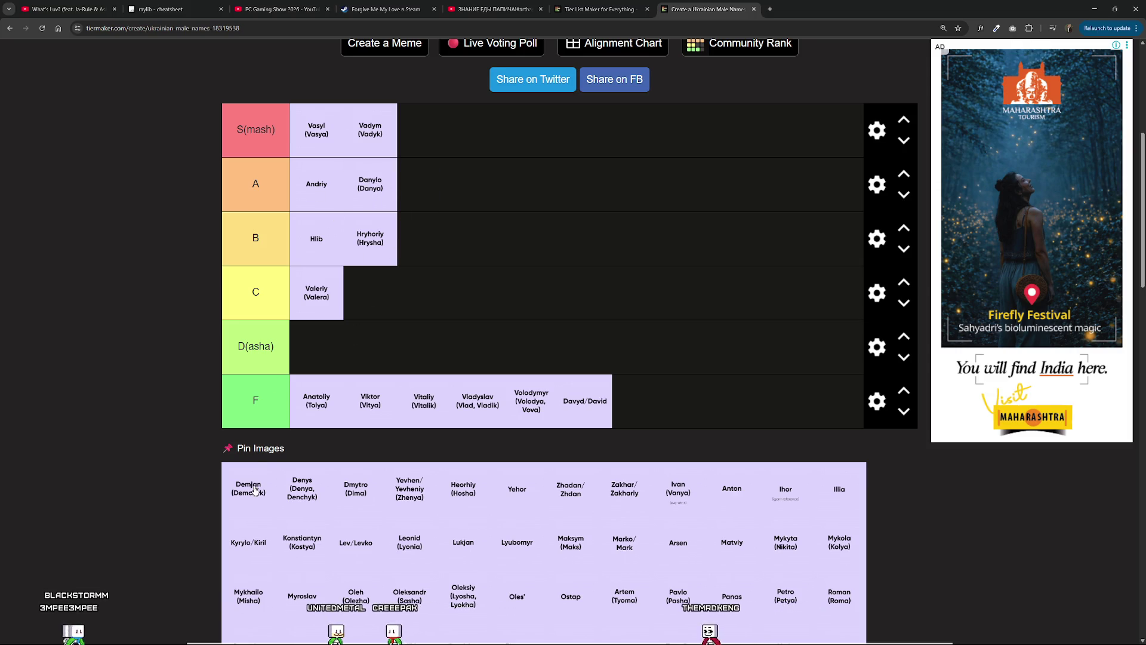
pyautogui.moveTo(265, 488)
pyautogui.mouseDown()
pyautogui.moveTo(326, 346)
pyautogui.moveTo(637, 412)
pyautogui.mouseUp()
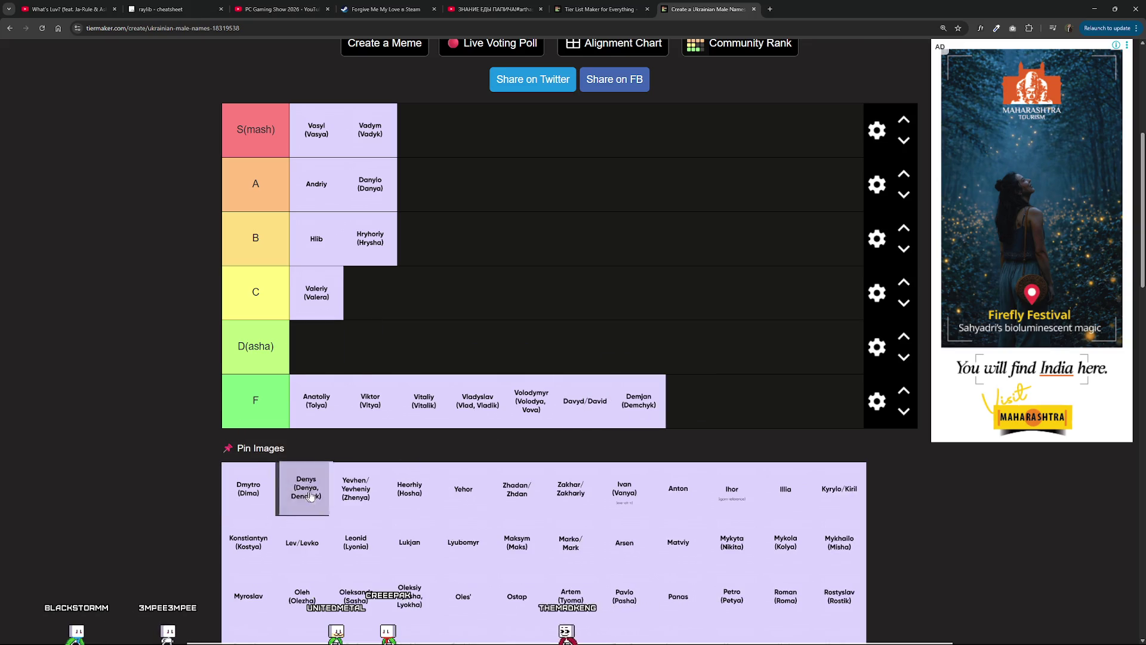
pyautogui.moveTo(310, 496); pyautogui.dragTo(696, 420)
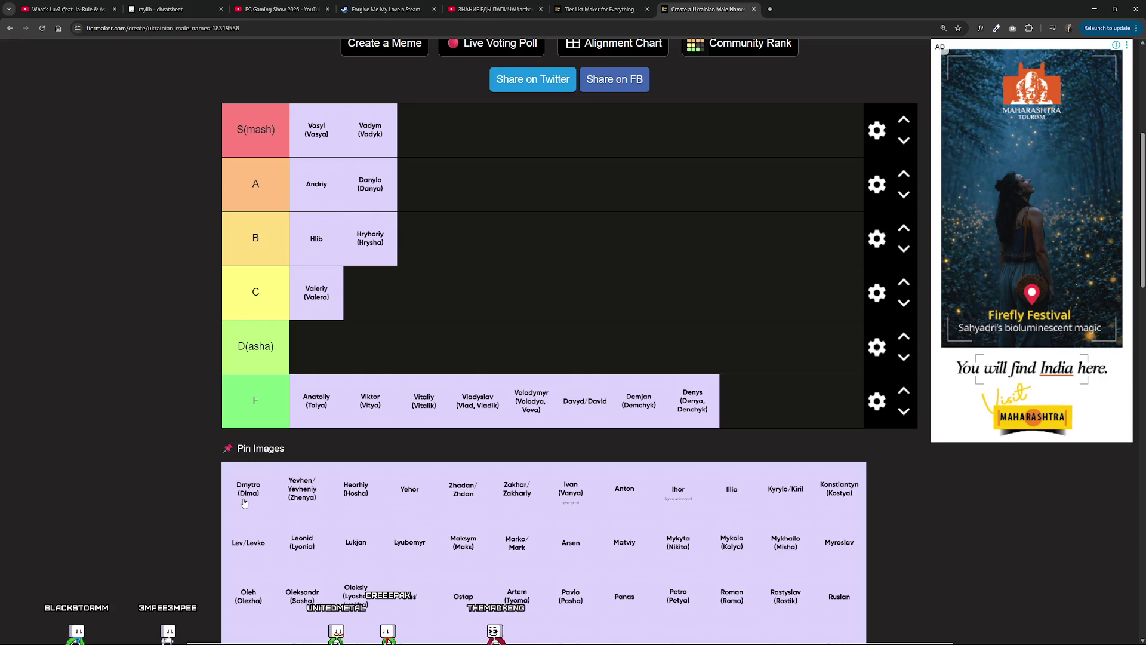
pyautogui.moveTo(714, 406)
pyautogui.mouseDown()
pyautogui.moveTo(662, 349)
pyautogui.moveTo(502, 263)
pyautogui.moveTo(508, 204)
pyautogui.moveTo(491, 226)
pyautogui.moveTo(484, 151)
pyautogui.moveTo(470, 267)
pyautogui.mouseUp()
pyautogui.moveTo(474, 151); pyautogui.dragTo(469, 245)
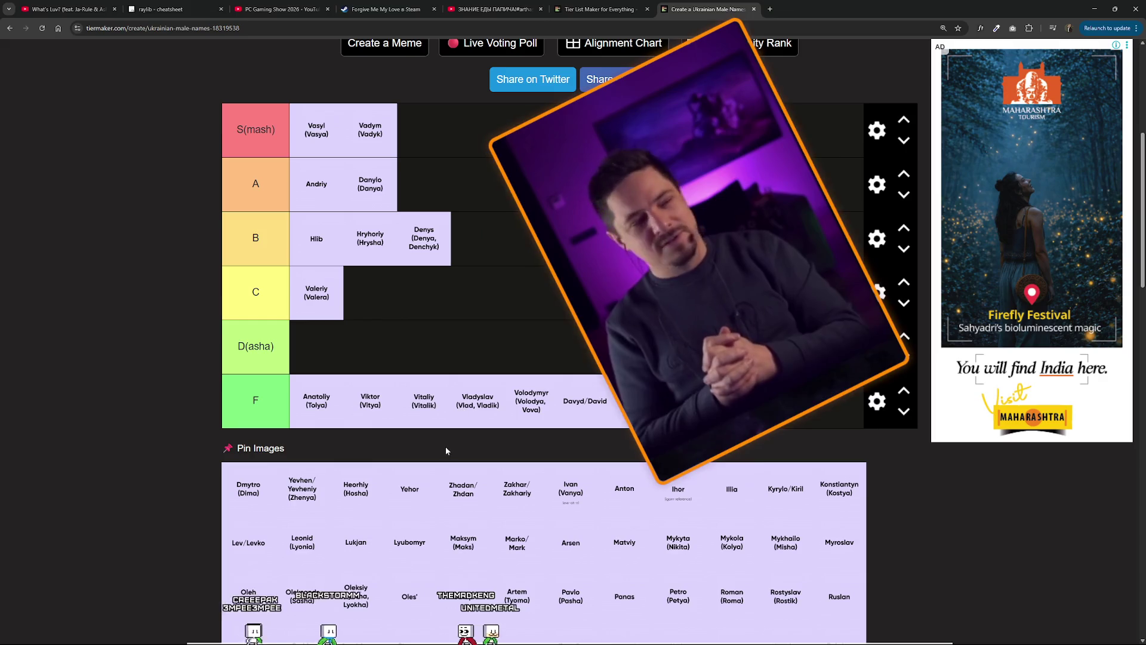
pyautogui.moveTo(249, 490)
pyautogui.mouseDown()
pyautogui.moveTo(259, 492)
pyautogui.moveTo(239, 459)
pyautogui.moveTo(334, 385)
pyautogui.moveTo(456, 375)
pyautogui.mouseUp()
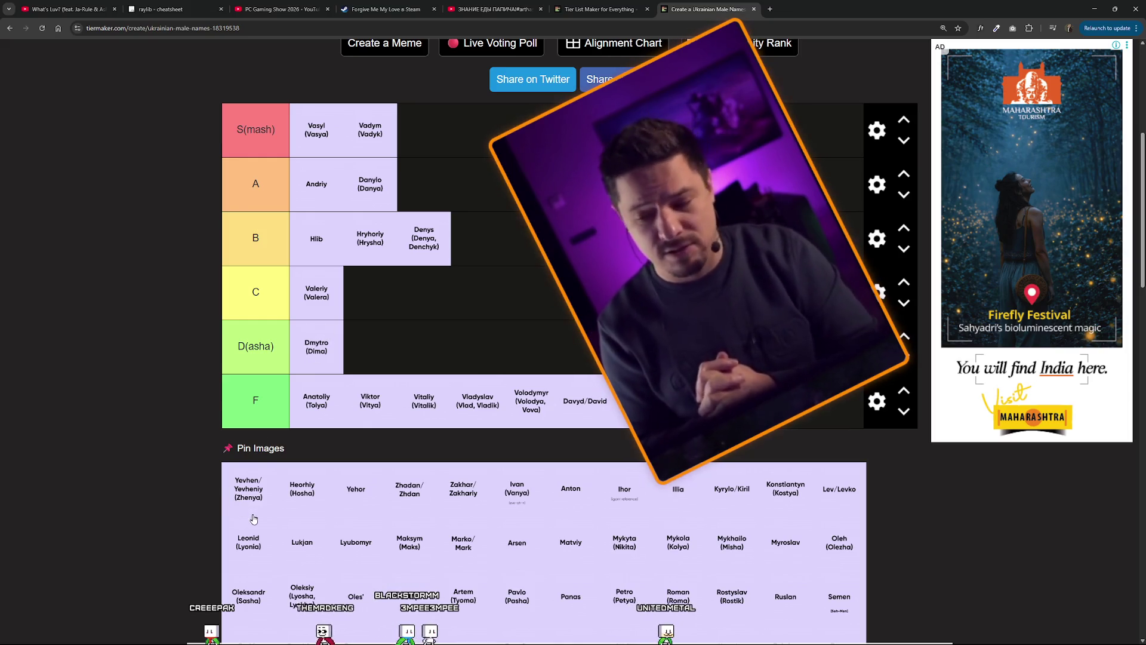
pyautogui.moveTo(250, 502)
pyautogui.mouseDown()
pyautogui.moveTo(420, 134)
pyautogui.moveTo(469, 116)
pyautogui.moveTo(455, 187)
pyautogui.moveTo(450, 149)
pyautogui.moveTo(455, 251)
pyautogui.moveTo(529, 303)
pyautogui.moveTo(492, 145)
pyautogui.moveTo(452, 139)
pyautogui.moveTo(483, 241)
pyautogui.moveTo(466, 137)
pyautogui.moveTo(484, 249)
pyautogui.moveTo(474, 134)
pyautogui.moveTo(475, 172)
pyautogui.moveTo(477, 150)
pyautogui.moveTo(487, 203)
pyautogui.moveTo(505, 224)
pyautogui.moveTo(515, 131)
pyautogui.mouseUp()
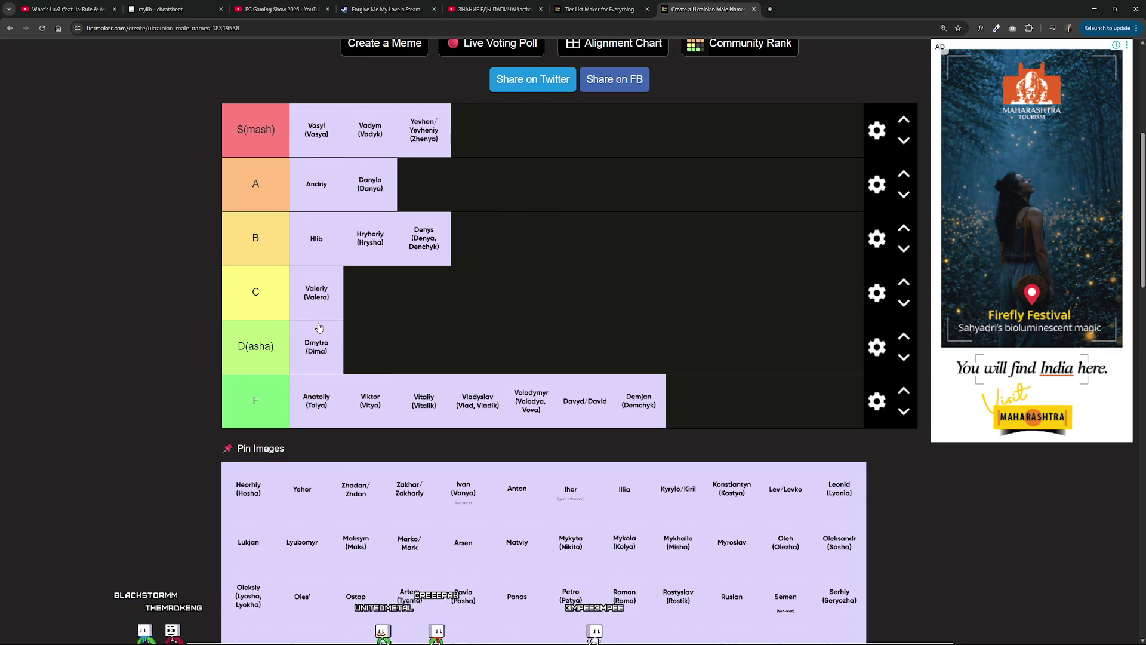
pyautogui.moveTo(437, 134)
pyautogui.mouseDown()
pyautogui.moveTo(498, 246)
pyautogui.moveTo(483, 203)
pyautogui.mouseUp()
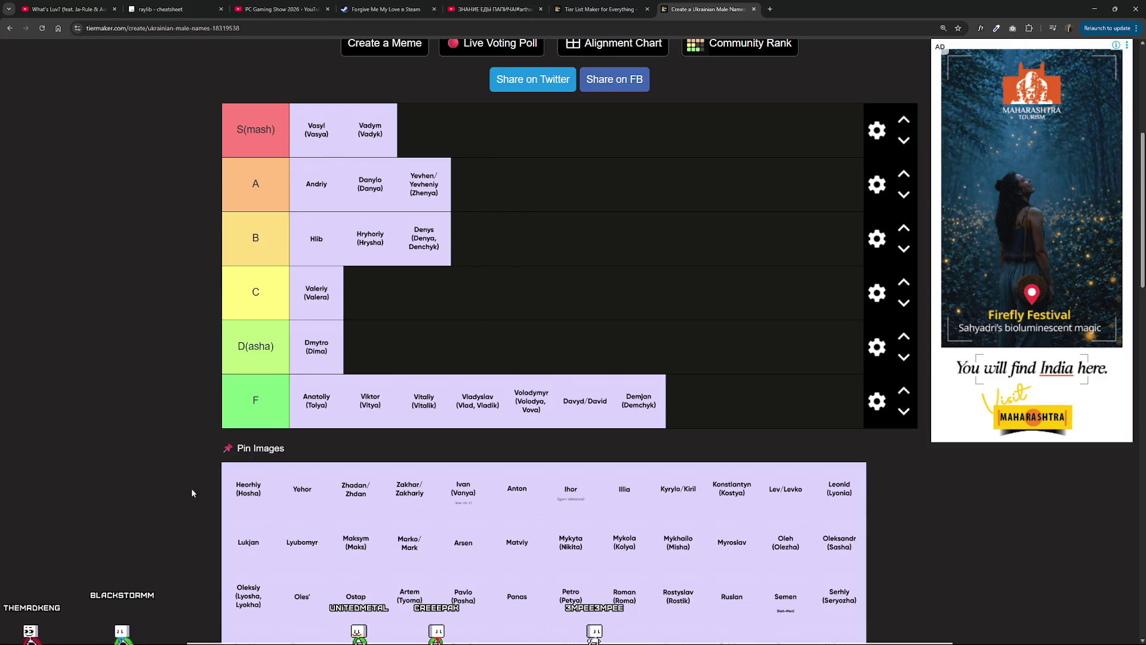
pyautogui.moveTo(249, 489)
pyautogui.mouseDown()
pyautogui.moveTo(534, 408)
pyautogui.moveTo(782, 412)
pyautogui.moveTo(684, 453)
pyautogui.mouseUp()
# Put Kyrylo then Yehor in S, Anton in A, Illia in C, and Zhadan, Zakhar, Ihor, Konstiantyn in F.
pyautogui.moveTo(249, 508)
pyautogui.mouseDown()
pyautogui.moveTo(276, 498)
pyautogui.moveTo(417, 239)
pyautogui.moveTo(266, 298)
pyautogui.moveTo(454, 133)
pyautogui.moveTo(492, 263)
pyautogui.moveTo(480, 188)
pyautogui.moveTo(534, 245)
pyautogui.moveTo(506, 144)
pyautogui.mouseUp()
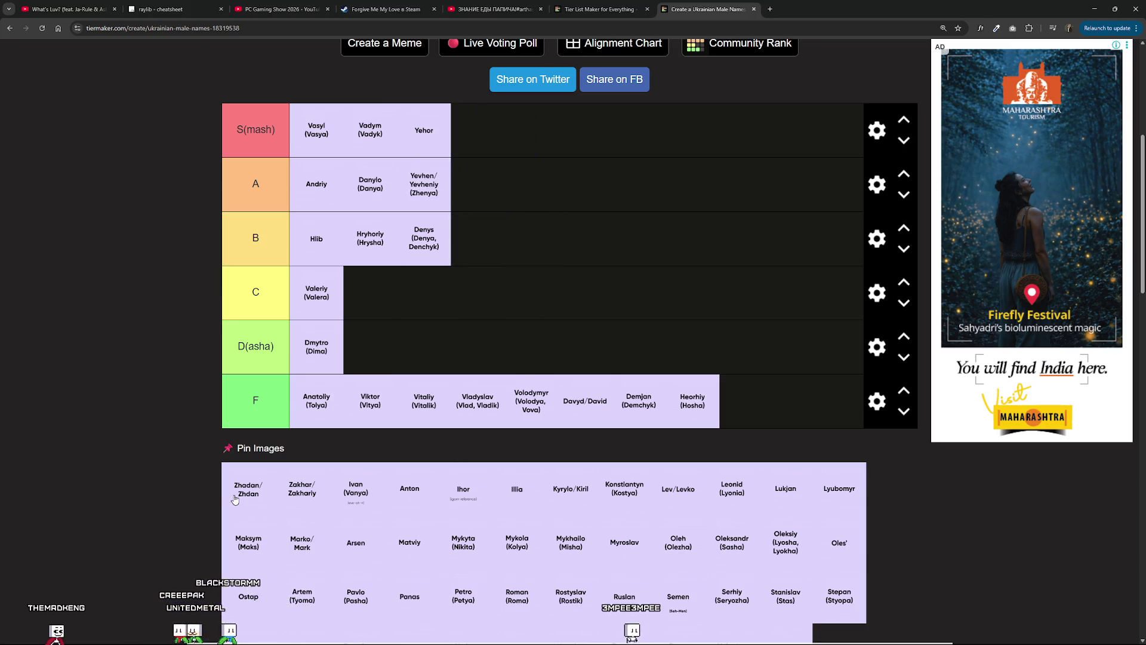
pyautogui.moveTo(237, 501)
pyautogui.mouseDown()
pyautogui.moveTo(758, 422)
pyautogui.moveTo(746, 403)
pyautogui.mouseUp()
pyautogui.moveTo(249, 491)
pyautogui.mouseDown()
pyautogui.moveTo(539, 476)
pyautogui.moveTo(806, 394)
pyautogui.mouseUp()
pyautogui.moveTo(248, 490)
pyautogui.mouseDown()
pyautogui.moveTo(827, 414)
pyautogui.moveTo(753, 452)
pyautogui.mouseUp()
pyautogui.moveTo(251, 553)
pyautogui.mouseDown()
pyautogui.moveTo(387, 462)
pyautogui.moveTo(382, 370)
pyautogui.moveTo(451, 221)
pyautogui.moveTo(467, 284)
pyautogui.moveTo(477, 212)
pyautogui.moveTo(500, 210)
pyautogui.mouseUp()
pyautogui.moveTo(248, 543)
pyautogui.mouseDown()
pyautogui.moveTo(354, 495)
pyautogui.moveTo(359, 475)
pyautogui.mouseUp()
pyautogui.moveTo(252, 552)
pyautogui.mouseDown()
pyautogui.moveTo(443, 476)
pyautogui.moveTo(468, 404)
pyautogui.moveTo(471, 431)
pyautogui.moveTo(475, 412)
pyautogui.moveTo(576, 337)
pyautogui.moveTo(599, 207)
pyautogui.moveTo(528, 279)
pyautogui.moveTo(509, 251)
pyautogui.moveTo(492, 287)
pyautogui.mouseUp()
pyautogui.moveTo(239, 550)
pyautogui.mouseDown()
pyautogui.moveTo(517, 220)
pyautogui.moveTo(545, 146)
pyautogui.mouseUp()
pyautogui.moveTo(477, 133)
pyautogui.mouseDown()
pyautogui.moveTo(435, 146)
pyautogui.moveTo(305, 128)
pyautogui.moveTo(471, 135)
pyautogui.moveTo(354, 138)
pyautogui.moveTo(423, 160)
pyautogui.moveTo(382, 131)
pyautogui.moveTo(361, 186)
pyautogui.mouseUp()
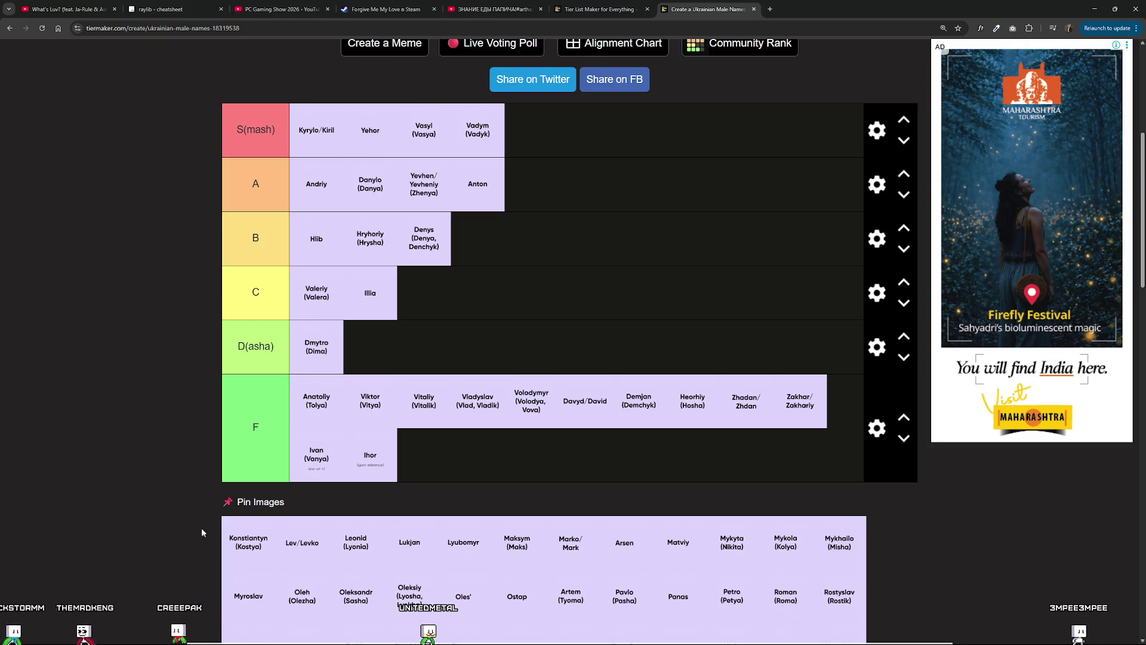
pyautogui.moveTo(236, 551); pyautogui.dragTo(406, 472)
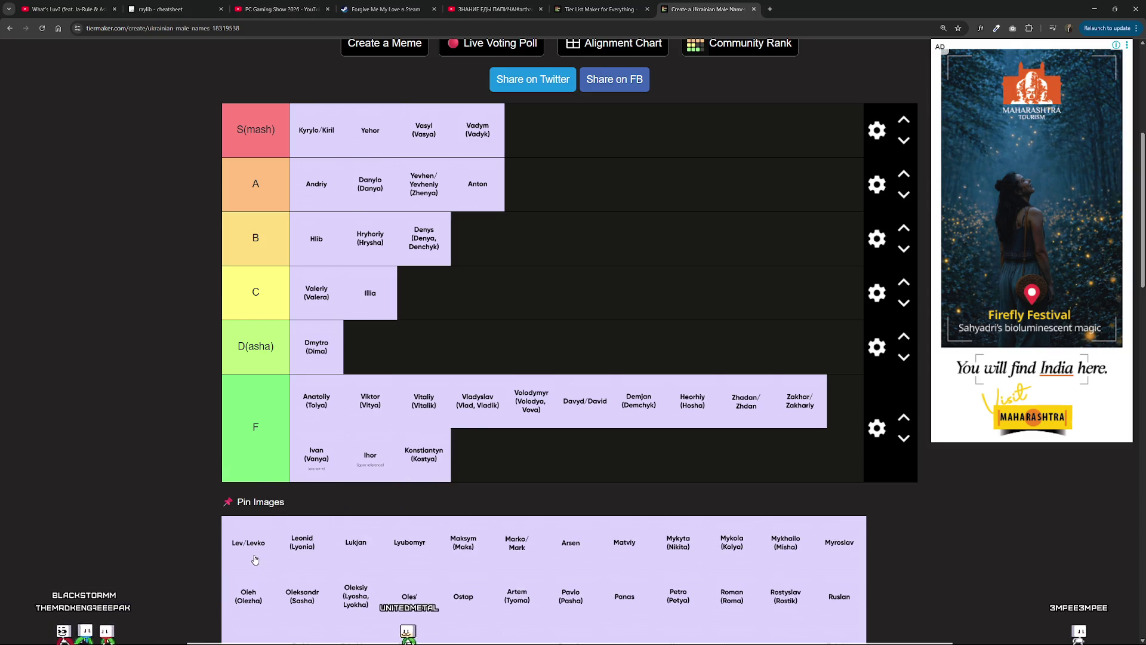
# Add Lev/Levko and Leonid to tier F after Konstiantyn.
pyautogui.moveTo(254, 552)
pyautogui.mouseDown()
pyautogui.moveTo(254, 533)
pyautogui.moveTo(245, 540)
pyautogui.mouseUp()
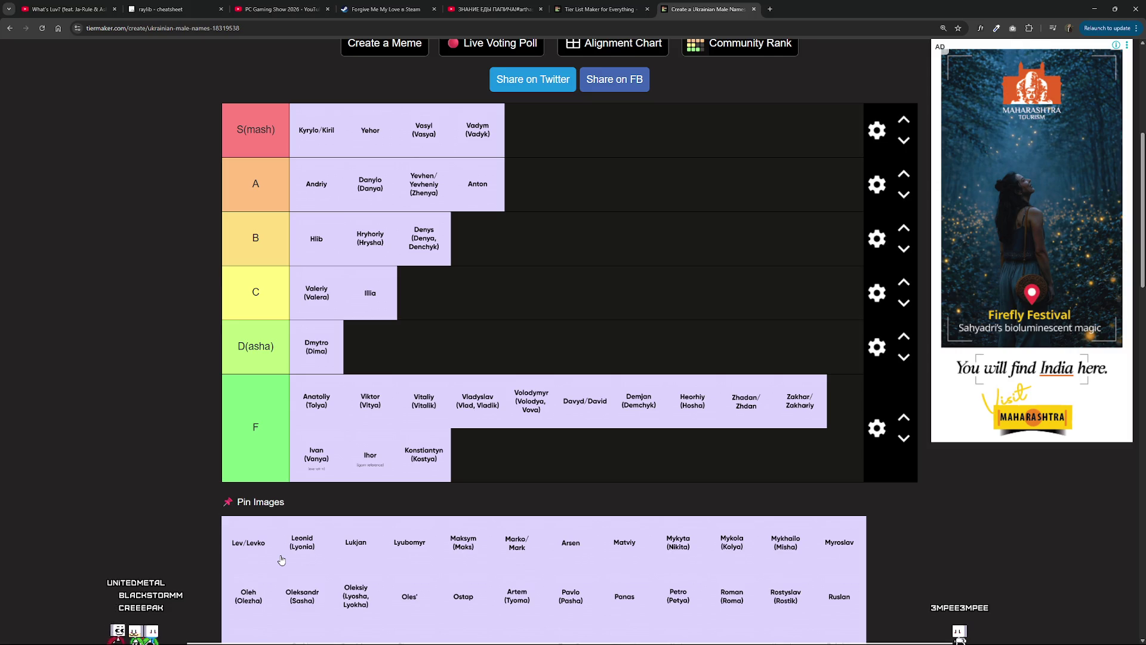
pyautogui.moveTo(271, 540)
pyautogui.mouseDown()
pyautogui.moveTo(289, 466)
pyautogui.moveTo(529, 455)
pyautogui.mouseUp()
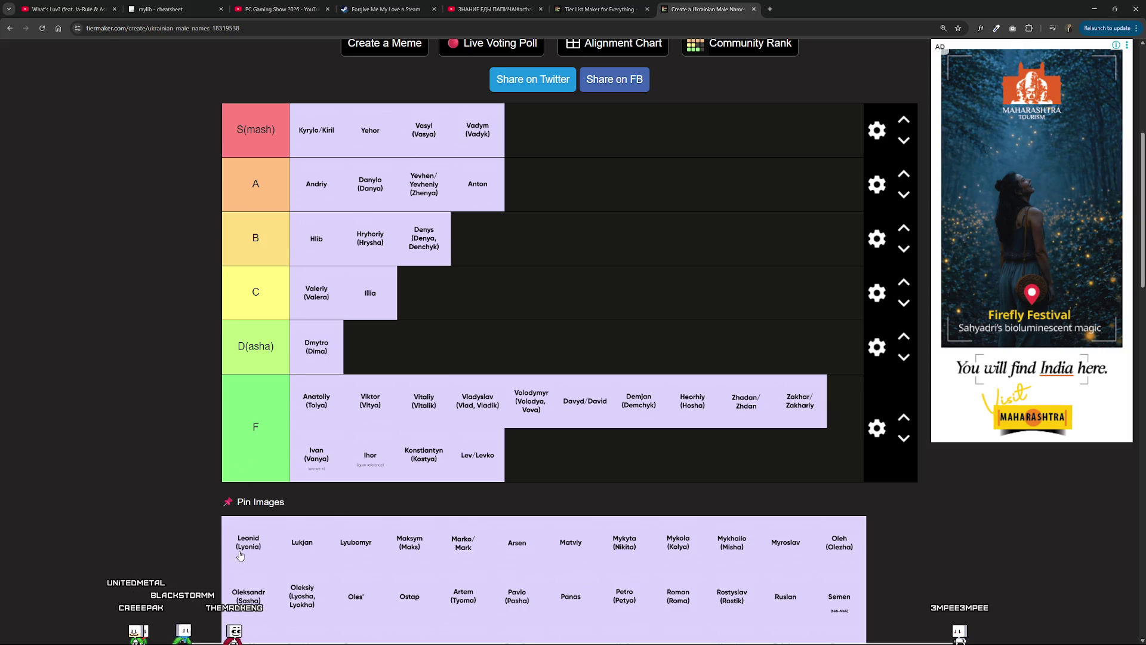
pyautogui.moveTo(249, 558)
pyautogui.mouseDown()
pyautogui.moveTo(549, 466)
pyautogui.moveTo(538, 463)
pyautogui.mouseUp()
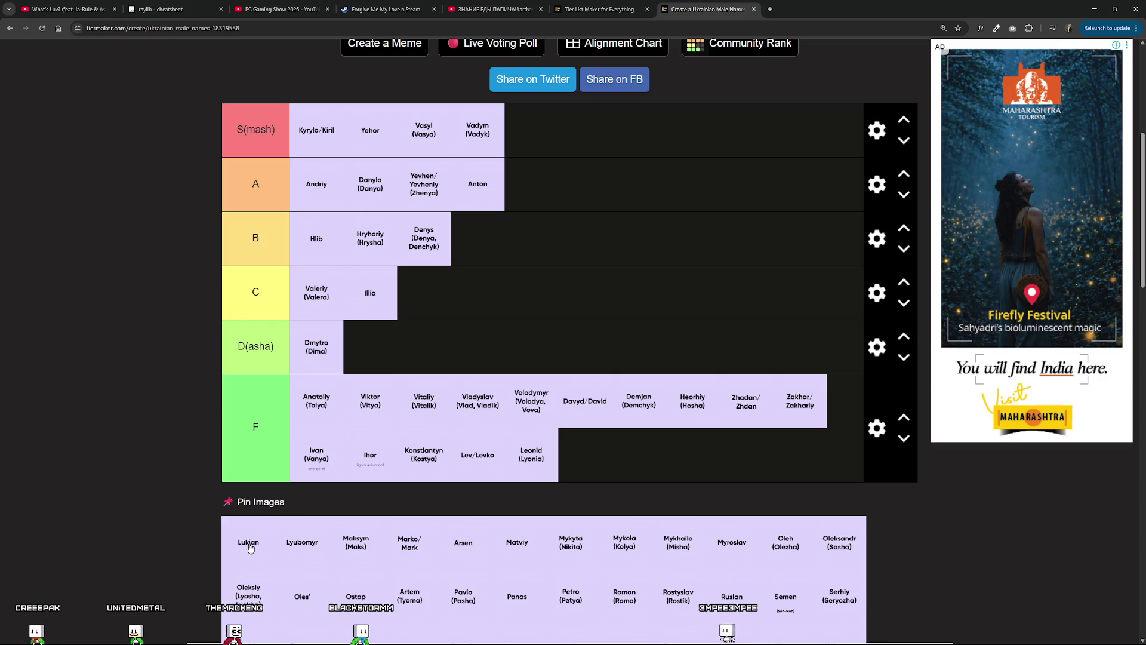
# Rank Lukjan and Lyubomyr in tier B and Maksym at the front of S.
pyautogui.moveTo(251, 536)
pyautogui.mouseDown()
pyautogui.moveTo(418, 296)
pyautogui.moveTo(365, 391)
pyautogui.moveTo(382, 352)
pyautogui.moveTo(384, 292)
pyautogui.moveTo(397, 309)
pyautogui.moveTo(257, 188)
pyautogui.moveTo(465, 251)
pyautogui.moveTo(482, 232)
pyautogui.moveTo(488, 242)
pyautogui.moveTo(558, 232)
pyautogui.moveTo(517, 245)
pyautogui.mouseUp()
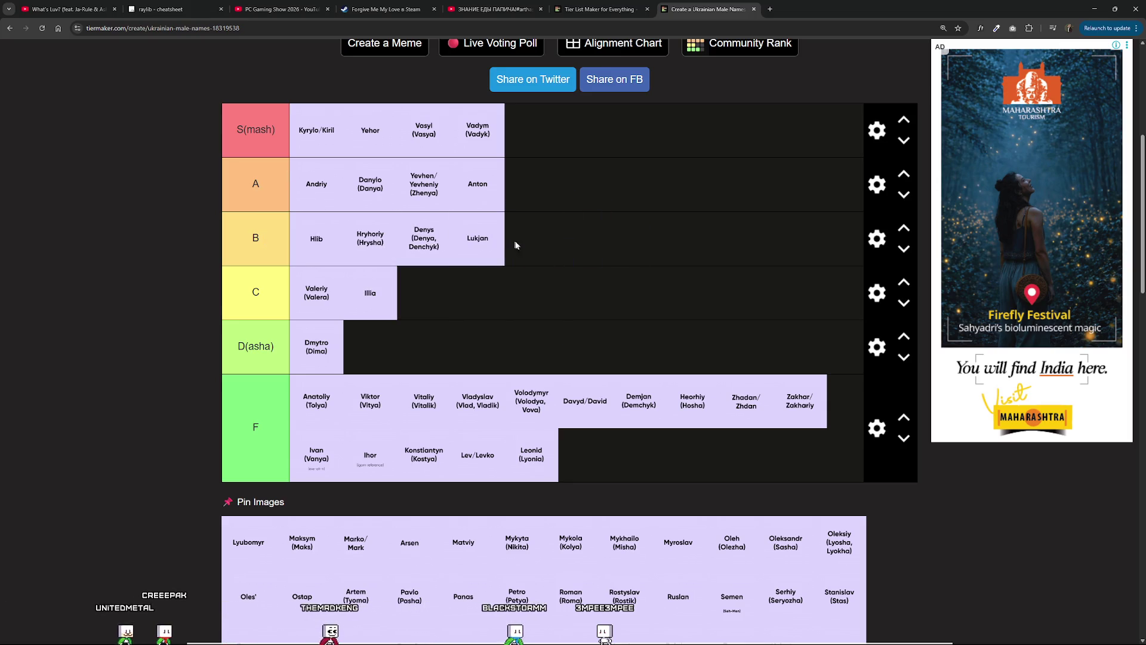
pyautogui.moveTo(257, 542)
pyautogui.mouseDown()
pyautogui.moveTo(343, 468)
pyautogui.moveTo(558, 239)
pyautogui.moveTo(543, 185)
pyautogui.moveTo(535, 294)
pyautogui.moveTo(541, 272)
pyautogui.moveTo(550, 308)
pyautogui.moveTo(537, 224)
pyautogui.moveTo(523, 256)
pyautogui.moveTo(538, 232)
pyautogui.moveTo(552, 235)
pyautogui.moveTo(521, 252)
pyautogui.moveTo(538, 223)
pyautogui.moveTo(525, 331)
pyautogui.moveTo(591, 170)
pyautogui.moveTo(546, 320)
pyautogui.moveTo(582, 225)
pyautogui.moveTo(561, 206)
pyautogui.moveTo(512, 330)
pyautogui.moveTo(558, 249)
pyautogui.moveTo(570, 197)
pyautogui.moveTo(570, 227)
pyautogui.moveTo(543, 276)
pyautogui.moveTo(572, 245)
pyautogui.moveTo(549, 300)
pyautogui.moveTo(543, 279)
pyautogui.moveTo(600, 233)
pyautogui.mouseUp()
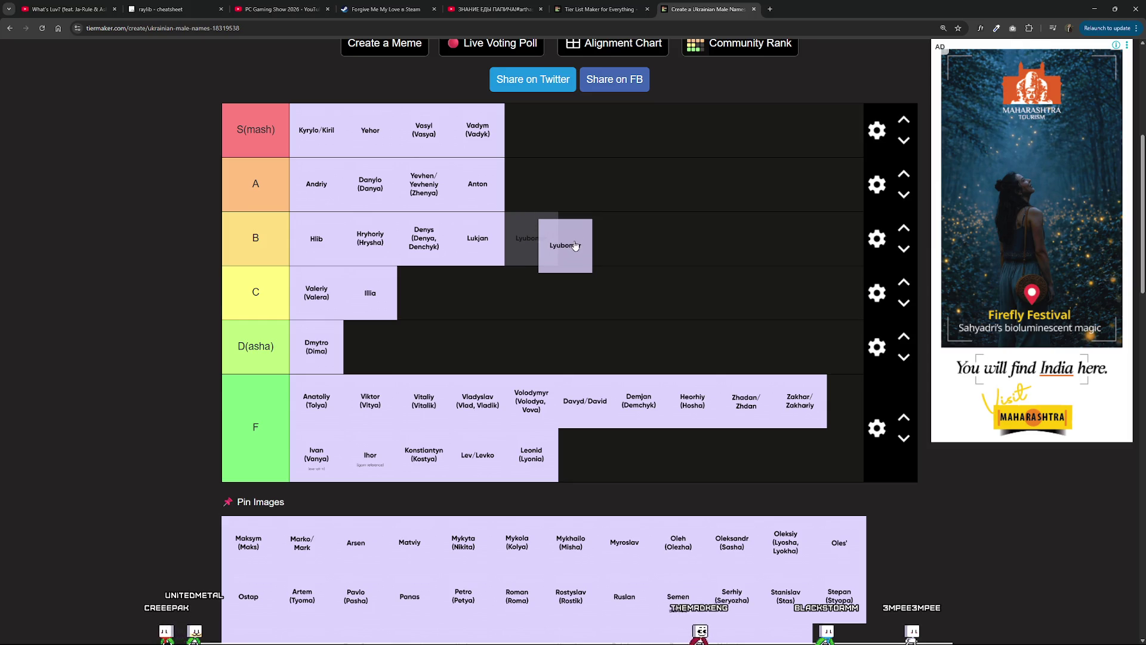
pyautogui.moveTo(571, 242)
pyautogui.mouseDown()
pyautogui.moveTo(579, 195)
pyautogui.moveTo(591, 227)
pyautogui.moveTo(572, 193)
pyautogui.moveTo(570, 232)
pyautogui.moveTo(585, 212)
pyautogui.moveTo(584, 237)
pyautogui.moveTo(597, 200)
pyautogui.moveTo(669, 220)
pyautogui.moveTo(624, 229)
pyautogui.moveTo(626, 201)
pyautogui.moveTo(626, 247)
pyautogui.moveTo(610, 222)
pyautogui.moveTo(608, 250)
pyautogui.moveTo(608, 214)
pyautogui.moveTo(581, 243)
pyautogui.moveTo(573, 226)
pyautogui.moveTo(586, 217)
pyautogui.moveTo(599, 244)
pyautogui.moveTo(560, 216)
pyautogui.mouseUp()
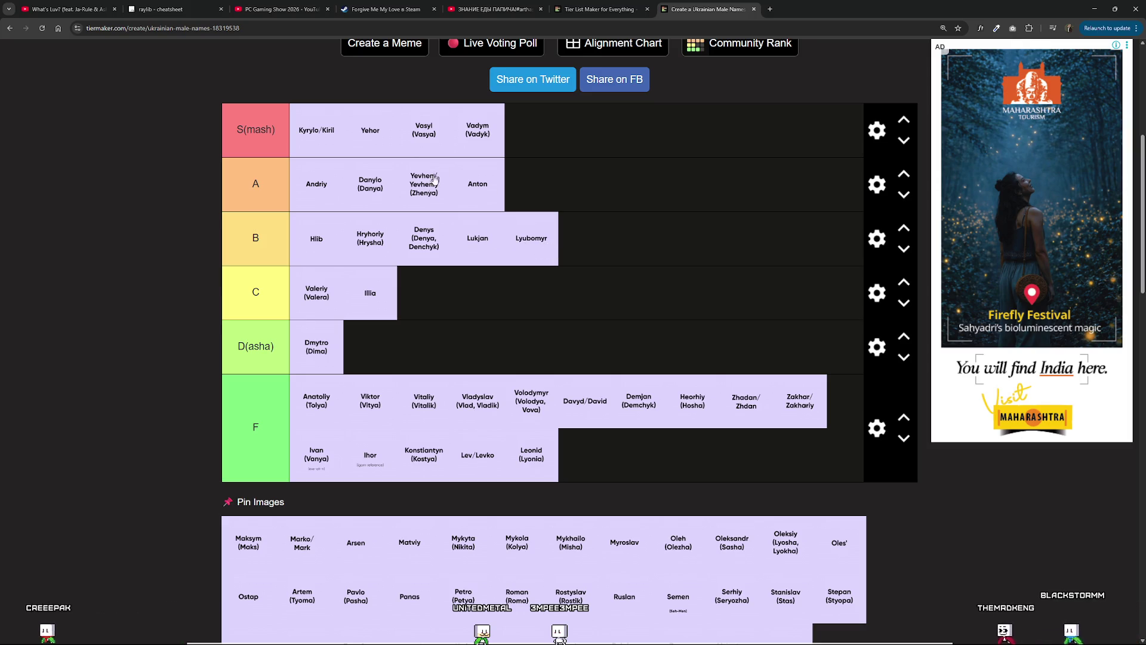
pyautogui.moveTo(252, 544)
pyautogui.mouseDown()
pyautogui.moveTo(243, 511)
pyautogui.moveTo(231, 579)
pyautogui.moveTo(286, 501)
pyautogui.moveTo(279, 473)
pyautogui.moveTo(491, 199)
pyautogui.moveTo(558, 163)
pyautogui.moveTo(558, 146)
pyautogui.moveTo(574, 180)
pyautogui.moveTo(535, 266)
pyautogui.moveTo(569, 254)
pyautogui.moveTo(491, 206)
pyautogui.moveTo(615, 239)
pyautogui.moveTo(560, 152)
pyautogui.moveTo(578, 157)
pyautogui.moveTo(301, 142)
pyautogui.moveTo(323, 166)
pyautogui.moveTo(311, 139)
pyautogui.moveTo(361, 144)
pyautogui.moveTo(266, 128)
pyautogui.moveTo(359, 137)
pyautogui.moveTo(290, 122)
pyautogui.moveTo(313, 134)
pyautogui.mouseUp()
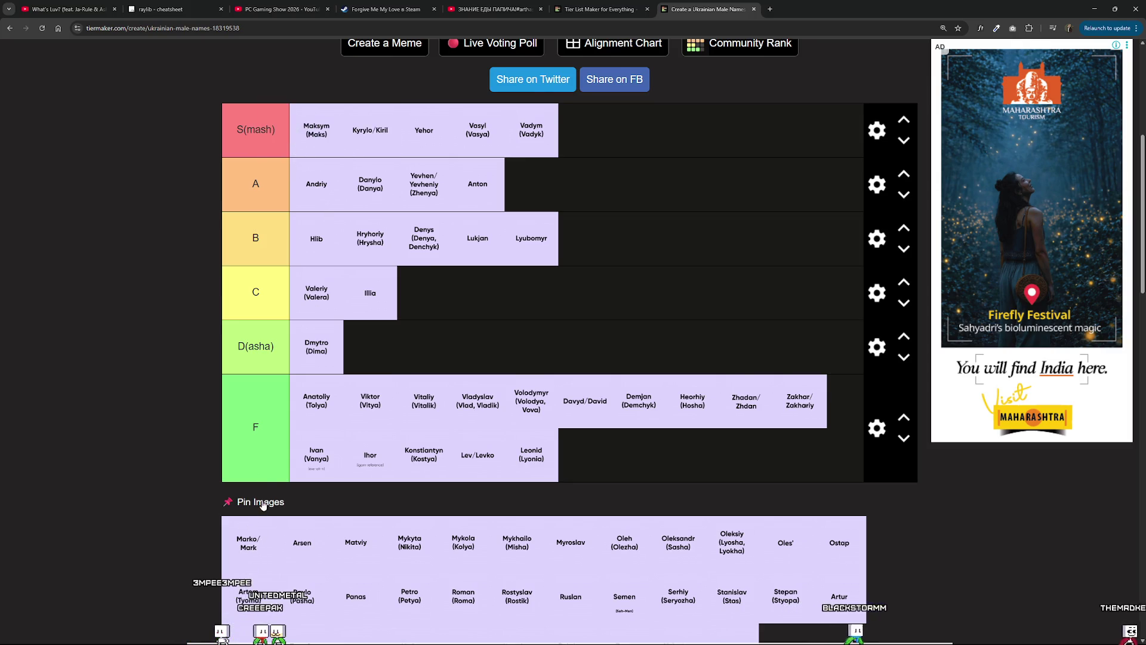
# Return Maksym to the unranked pool and place Marko and Myroslav in tier C.
pyautogui.scroll(-1, 266, 505)
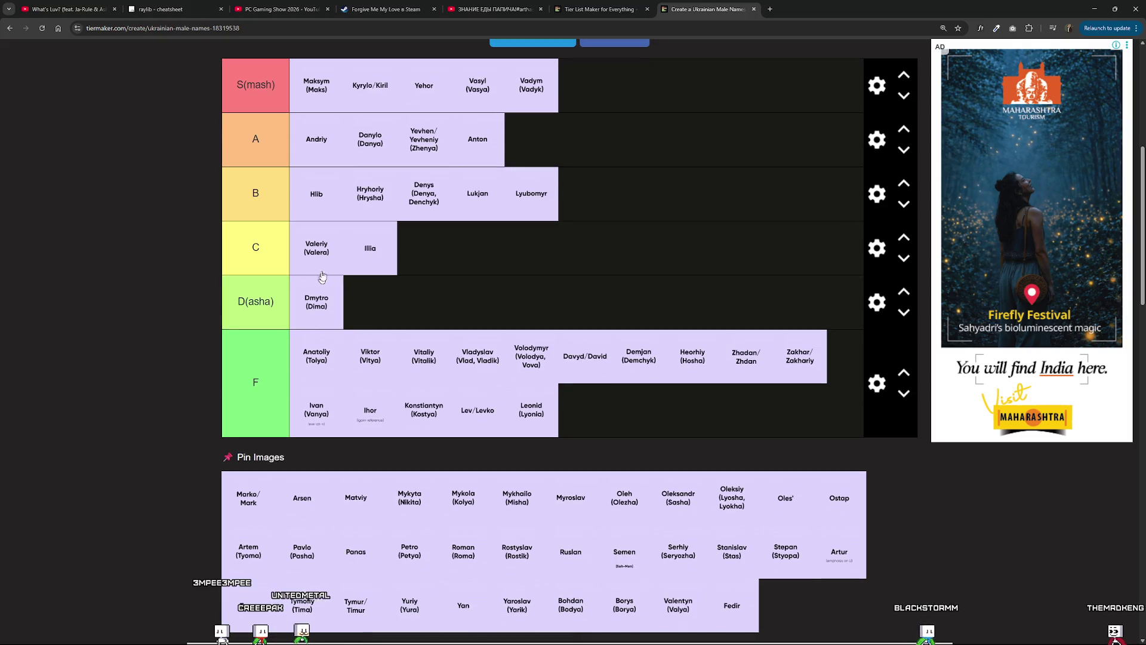
pyautogui.moveTo(318, 95)
pyautogui.mouseDown()
pyautogui.moveTo(329, 99)
pyautogui.moveTo(333, 512)
pyautogui.moveTo(302, 495)
pyautogui.moveTo(742, 512)
pyautogui.moveTo(809, 446)
pyautogui.moveTo(786, 430)
pyautogui.mouseUp()
pyautogui.scroll(-3, 809, 446)
pyautogui.scroll(3, 309, 424)
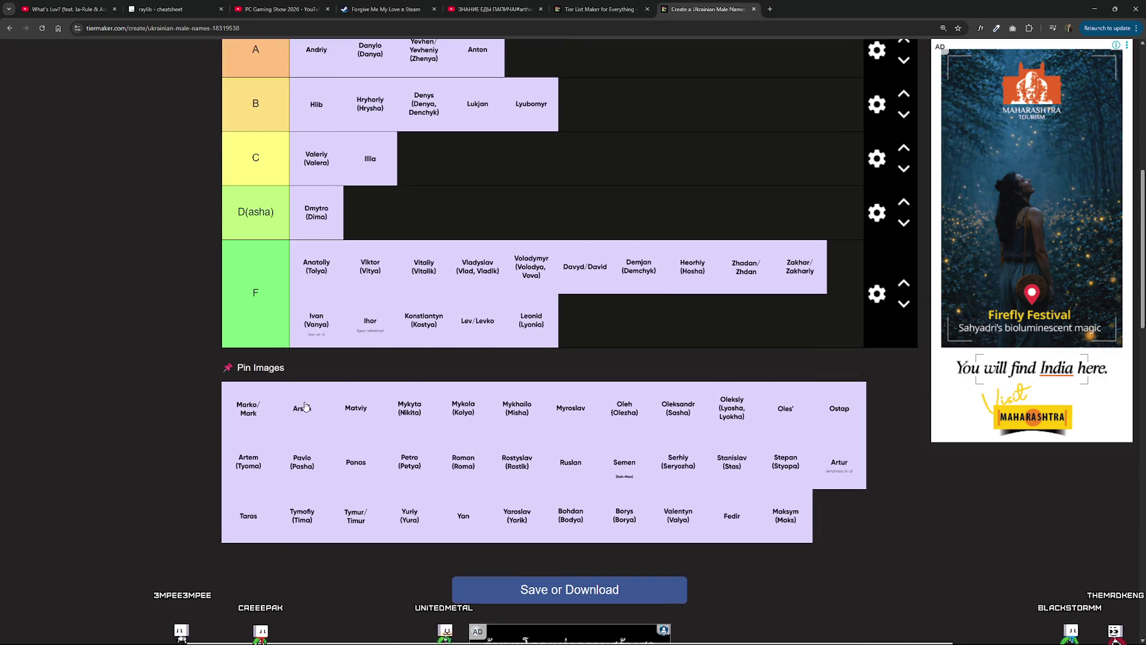
pyautogui.scroll(1, 309, 423)
pyautogui.moveTo(243, 547)
pyautogui.mouseDown()
pyautogui.moveTo(264, 541)
pyautogui.moveTo(214, 522)
pyautogui.moveTo(382, 382)
pyautogui.moveTo(382, 329)
pyautogui.moveTo(449, 297)
pyautogui.moveTo(448, 325)
pyautogui.moveTo(449, 301)
pyautogui.moveTo(475, 301)
pyautogui.moveTo(583, 464)
pyautogui.moveTo(638, 476)
pyautogui.mouseUp()
pyautogui.moveTo(455, 342)
pyautogui.mouseDown()
pyautogui.moveTo(388, 445)
pyautogui.moveTo(459, 366)
pyautogui.moveTo(471, 307)
pyautogui.moveTo(468, 444)
pyautogui.moveTo(439, 280)
pyautogui.moveTo(528, 318)
pyautogui.moveTo(558, 299)
pyautogui.moveTo(517, 289)
pyautogui.moveTo(575, 272)
pyautogui.moveTo(560, 295)
pyautogui.moveTo(537, 301)
pyautogui.moveTo(447, 292)
pyautogui.moveTo(436, 276)
pyautogui.moveTo(439, 295)
pyautogui.moveTo(493, 288)
pyautogui.moveTo(481, 298)
pyautogui.mouseUp()
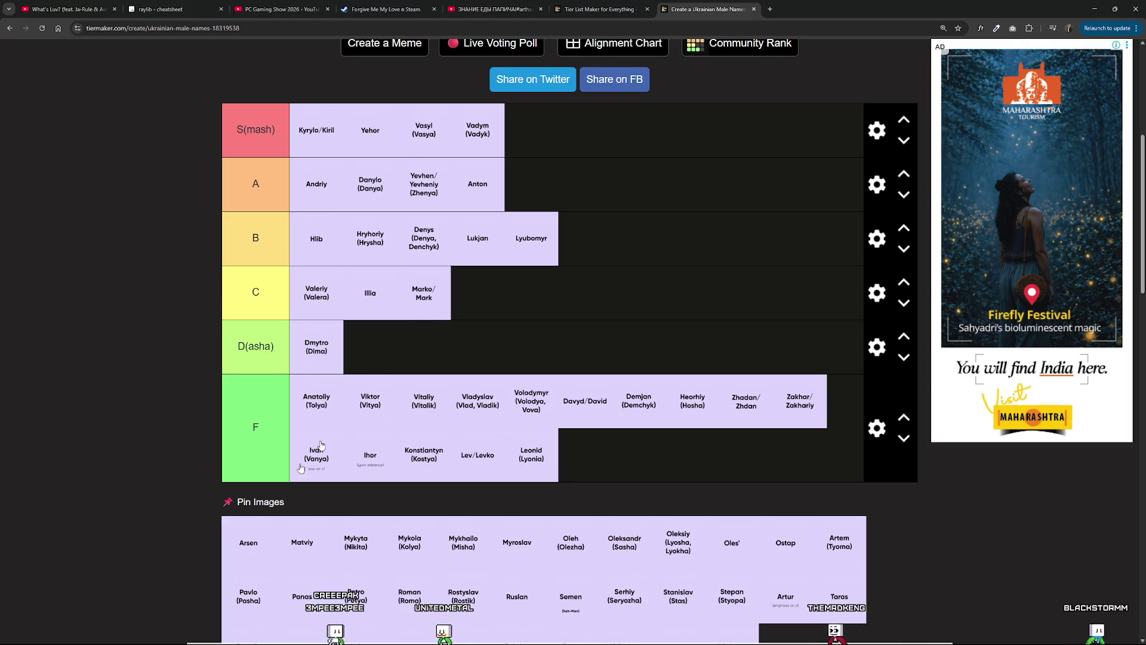
# Add Arsen, Matviy, Mykyta, Mykola and Mykhailo to the end of tier F.
pyautogui.moveTo(246, 555)
pyautogui.mouseDown()
pyautogui.moveTo(338, 511)
pyautogui.moveTo(660, 448)
pyautogui.moveTo(586, 455)
pyautogui.mouseUp()
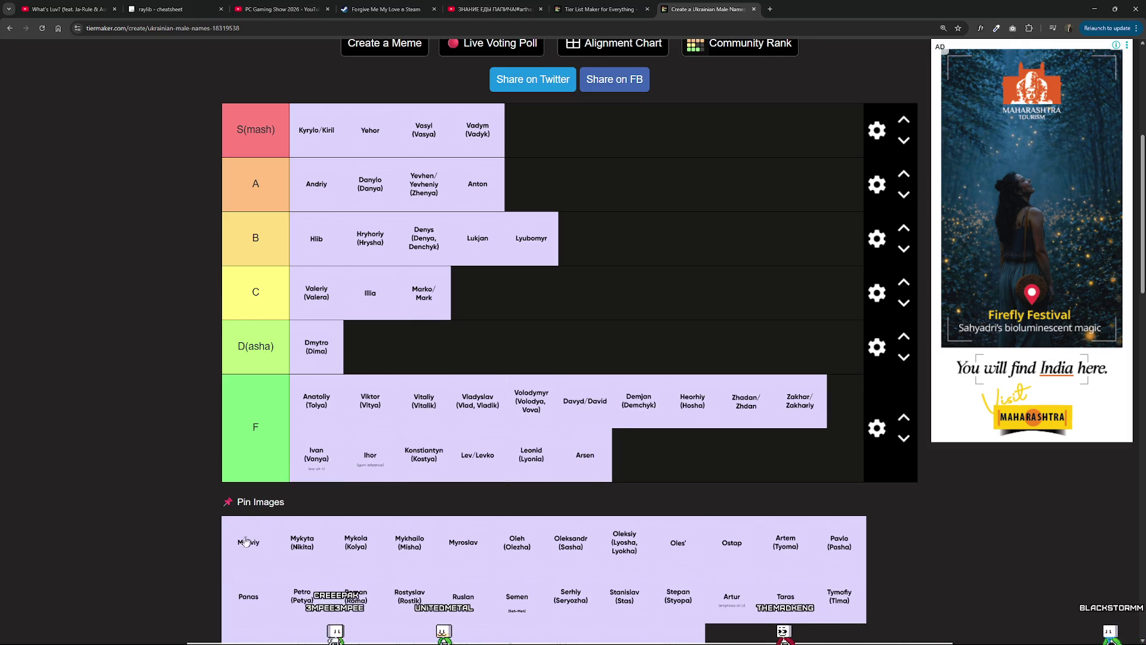
pyautogui.moveTo(259, 530)
pyautogui.mouseDown()
pyautogui.moveTo(310, 507)
pyautogui.moveTo(661, 461)
pyautogui.mouseUp()
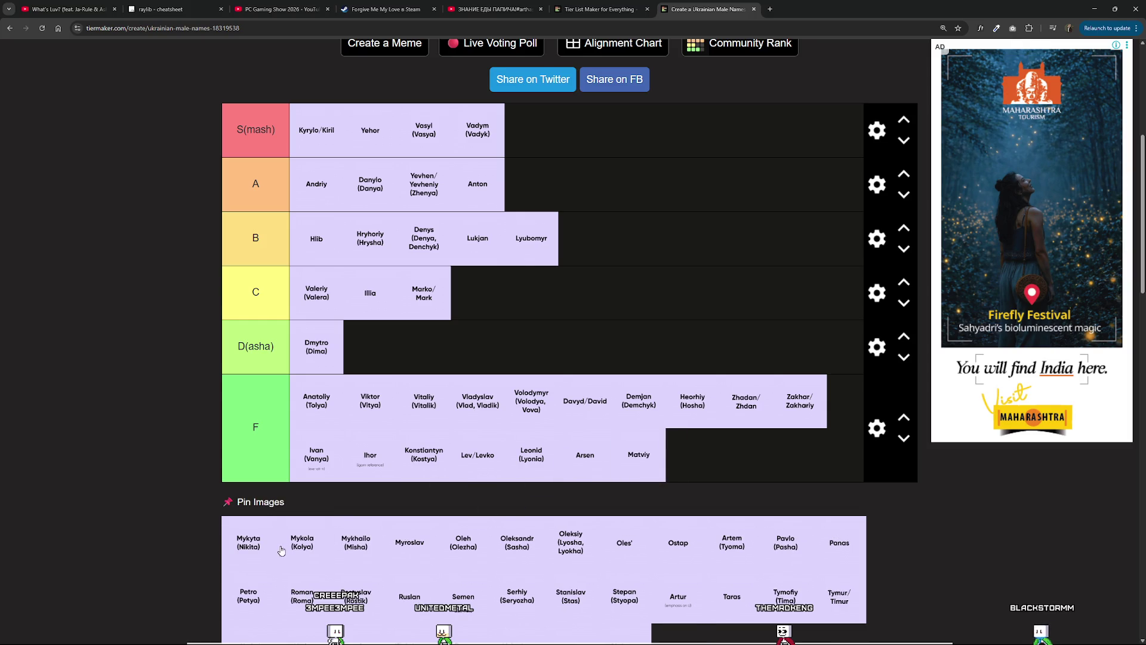
pyautogui.moveTo(243, 551)
pyautogui.mouseDown()
pyautogui.moveTo(361, 460)
pyautogui.moveTo(305, 525)
pyautogui.moveTo(755, 457)
pyautogui.mouseUp()
pyautogui.moveTo(241, 552); pyautogui.dragTo(762, 469)
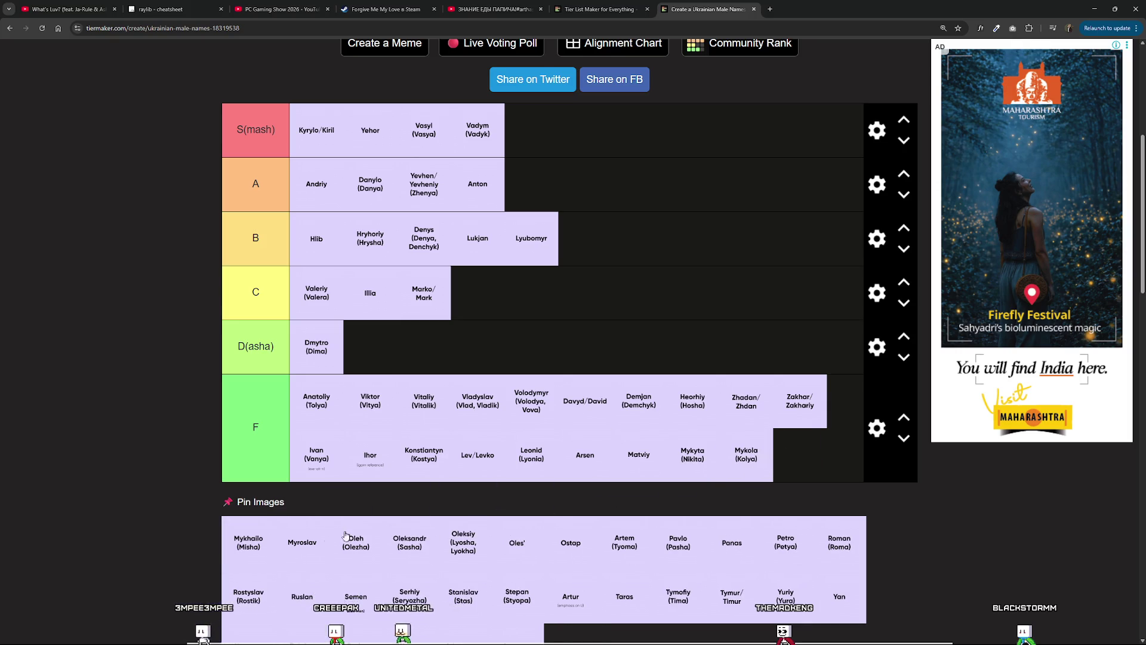
pyautogui.moveTo(250, 562)
pyautogui.mouseDown()
pyautogui.moveTo(555, 476)
pyautogui.moveTo(800, 456)
pyautogui.mouseUp()
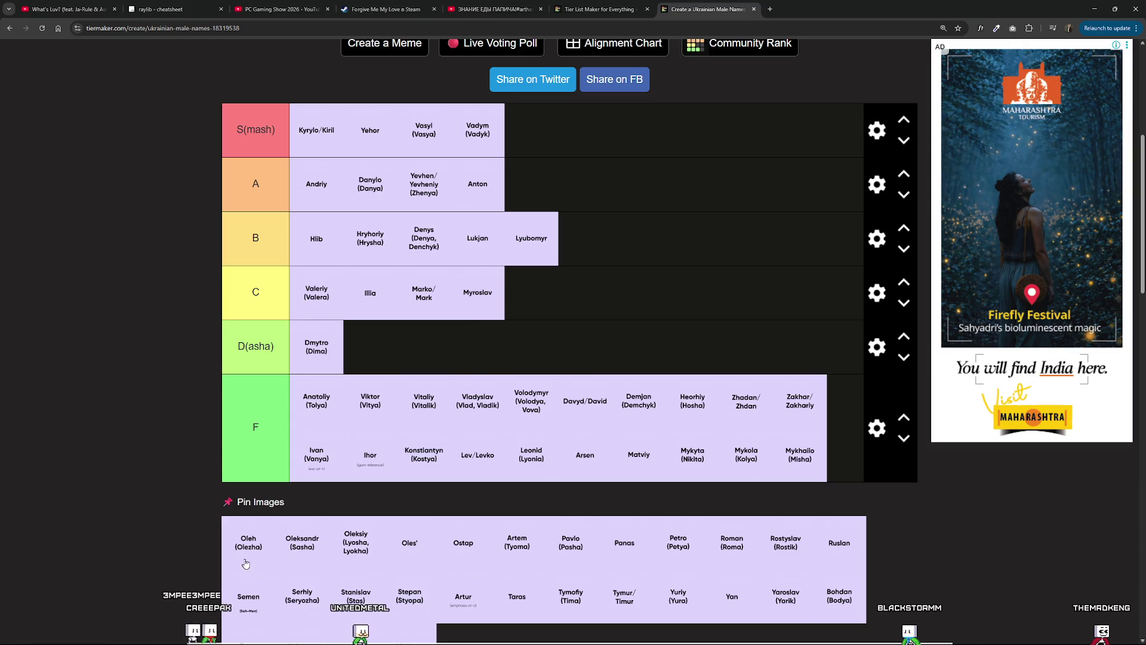
# Place Oleh and then Oleksandr (Sasha) at the end of tier A.
pyautogui.moveTo(249, 553)
pyautogui.mouseDown()
pyautogui.moveTo(460, 391)
pyautogui.moveTo(576, 322)
pyautogui.moveTo(532, 320)
pyautogui.moveTo(549, 286)
pyautogui.moveTo(501, 395)
pyautogui.moveTo(584, 286)
pyautogui.moveTo(550, 292)
pyautogui.moveTo(523, 319)
pyautogui.moveTo(550, 266)
pyautogui.moveTo(517, 337)
pyautogui.moveTo(529, 331)
pyautogui.moveTo(499, 371)
pyautogui.moveTo(635, 169)
pyautogui.moveTo(615, 185)
pyautogui.mouseUp()
pyautogui.moveTo(250, 552)
pyautogui.mouseDown()
pyautogui.moveTo(574, 304)
pyautogui.moveTo(567, 333)
pyautogui.moveTo(569, 300)
pyautogui.moveTo(552, 313)
pyautogui.moveTo(568, 307)
pyautogui.mouseUp()
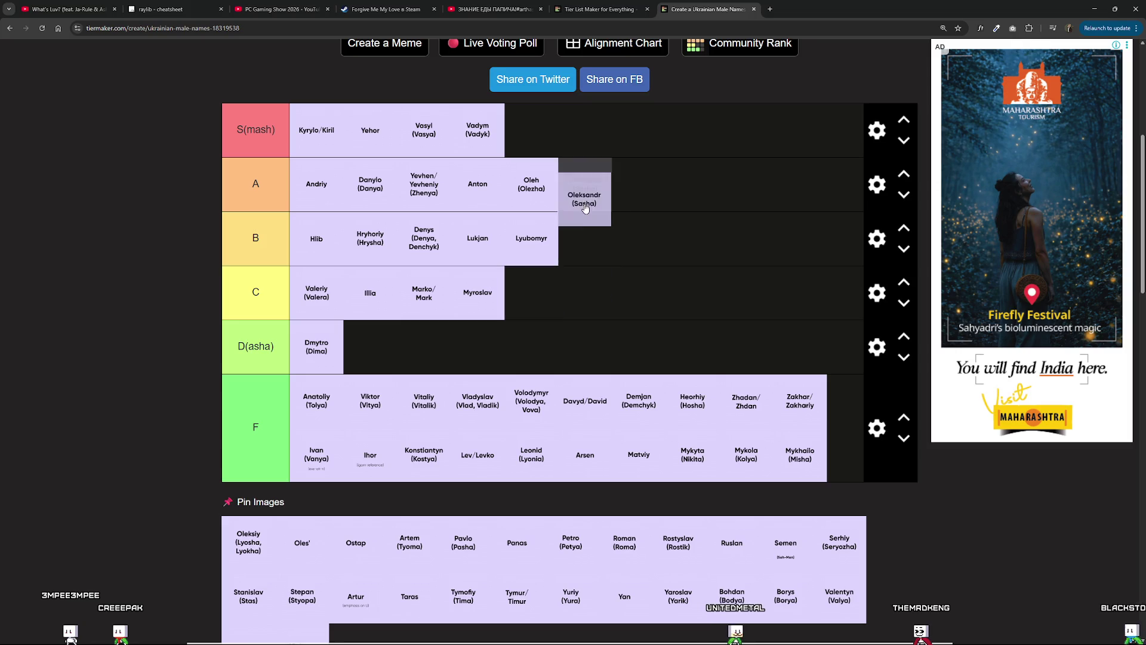
pyautogui.moveTo(574, 274)
pyautogui.mouseDown()
pyautogui.moveTo(600, 214)
pyautogui.moveTo(598, 225)
pyautogui.moveTo(591, 198)
pyautogui.moveTo(591, 290)
pyautogui.moveTo(616, 197)
pyautogui.moveTo(603, 289)
pyautogui.moveTo(618, 191)
pyautogui.moveTo(612, 232)
pyautogui.moveTo(616, 202)
pyautogui.moveTo(602, 222)
pyautogui.moveTo(621, 242)
pyautogui.moveTo(635, 187)
pyautogui.moveTo(628, 244)
pyautogui.moveTo(595, 149)
pyautogui.moveTo(606, 197)
pyautogui.moveTo(583, 156)
pyautogui.moveTo(615, 194)
pyautogui.moveTo(626, 191)
pyautogui.moveTo(576, 148)
pyautogui.moveTo(620, 198)
pyautogui.moveTo(590, 172)
pyautogui.moveTo(644, 280)
pyautogui.moveTo(636, 402)
pyautogui.moveTo(612, 351)
pyautogui.moveTo(648, 267)
pyautogui.moveTo(645, 221)
pyautogui.moveTo(647, 262)
pyautogui.moveTo(554, 332)
pyautogui.moveTo(614, 311)
pyautogui.moveTo(650, 203)
pyautogui.moveTo(618, 203)
pyautogui.moveTo(619, 147)
pyautogui.moveTo(630, 182)
pyautogui.moveTo(608, 146)
pyautogui.moveTo(623, 212)
pyautogui.moveTo(608, 162)
pyautogui.moveTo(627, 200)
pyautogui.mouseUp()
pyautogui.rightClick(623, 227)
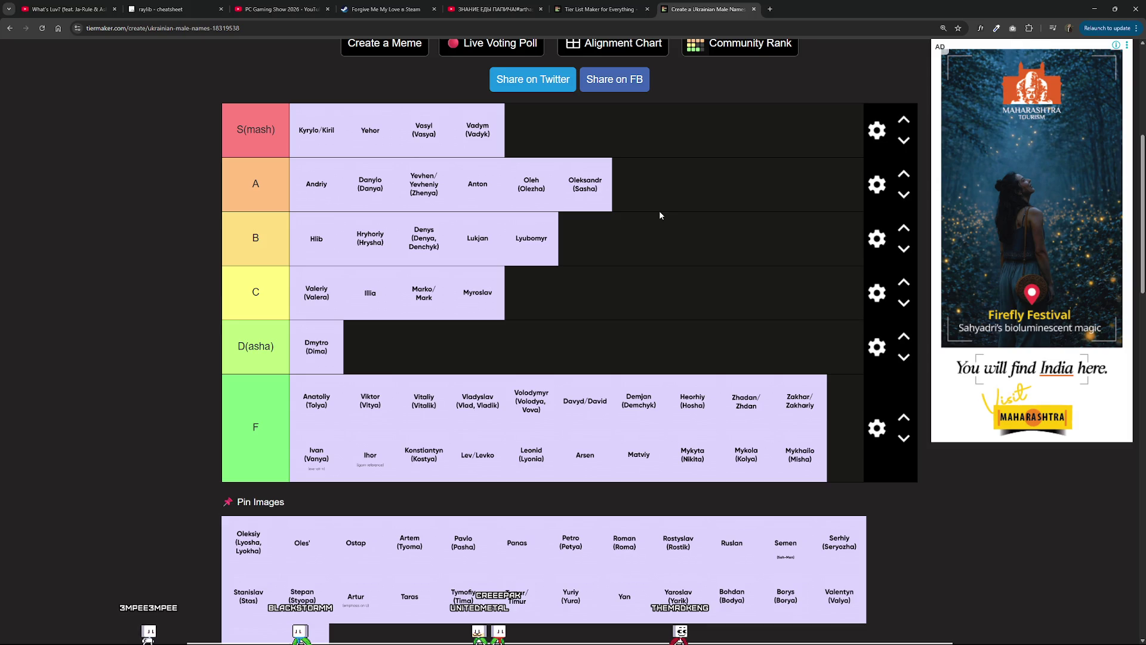
pyautogui.moveTo(596, 173)
pyautogui.mouseDown()
pyautogui.moveTo(648, 441)
pyautogui.moveTo(589, 502)
pyautogui.moveTo(690, 184)
pyautogui.moveTo(669, 191)
pyautogui.mouseUp()
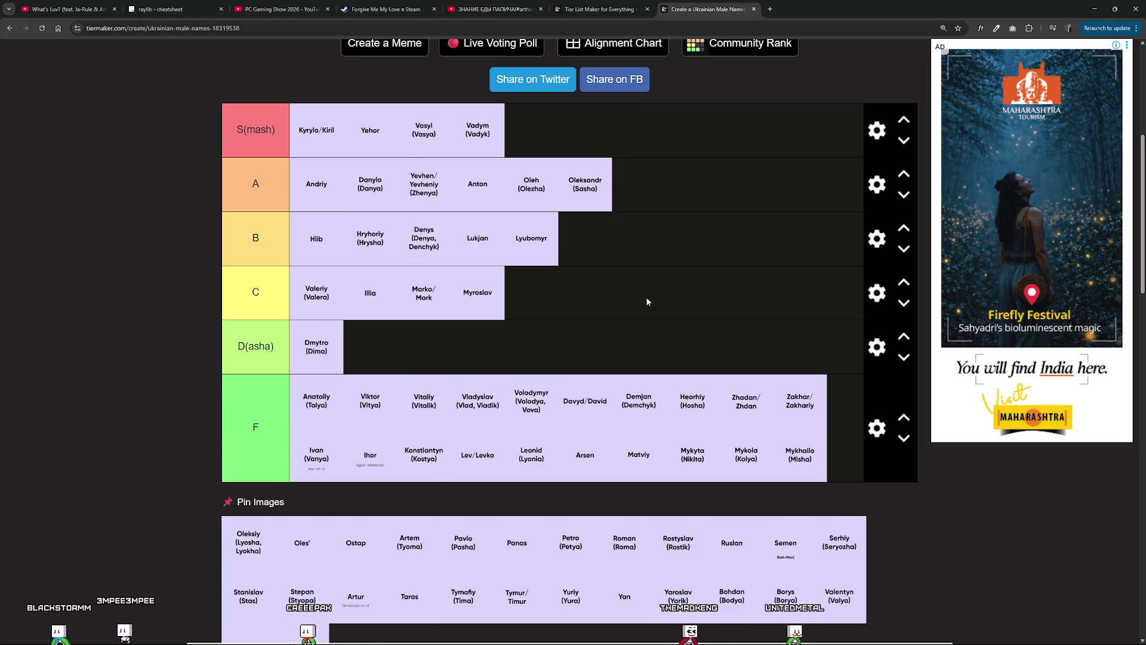
pyautogui.moveTo(588, 176); pyautogui.dragTo(597, 179)
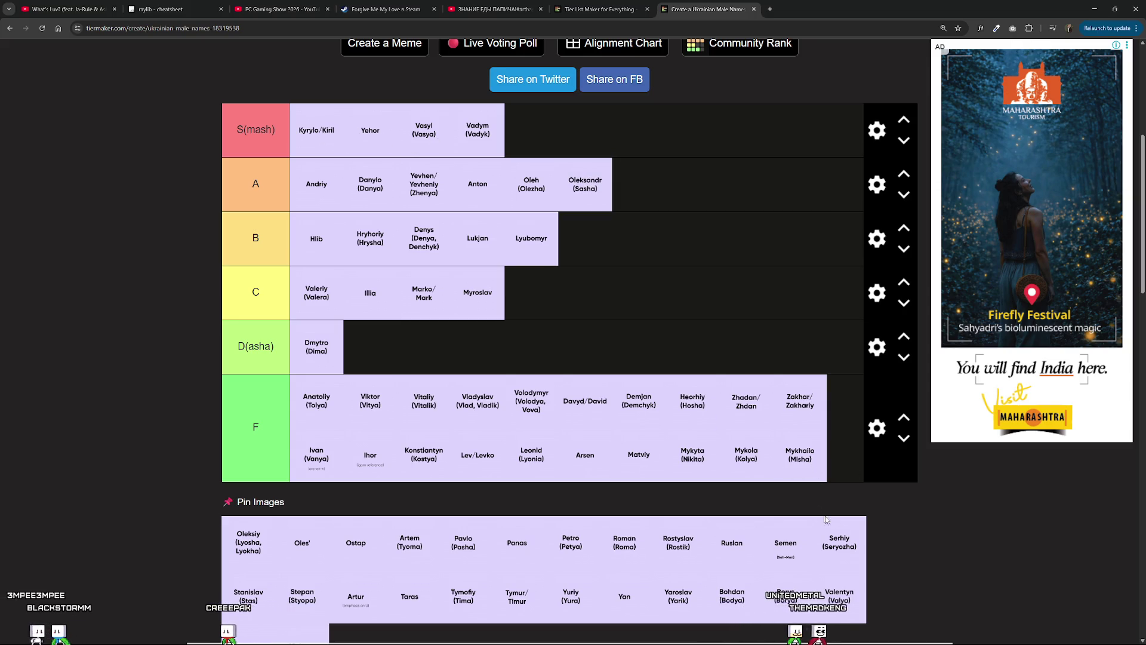
pyautogui.scroll(-2, 825, 519)
pyautogui.scroll(3, 697, 455)
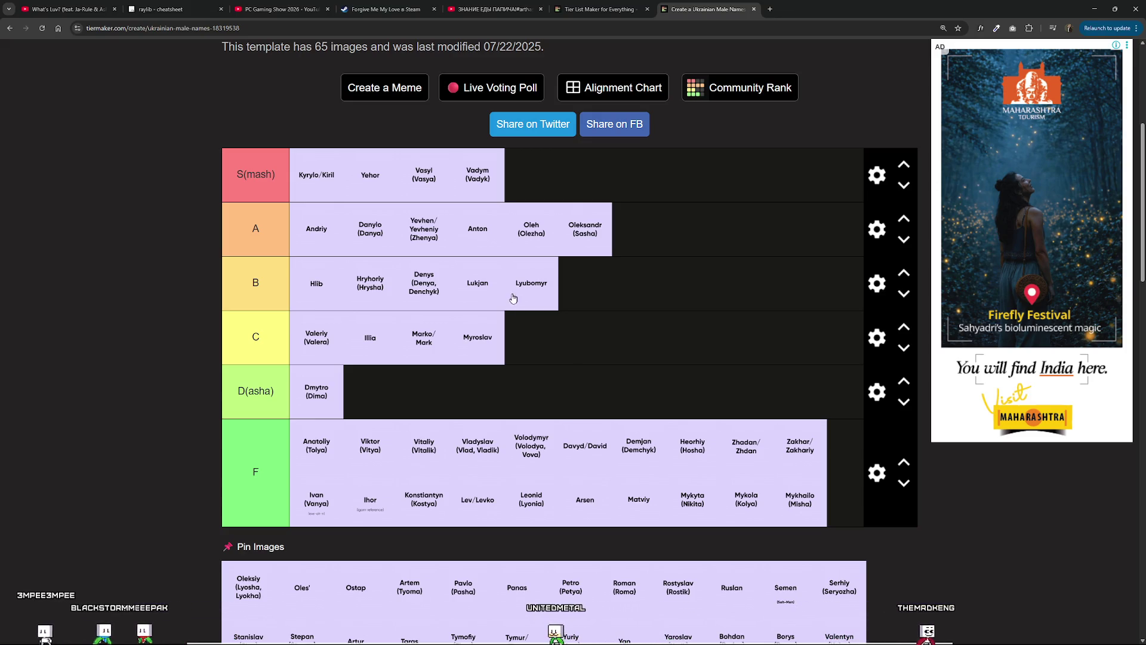
# Lift Oleksandr (Sasha) from A into S(mash), put Vadym (Vadyk) back in S, and pick up Oleksiy.
pyautogui.moveTo(576, 233)
pyautogui.mouseDown()
pyautogui.moveTo(597, 247)
pyautogui.moveTo(538, 179)
pyautogui.moveTo(421, 179)
pyautogui.moveTo(552, 178)
pyautogui.moveTo(585, 213)
pyautogui.moveTo(573, 169)
pyautogui.moveTo(545, 156)
pyautogui.moveTo(575, 190)
pyautogui.moveTo(686, 255)
pyautogui.moveTo(611, 188)
pyautogui.moveTo(617, 204)
pyautogui.mouseUp()
pyautogui.moveTo(473, 173); pyautogui.dragTo(618, 234)
pyautogui.moveTo(433, 188)
pyautogui.mouseDown()
pyautogui.moveTo(397, 174)
pyautogui.moveTo(481, 172)
pyautogui.moveTo(412, 175)
pyautogui.moveTo(468, 164)
pyautogui.moveTo(410, 165)
pyautogui.moveTo(433, 173)
pyautogui.mouseUp()
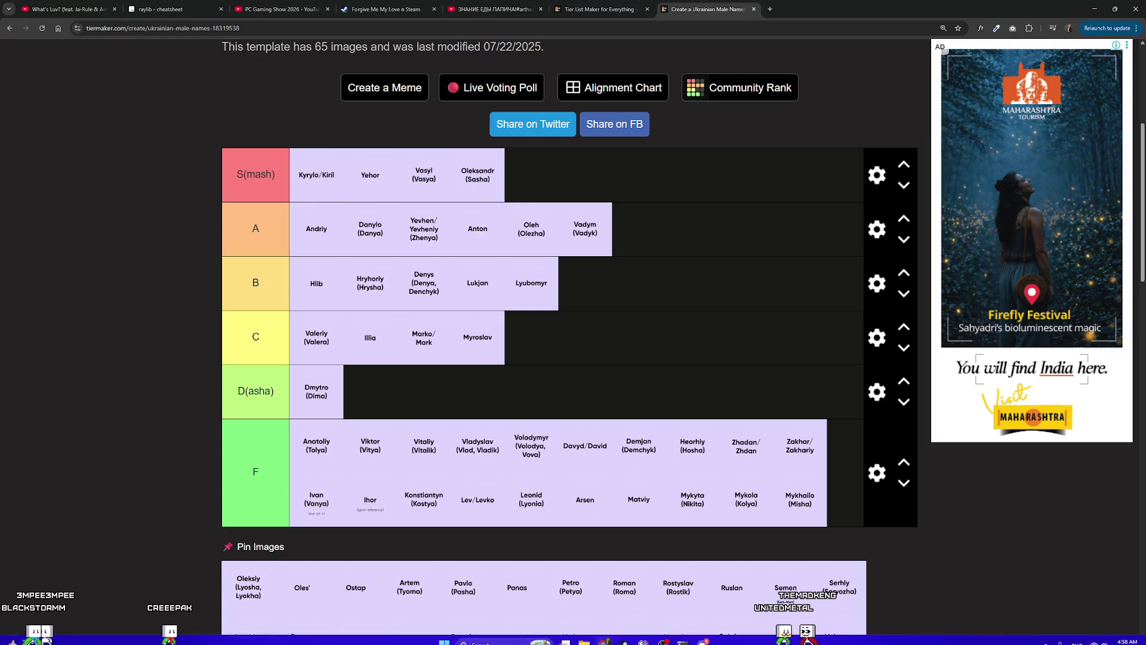
pyautogui.scroll(-1, 438, 560)
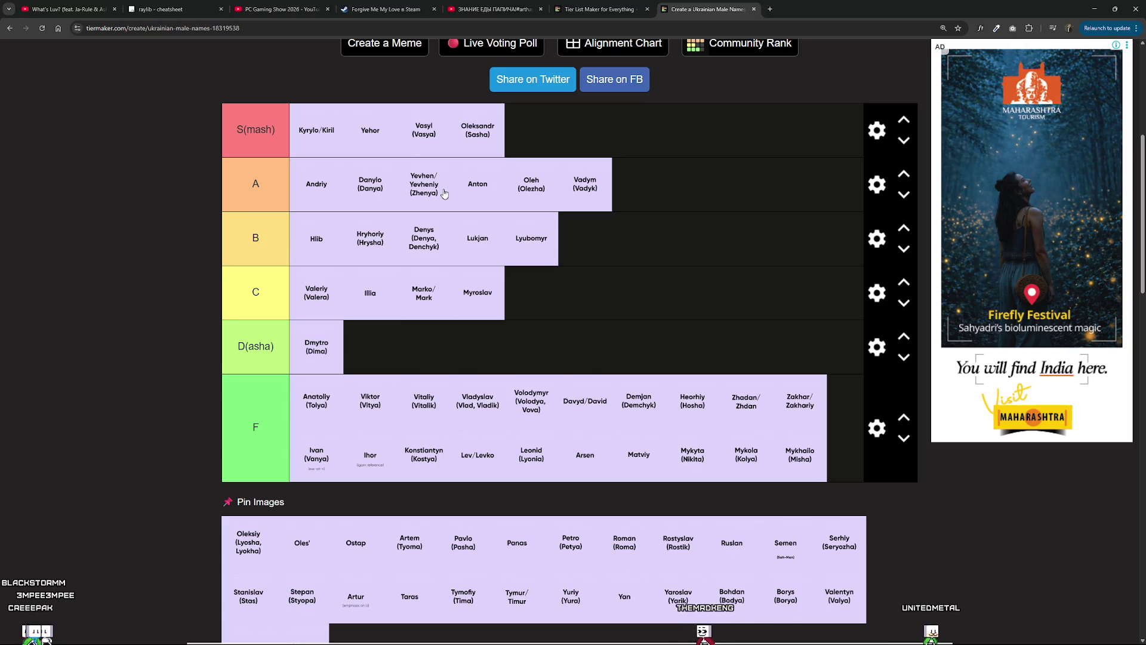
pyautogui.scroll(-2, 400, 386)
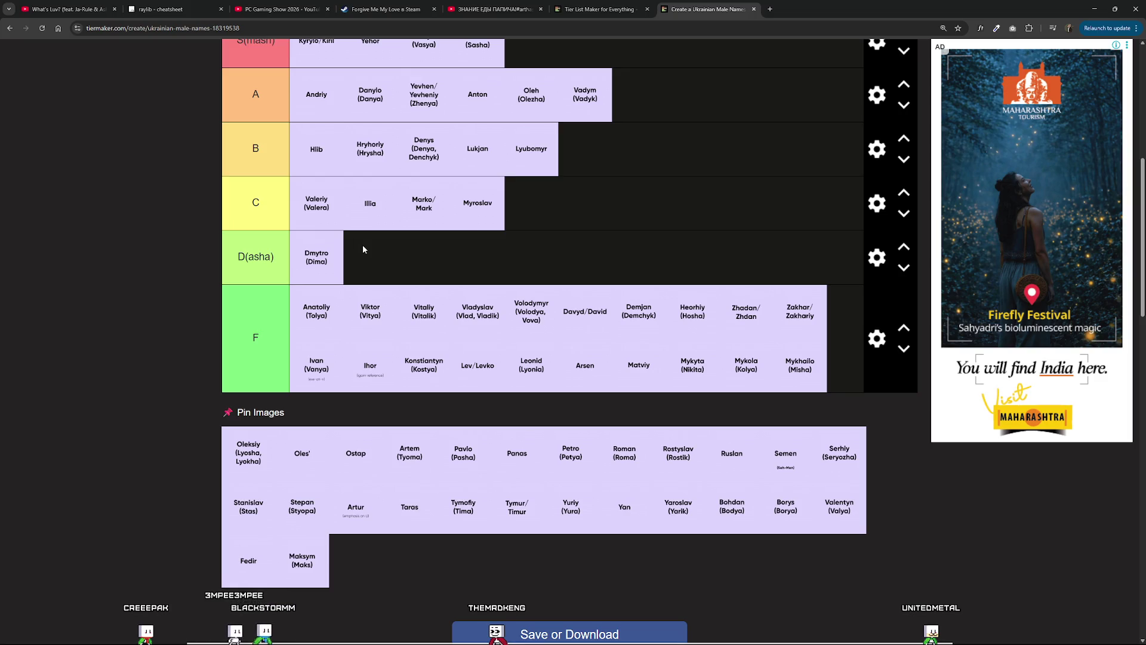
pyautogui.scroll(2, 364, 251)
pyautogui.scroll(2, 367, 258)
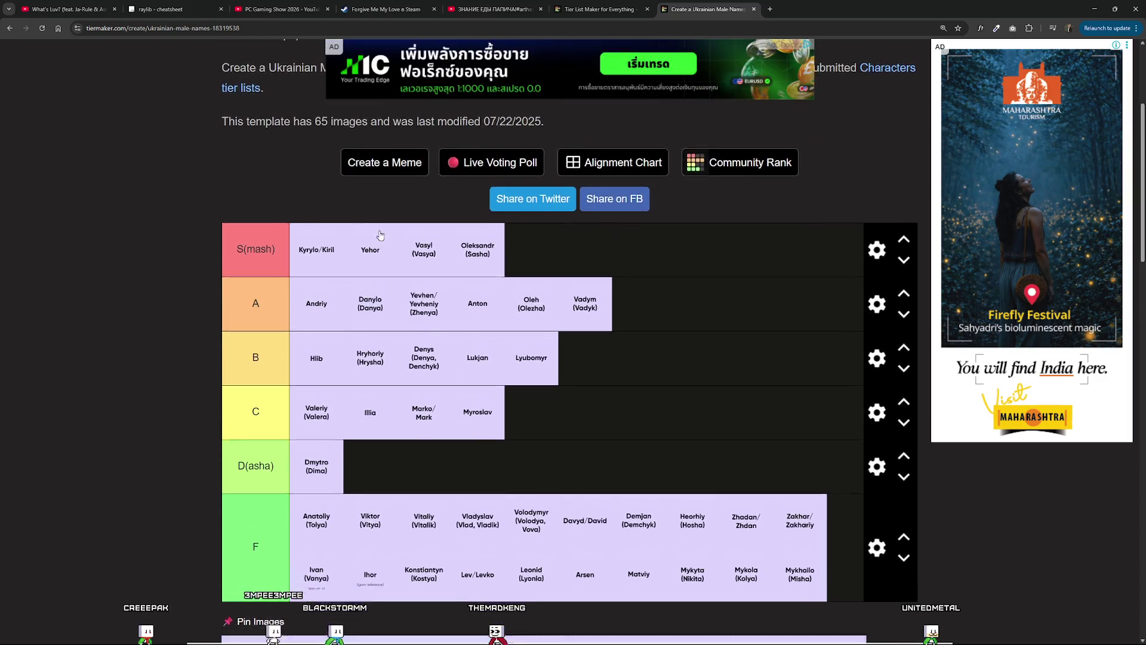
pyautogui.scroll(-1, 366, 258)
pyautogui.moveTo(585, 233)
pyautogui.mouseDown()
pyautogui.moveTo(443, 178)
pyautogui.moveTo(486, 173)
pyautogui.mouseUp()
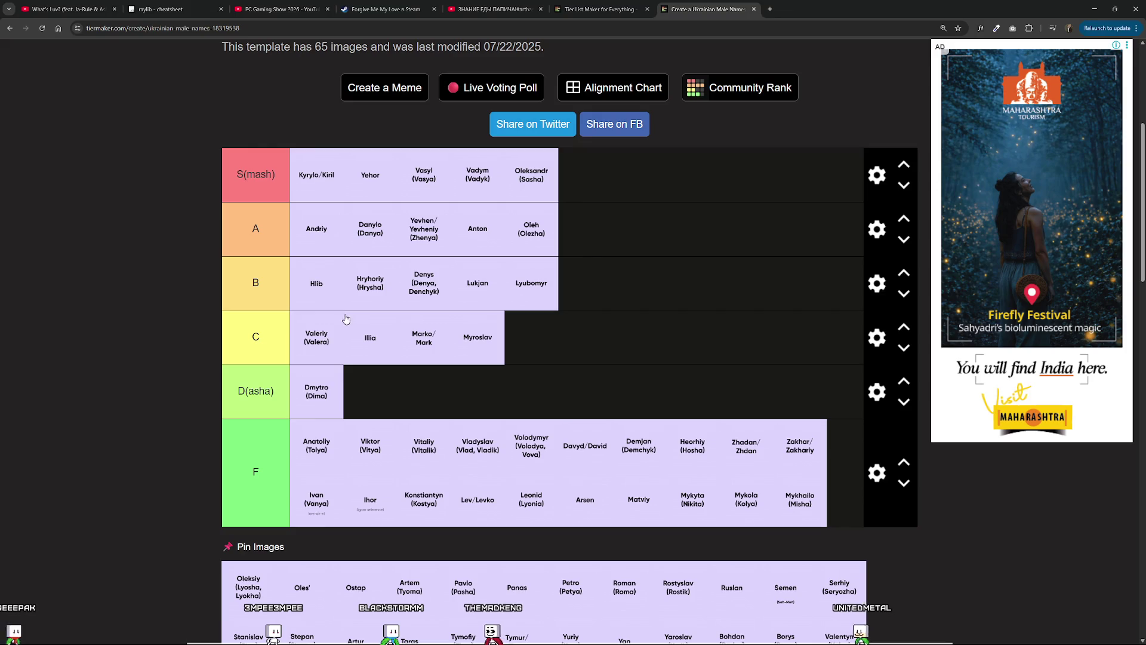
pyautogui.scroll(-4, 577, 353)
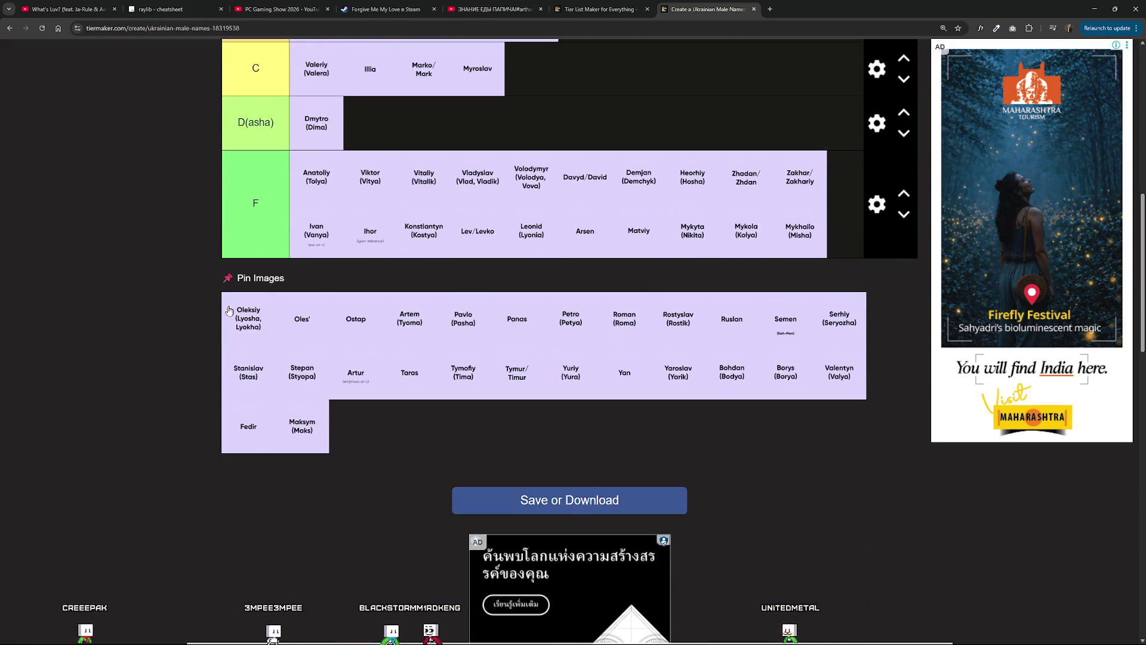
pyautogui.scroll(1, 290, 309)
pyautogui.moveTo(263, 358)
pyautogui.mouseDown()
pyautogui.moveTo(253, 343)
pyautogui.moveTo(385, 159)
pyautogui.moveTo(341, 171)
pyautogui.moveTo(302, 304)
pyautogui.moveTo(392, 169)
pyautogui.moveTo(411, 327)
pyautogui.moveTo(391, 273)
pyautogui.moveTo(412, 233)
pyautogui.moveTo(377, 305)
pyautogui.mouseUp()
# Place Oleksiy (Lyosha, Lyokha) at the end of tier A.
pyautogui.moveTo(376, 317)
pyautogui.mouseDown()
pyautogui.moveTo(398, 178)
pyautogui.moveTo(536, 172)
pyautogui.moveTo(548, 160)
pyautogui.moveTo(618, 198)
pyautogui.moveTo(609, 160)
pyautogui.moveTo(621, 317)
pyautogui.moveTo(632, 175)
pyautogui.mouseUp()
pyautogui.scroll(3, 535, 172)
pyautogui.moveTo(623, 273); pyautogui.dragTo(615, 157)
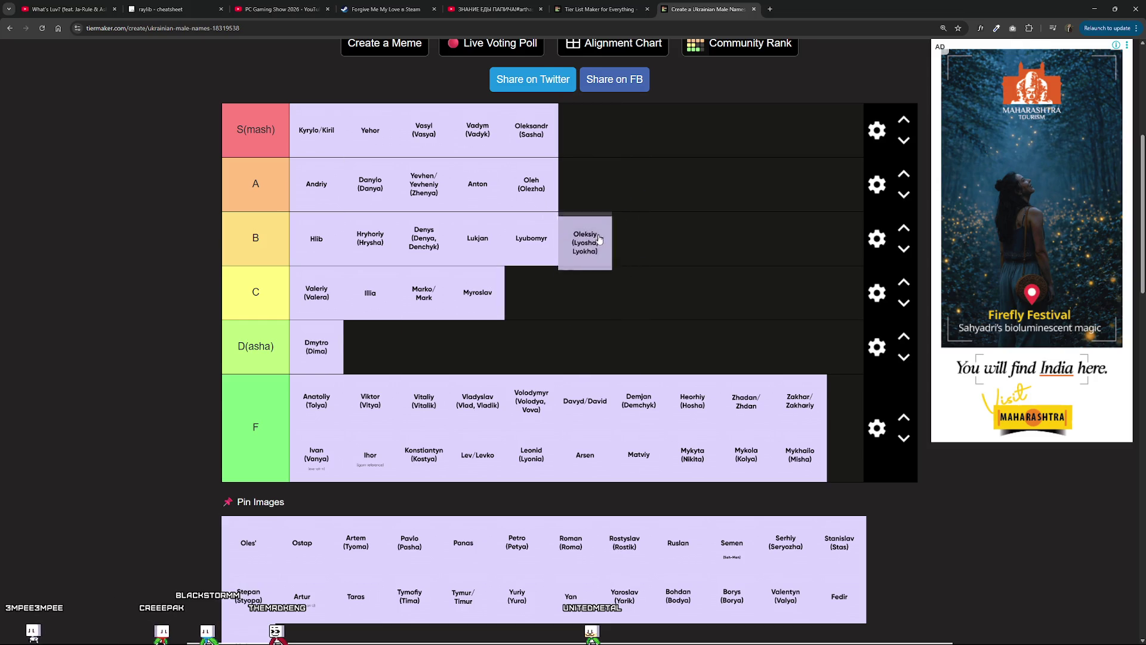
pyautogui.moveTo(587, 274)
pyautogui.mouseDown()
pyautogui.moveTo(614, 288)
pyautogui.moveTo(625, 278)
pyautogui.moveTo(617, 240)
pyautogui.moveTo(628, 297)
pyautogui.moveTo(627, 227)
pyautogui.moveTo(628, 297)
pyautogui.moveTo(602, 179)
pyautogui.moveTo(603, 212)
pyautogui.moveTo(602, 156)
pyautogui.moveTo(615, 243)
pyautogui.moveTo(603, 191)
pyautogui.moveTo(555, 192)
pyautogui.mouseUp()
# Put Oles' at the end of tier C and leave Ostap in the unranked pool.
pyautogui.scroll(-1, 493, 346)
pyautogui.moveTo(281, 483)
pyautogui.mouseDown()
pyautogui.moveTo(624, 167)
pyautogui.moveTo(469, 228)
pyautogui.moveTo(356, 227)
pyautogui.moveTo(371, 230)
pyautogui.moveTo(305, 179)
pyautogui.moveTo(364, 251)
pyautogui.moveTo(325, 246)
pyautogui.moveTo(326, 193)
pyautogui.moveTo(490, 250)
pyautogui.moveTo(577, 255)
pyautogui.moveTo(542, 251)
pyautogui.moveTo(555, 250)
pyautogui.mouseUp()
pyautogui.scroll(-1, 352, 397)
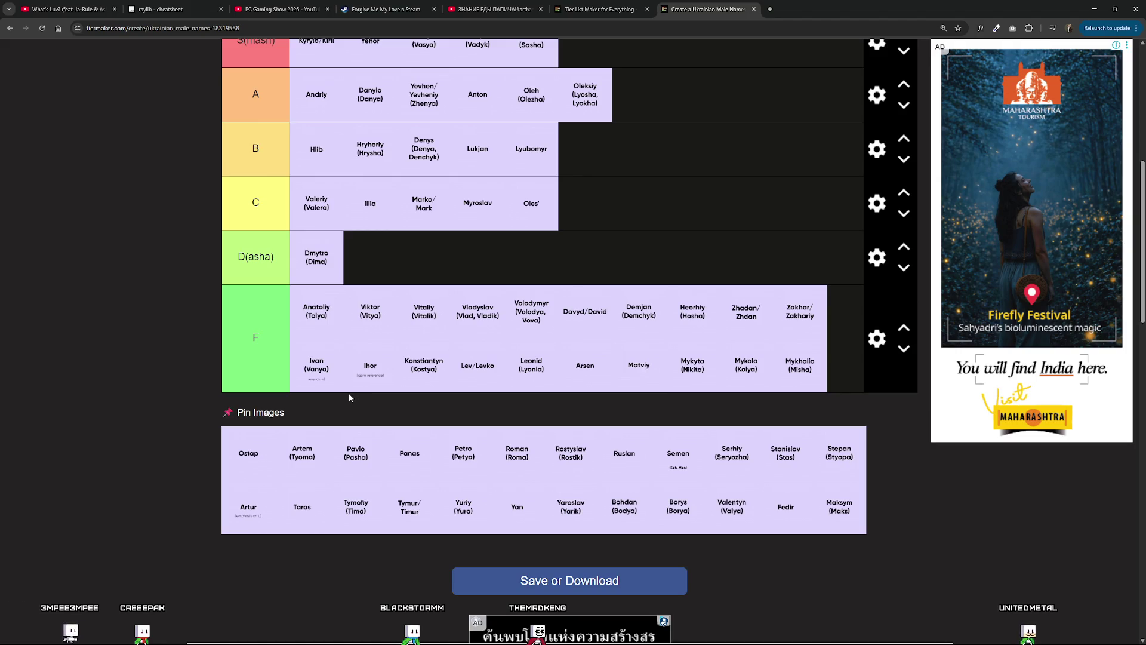
pyautogui.scroll(2, 350, 397)
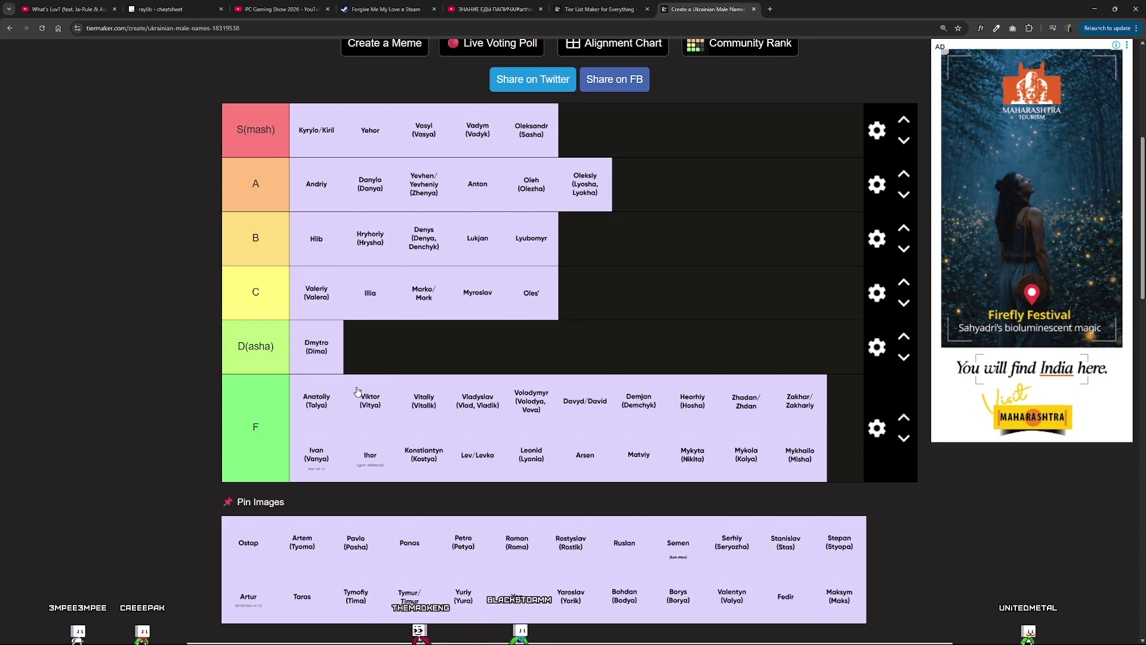
pyautogui.scroll(-3, 353, 395)
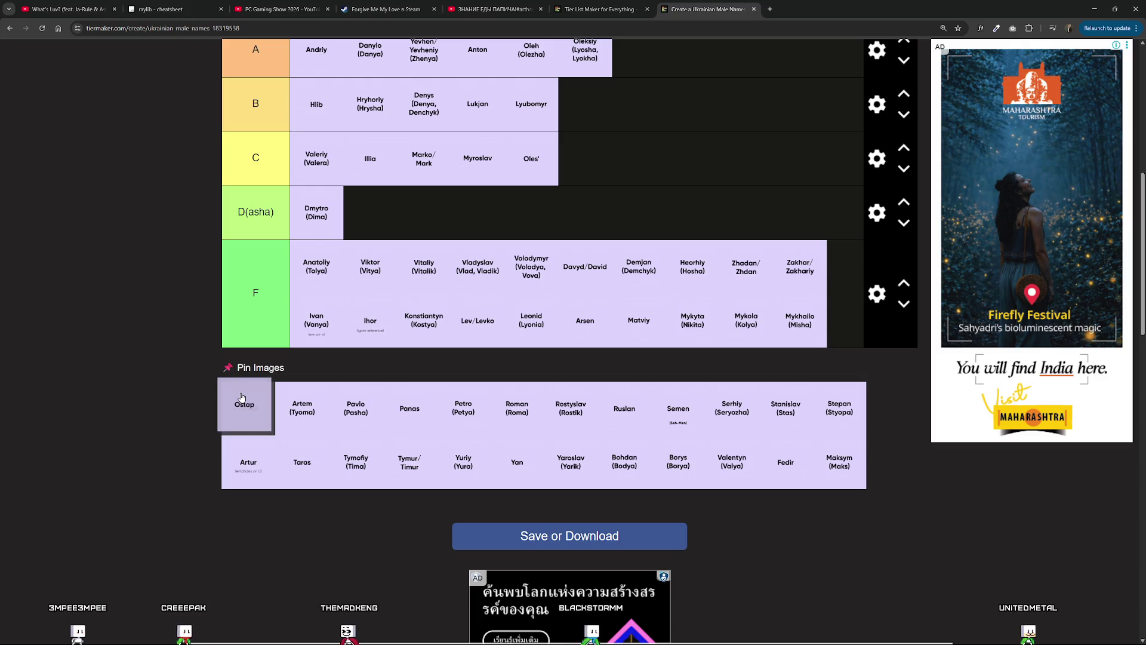
pyautogui.scroll(1, 233, 421)
pyautogui.moveTo(236, 442)
pyautogui.mouseDown()
pyautogui.moveTo(186, 451)
pyautogui.moveTo(248, 442)
pyautogui.moveTo(210, 457)
pyautogui.moveTo(239, 458)
pyautogui.moveTo(207, 452)
pyautogui.mouseUp()
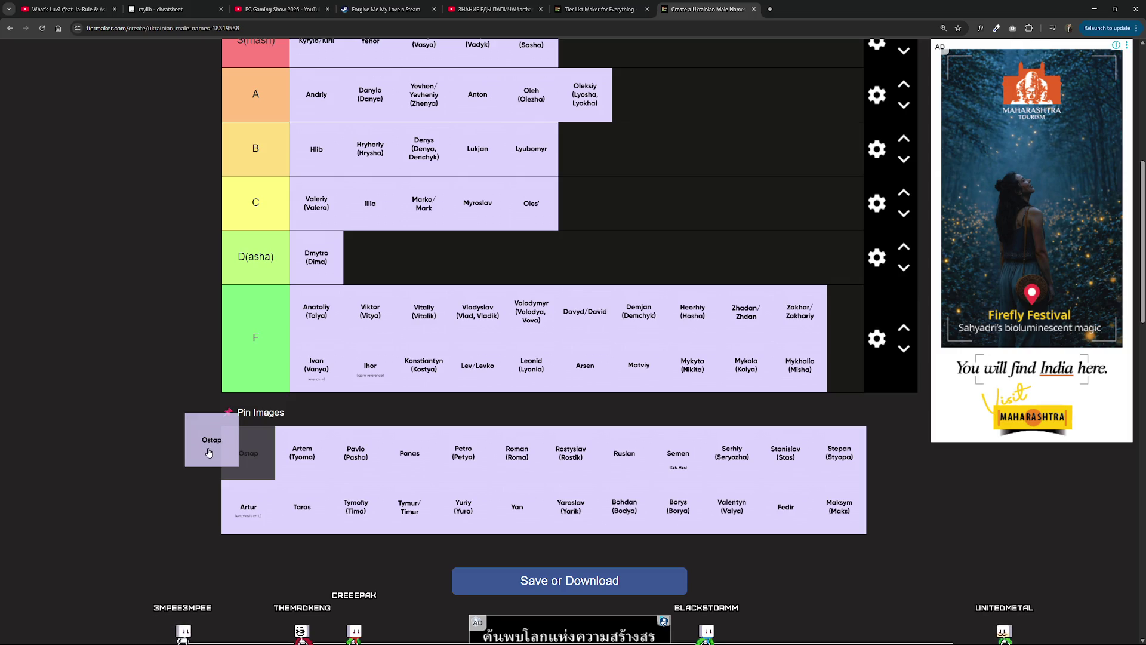
pyautogui.moveTo(209, 452)
pyautogui.mouseDown()
pyautogui.moveTo(167, 443)
pyautogui.moveTo(230, 455)
pyautogui.mouseUp()
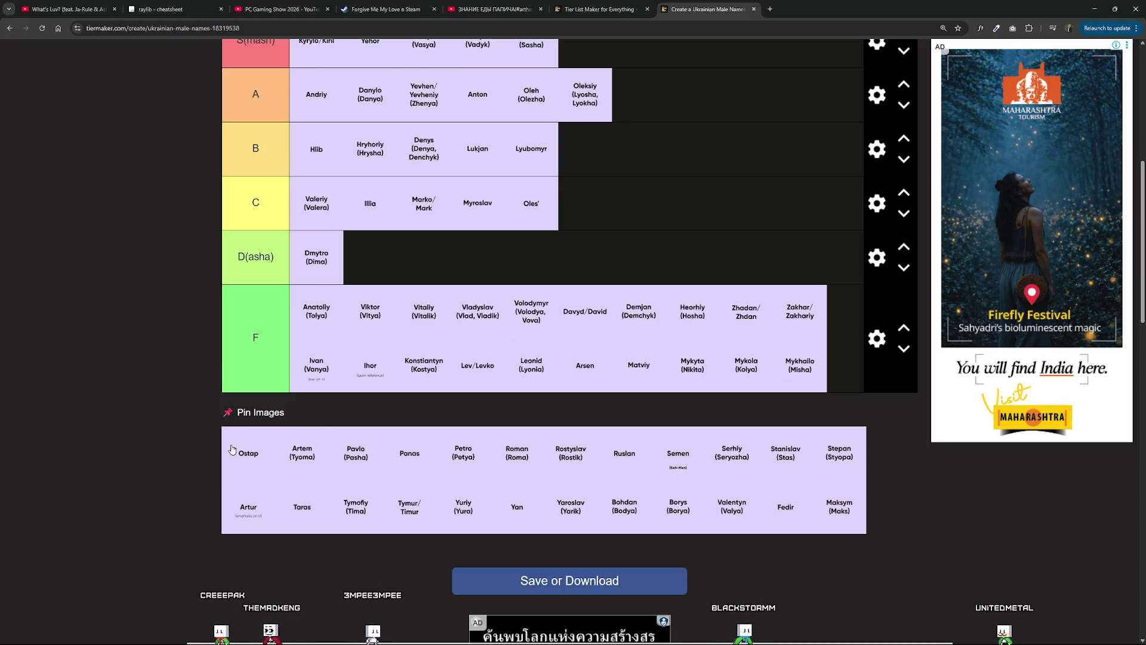
pyautogui.scroll(2, 232, 462)
pyautogui.scroll(-3, 241, 460)
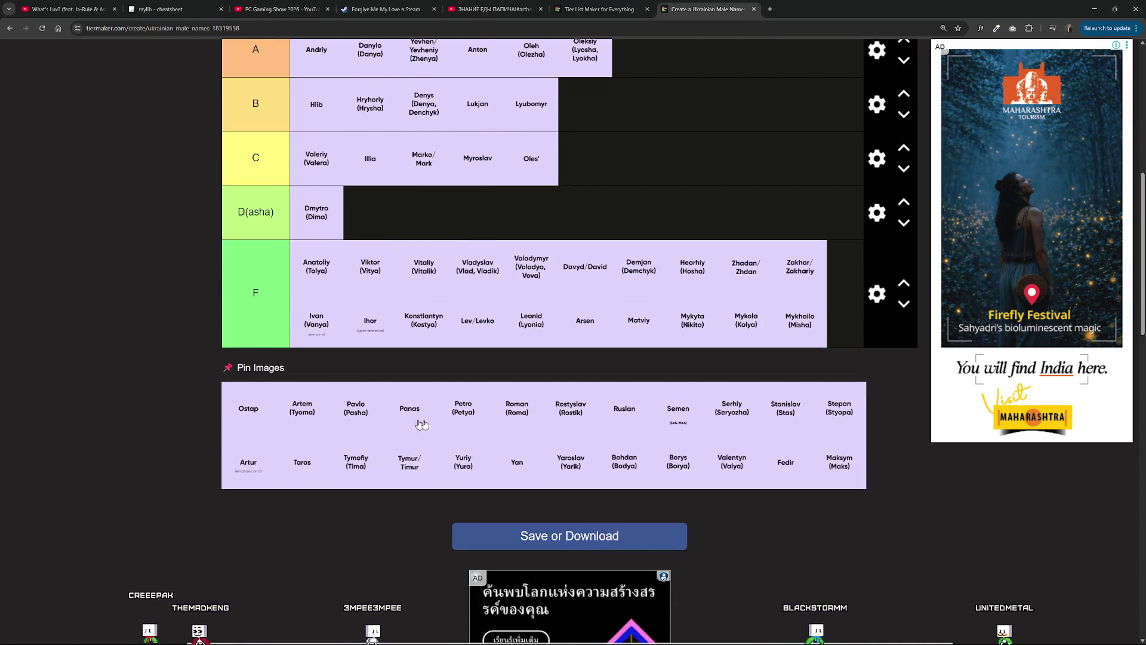
pyautogui.scroll(2, 561, 423)
# Move Ostap into tier F.
pyautogui.moveTo(298, 551)
pyautogui.mouseDown()
pyautogui.moveTo(257, 561)
pyautogui.moveTo(342, 567)
pyautogui.mouseUp()
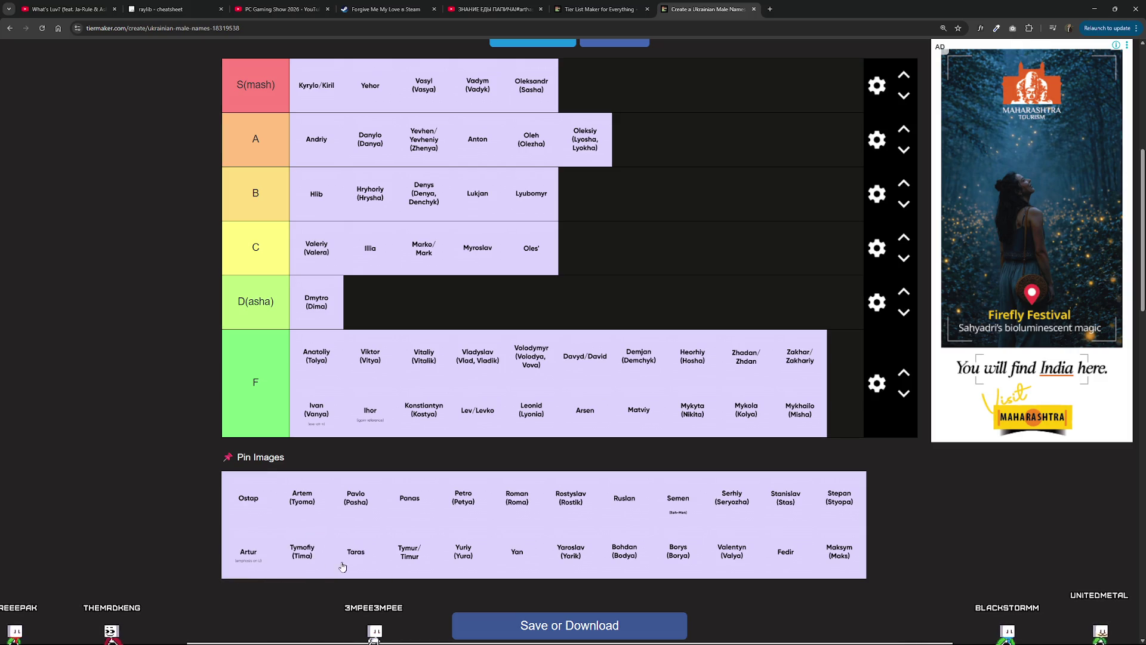
pyautogui.moveTo(245, 513)
pyautogui.mouseDown()
pyautogui.moveTo(352, 251)
pyautogui.moveTo(370, 302)
pyautogui.mouseUp()
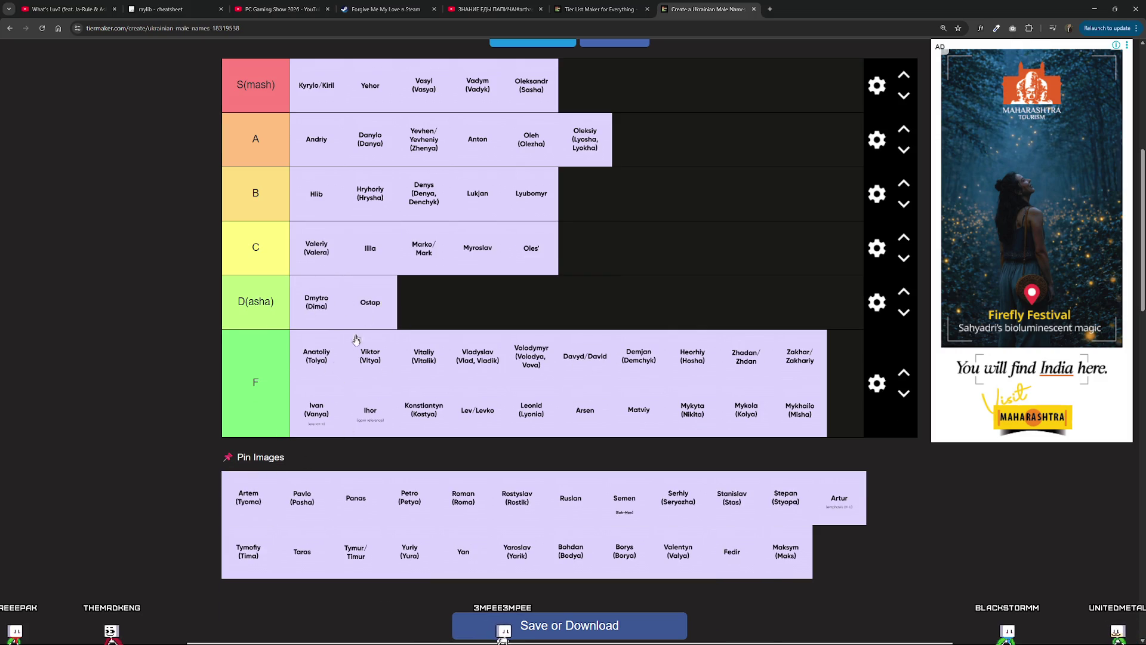
pyautogui.moveTo(370, 302)
pyautogui.mouseDown()
pyautogui.moveTo(397, 469)
pyautogui.moveTo(361, 304)
pyautogui.moveTo(422, 363)
pyautogui.moveTo(404, 485)
pyautogui.moveTo(397, 409)
pyautogui.moveTo(406, 475)
pyautogui.mouseUp()
# Place Artem (Tyoma) at the end of tier A after Oleksiy.
pyautogui.moveTo(231, 561)
pyautogui.mouseDown()
pyautogui.moveTo(362, 301)
pyautogui.moveTo(371, 304)
pyautogui.mouseUp()
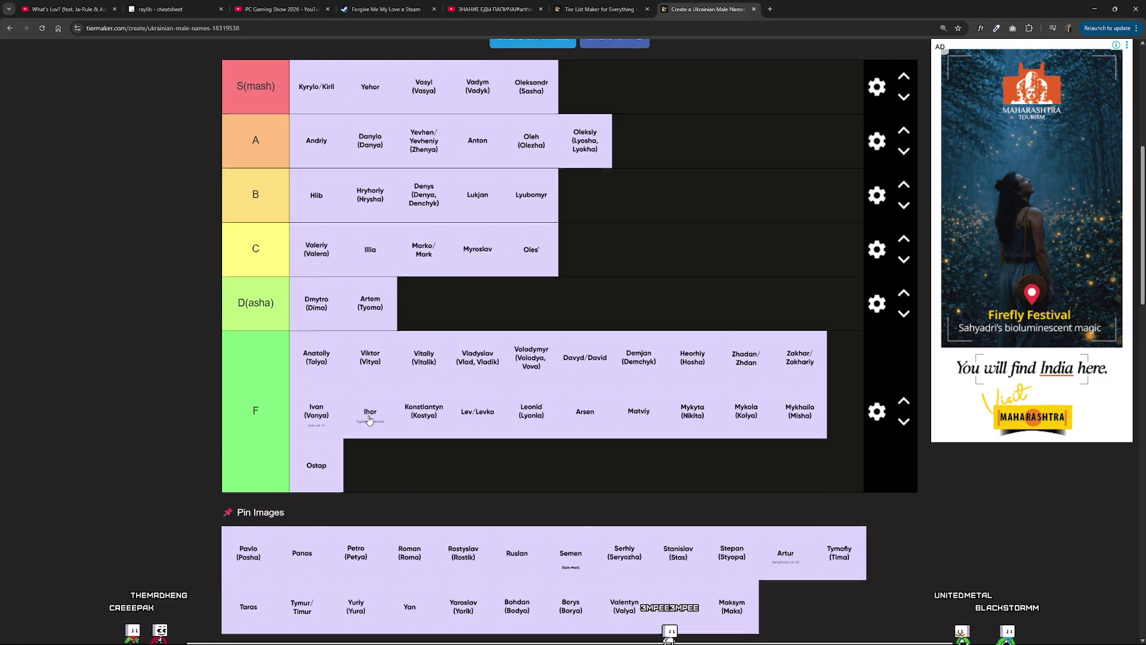
pyautogui.scroll(1, 369, 419)
pyautogui.moveTo(364, 396)
pyautogui.mouseDown()
pyautogui.moveTo(627, 269)
pyautogui.moveTo(627, 337)
pyautogui.moveTo(607, 286)
pyautogui.moveTo(609, 348)
pyautogui.moveTo(604, 328)
pyautogui.moveTo(690, 334)
pyautogui.moveTo(613, 278)
pyautogui.mouseUp()
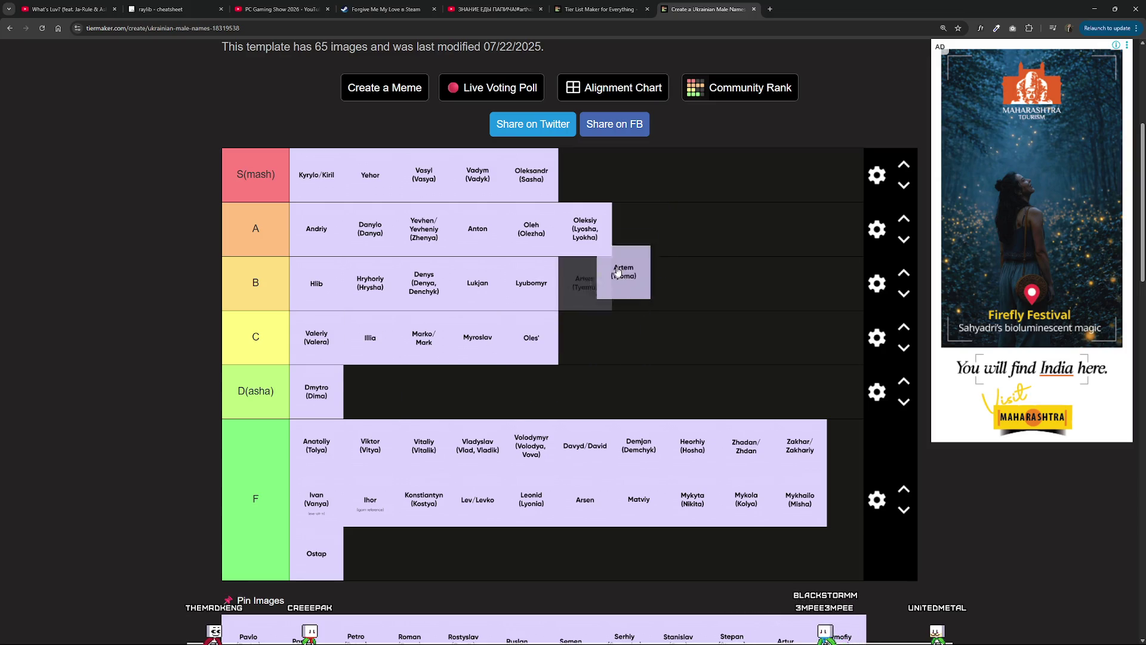
pyautogui.moveTo(623, 332); pyautogui.dragTo(635, 266)
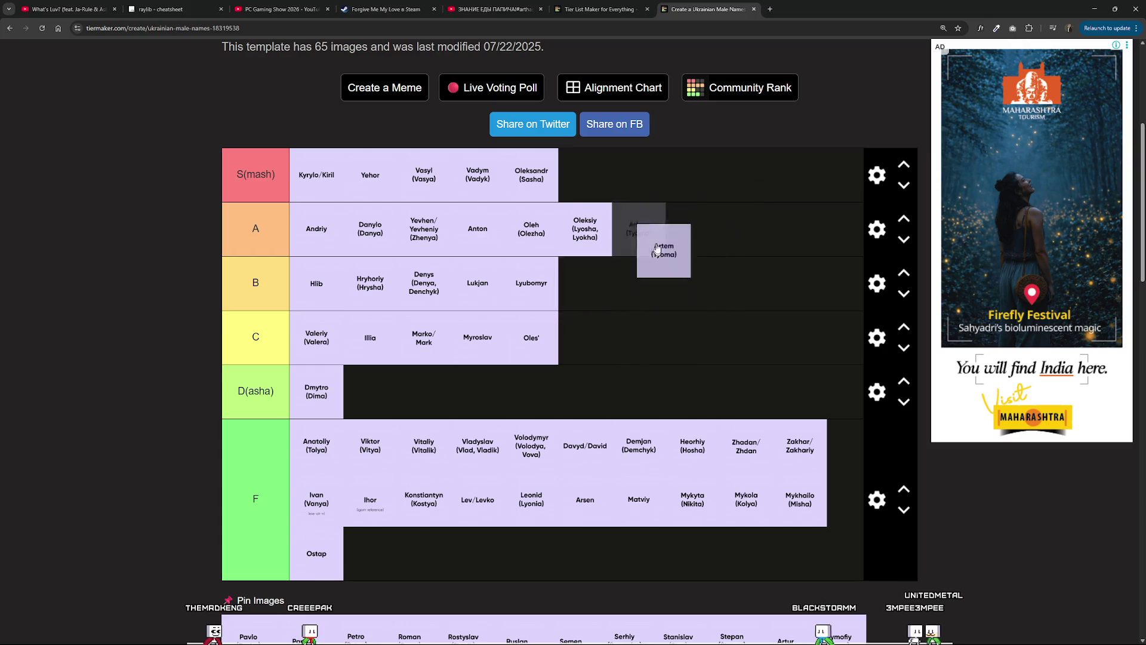
pyautogui.moveTo(656, 245)
pyautogui.mouseDown()
pyautogui.moveTo(650, 267)
pyautogui.moveTo(647, 234)
pyautogui.moveTo(644, 247)
pyautogui.moveTo(636, 240)
pyautogui.moveTo(626, 293)
pyautogui.moveTo(644, 240)
pyautogui.moveTo(631, 292)
pyautogui.moveTo(649, 286)
pyautogui.moveTo(641, 322)
pyautogui.moveTo(669, 250)
pyautogui.moveTo(651, 257)
pyautogui.moveTo(645, 303)
pyautogui.moveTo(678, 236)
pyautogui.mouseUp()
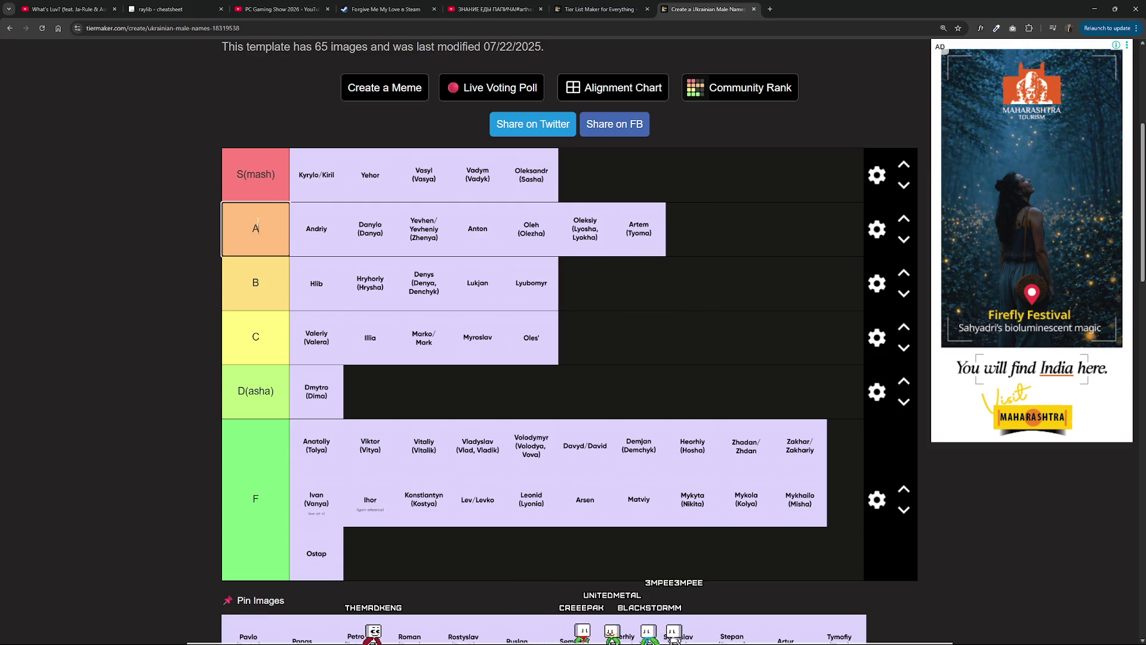
pyautogui.scroll(-2, 336, 515)
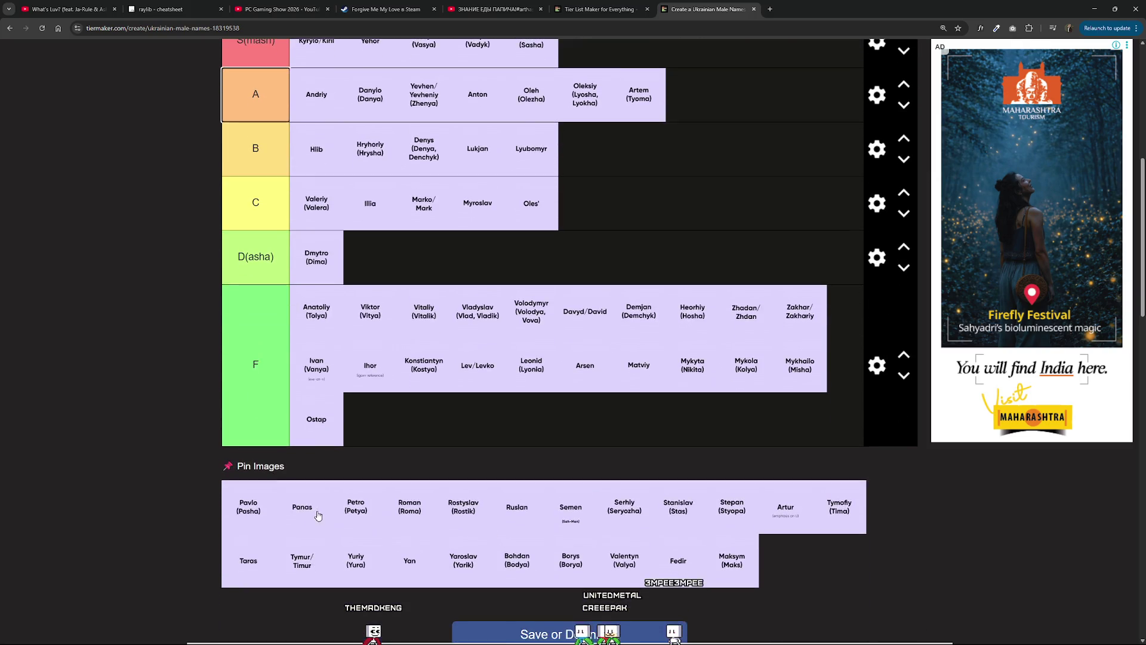
# Dismiss the stray menu and put Pavlo (Pasha) at the end of tier C.
pyautogui.rightClick(246, 504)
pyautogui.click(161, 469)
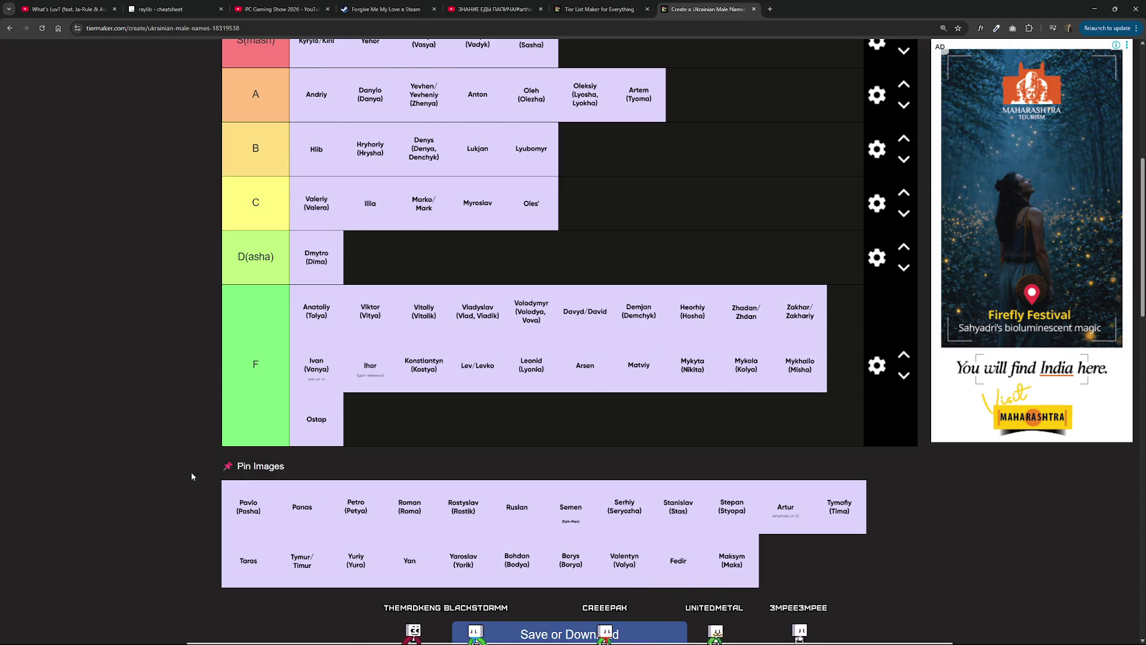
pyautogui.scroll(3, 637, 112)
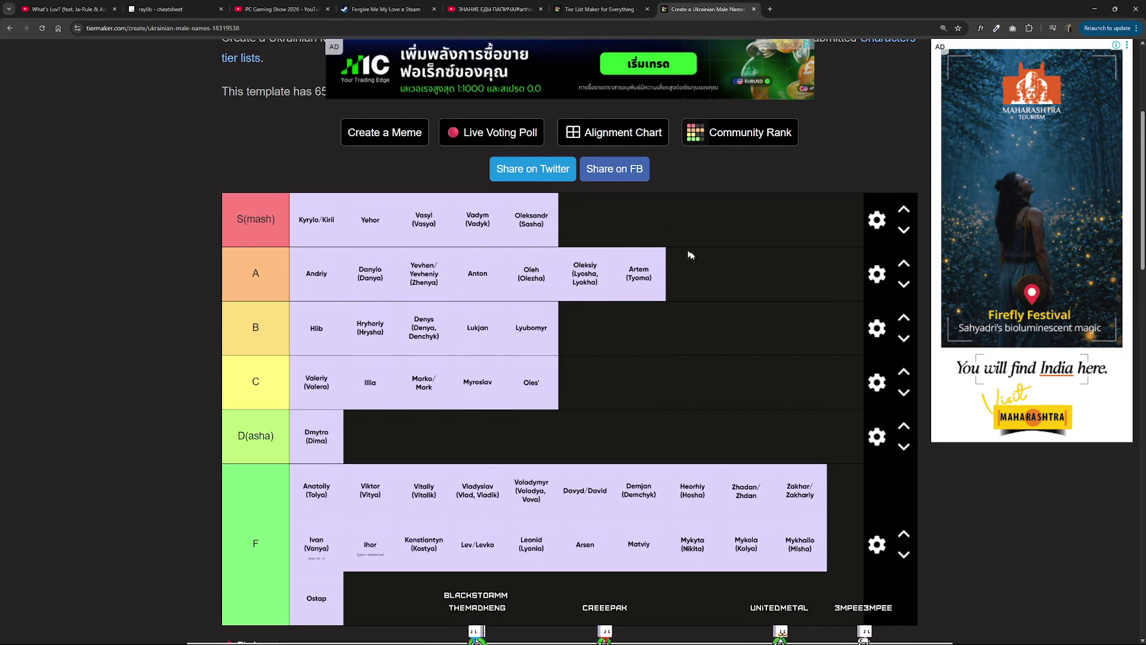
pyautogui.scroll(-3, 411, 396)
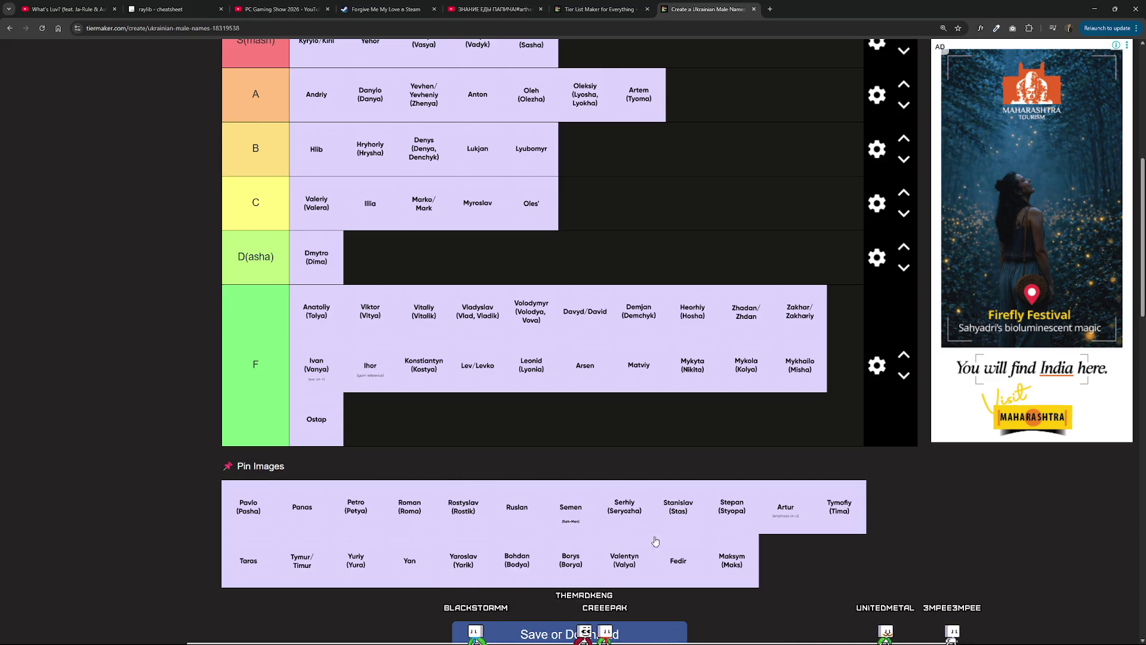
pyautogui.scroll(1, 655, 541)
pyautogui.moveTo(261, 552)
pyautogui.mouseDown()
pyautogui.moveTo(232, 552)
pyautogui.moveTo(402, 304)
pyautogui.moveTo(388, 460)
pyautogui.moveTo(417, 472)
pyautogui.moveTo(379, 307)
pyautogui.moveTo(416, 460)
pyautogui.moveTo(389, 320)
pyautogui.moveTo(473, 402)
pyautogui.moveTo(384, 358)
pyautogui.moveTo(397, 325)
pyautogui.moveTo(415, 442)
pyautogui.moveTo(475, 418)
pyautogui.moveTo(394, 463)
pyautogui.moveTo(383, 308)
pyautogui.moveTo(385, 461)
pyautogui.moveTo(392, 299)
pyautogui.moveTo(475, 356)
pyautogui.moveTo(465, 298)
pyautogui.moveTo(693, 253)
pyautogui.mouseUp()
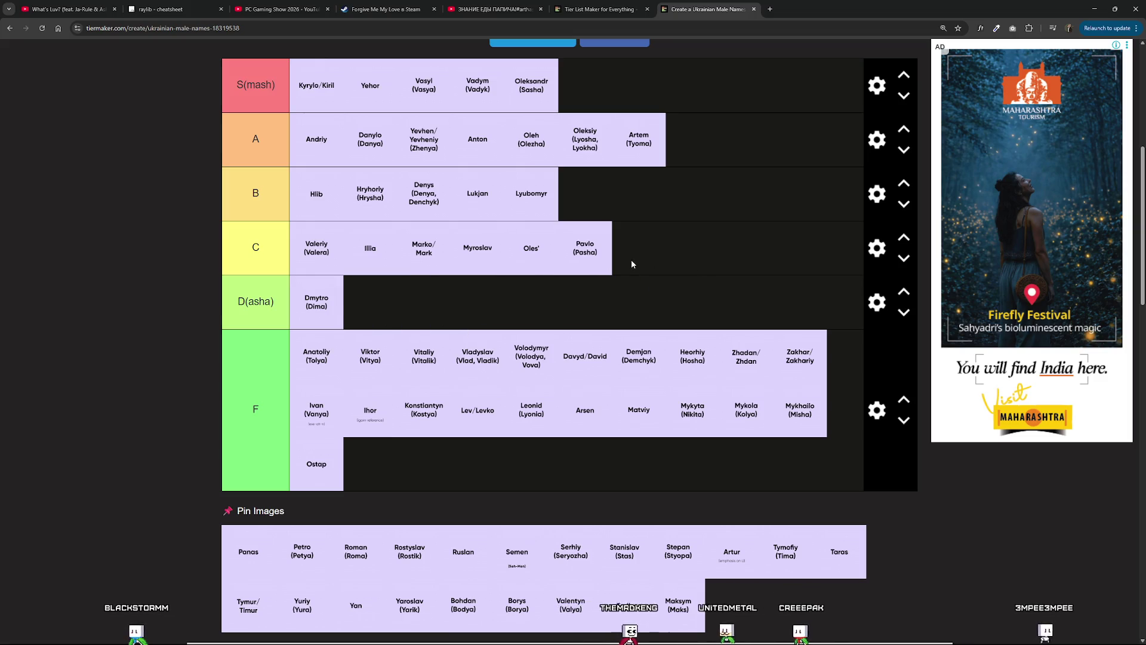
pyautogui.moveTo(596, 253)
pyautogui.mouseDown()
pyautogui.moveTo(631, 267)
pyautogui.moveTo(642, 402)
pyautogui.moveTo(626, 426)
pyautogui.moveTo(652, 428)
pyautogui.moveTo(630, 399)
pyautogui.moveTo(640, 477)
pyautogui.moveTo(633, 391)
pyautogui.moveTo(647, 481)
pyautogui.moveTo(629, 380)
pyautogui.moveTo(634, 436)
pyautogui.moveTo(616, 451)
pyautogui.mouseUp()
# Add Panas to tier F after Ostap and move Petro (Petya) into S(mash).
pyautogui.scroll(3, 631, 267)
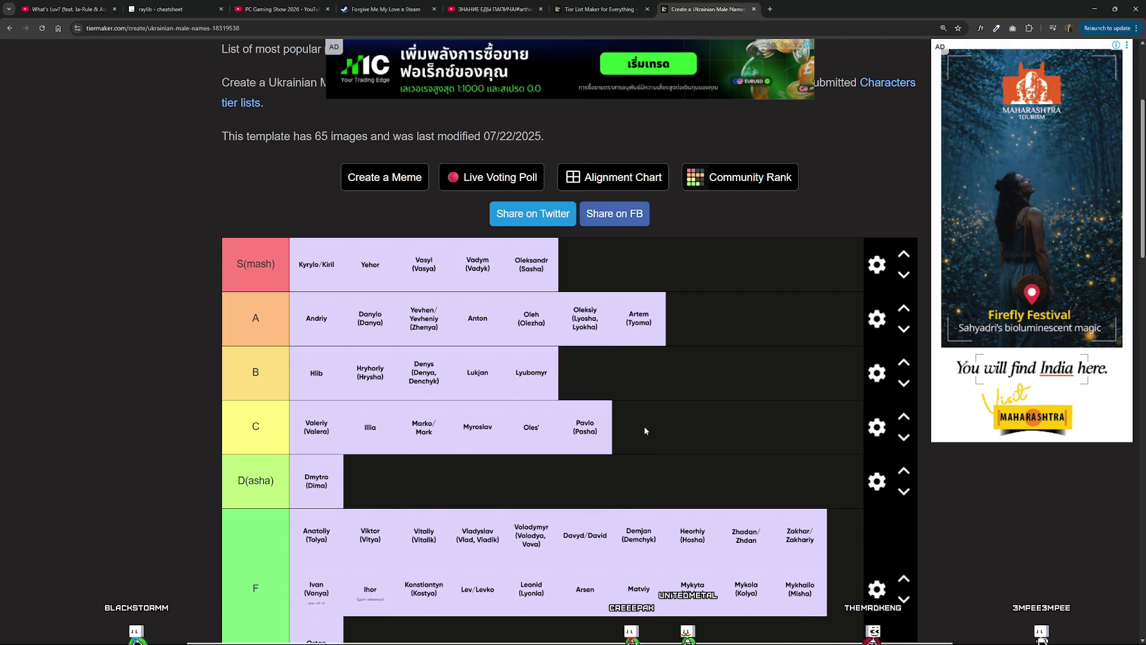
pyautogui.scroll(-5, 382, 404)
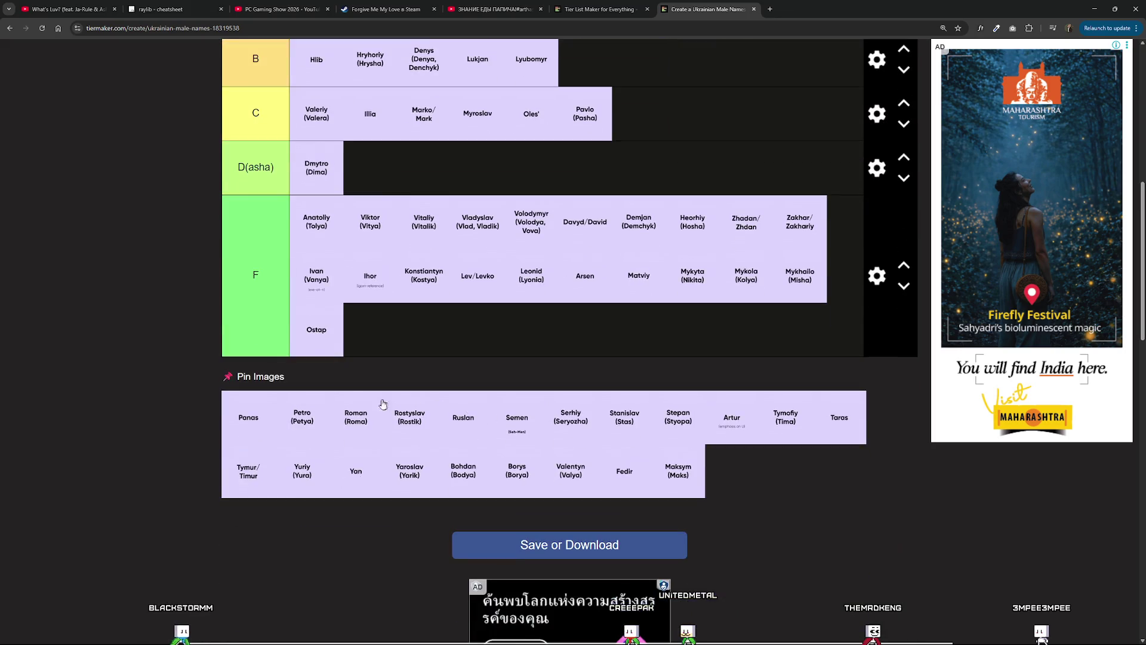
pyautogui.scroll(1, 265, 425)
pyautogui.moveTo(264, 422); pyautogui.dragTo(398, 449)
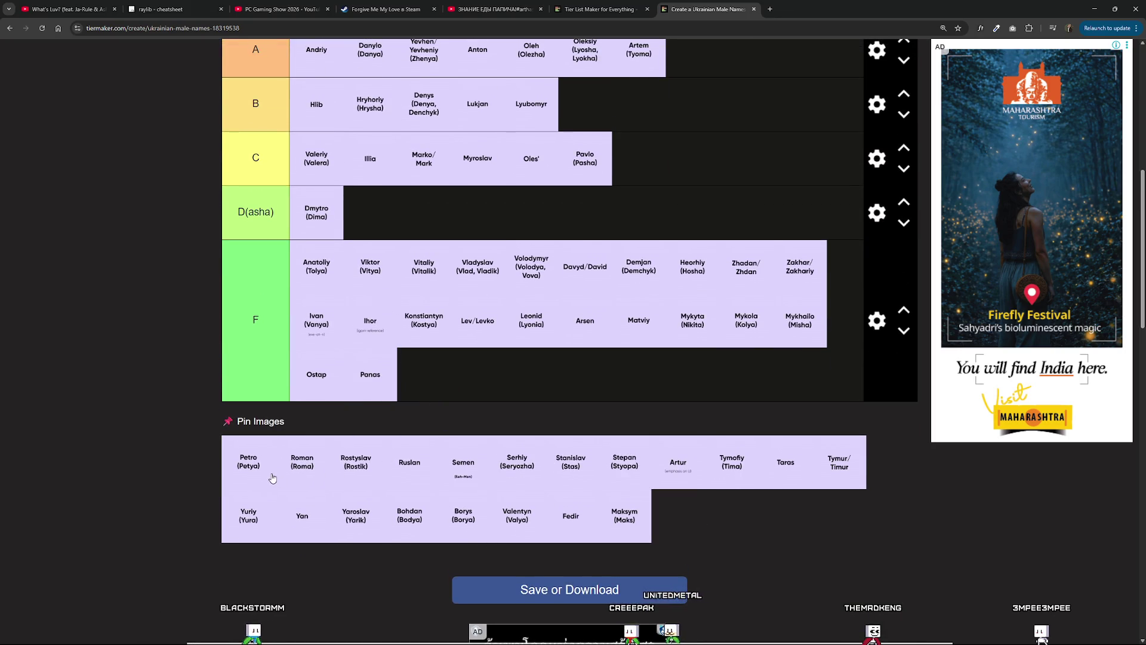
pyautogui.scroll(2, 273, 475)
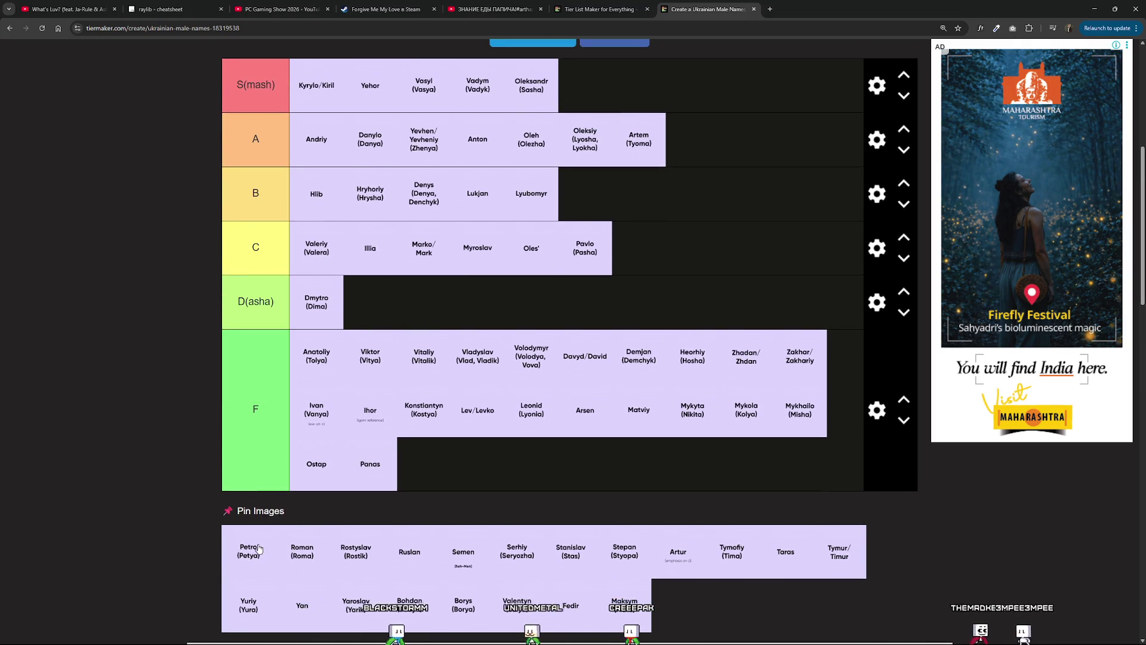
pyautogui.moveTo(251, 563)
pyautogui.mouseDown()
pyautogui.moveTo(194, 399)
pyautogui.moveTo(297, 281)
pyautogui.moveTo(411, 299)
pyautogui.moveTo(452, 89)
pyautogui.moveTo(436, 95)
pyautogui.moveTo(478, 94)
pyautogui.moveTo(433, 197)
pyautogui.moveTo(454, 311)
pyautogui.moveTo(456, 440)
pyautogui.moveTo(471, 89)
pyautogui.moveTo(448, 87)
pyautogui.moveTo(476, 97)
pyautogui.moveTo(471, 194)
pyautogui.moveTo(469, 95)
pyautogui.moveTo(441, 92)
pyautogui.moveTo(476, 92)
pyautogui.moveTo(421, 91)
pyautogui.moveTo(476, 94)
pyautogui.moveTo(412, 53)
pyautogui.mouseUp()
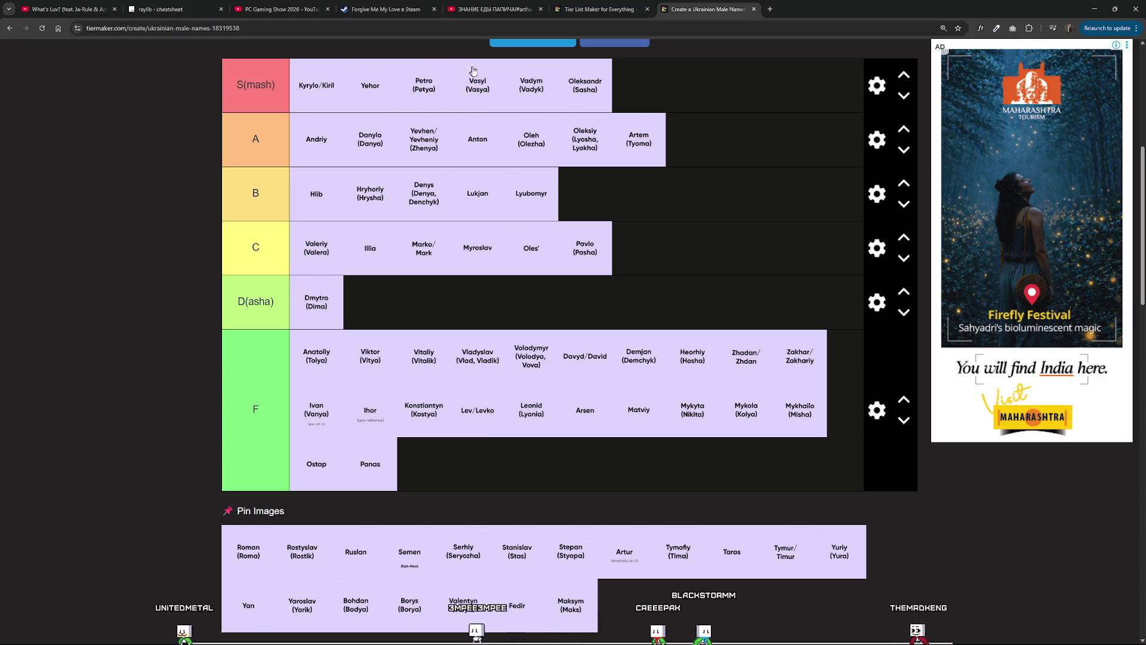
# Shift Petro (Petya) one slot right, after Vasyl in S(mash), then review the whole list.
pyautogui.moveTo(440, 88); pyautogui.dragTo(421, 90)
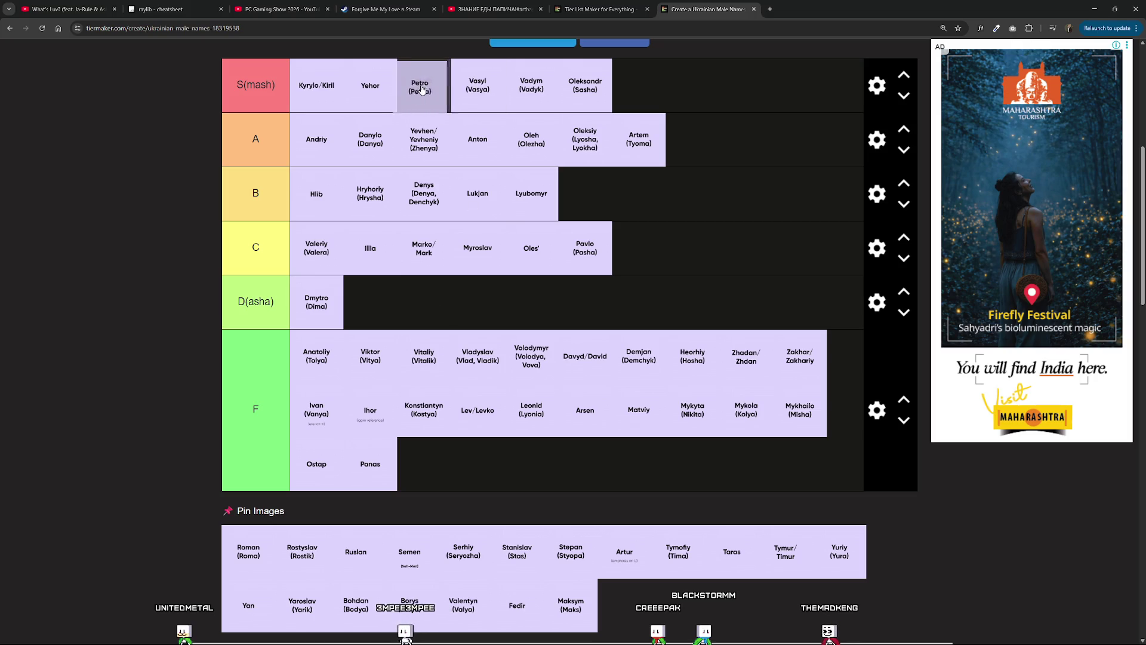
pyautogui.moveTo(493, 85); pyautogui.dragTo(478, 85)
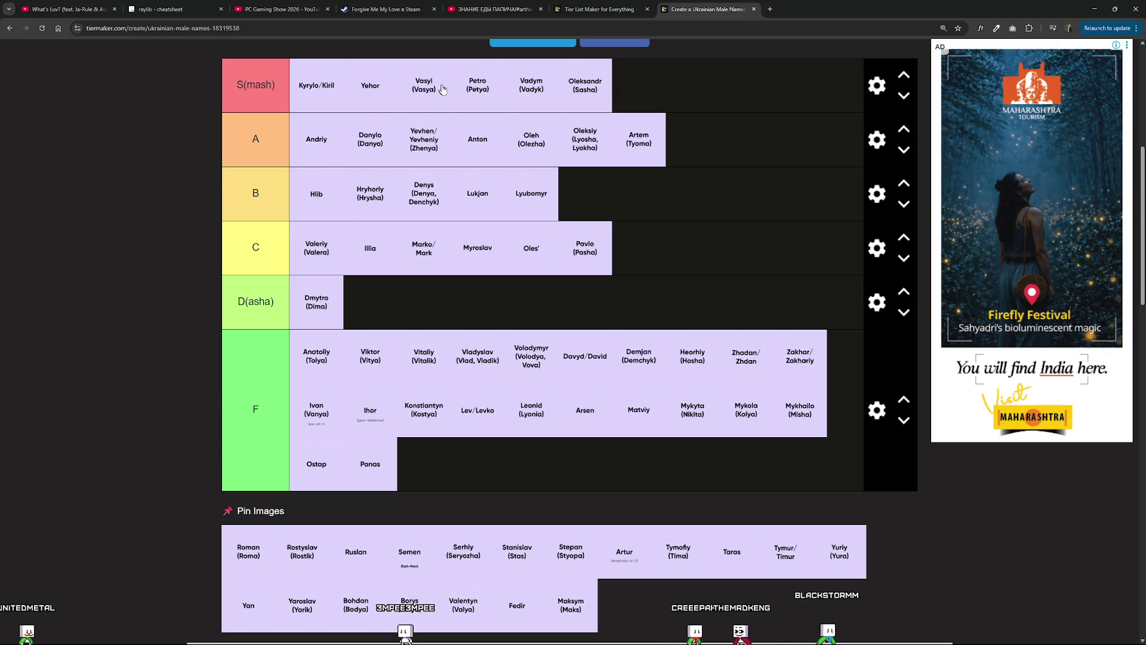
pyautogui.scroll(-3, 377, 359)
pyautogui.scroll(2, 292, 394)
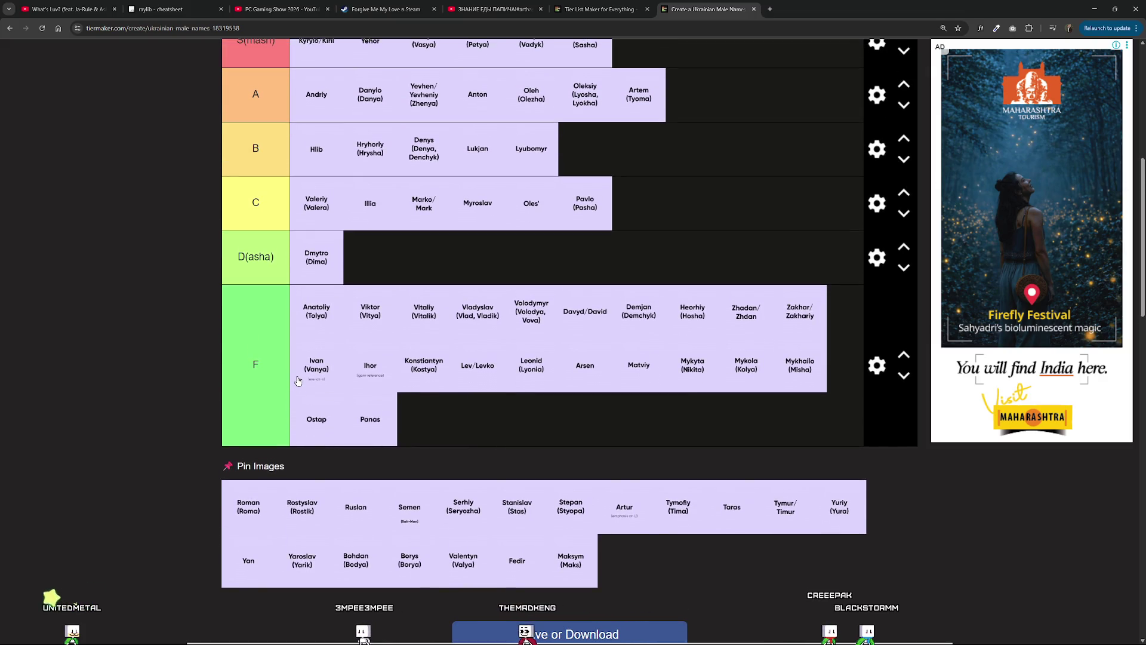
pyautogui.scroll(3, 298, 381)
pyautogui.scroll(-4, 298, 382)
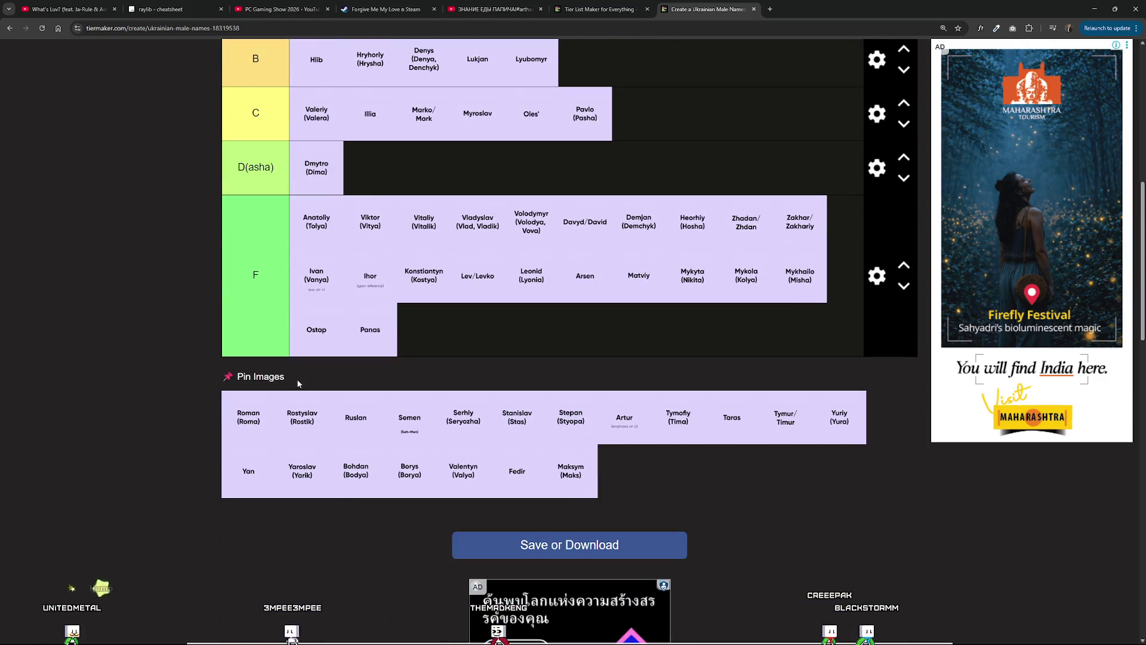
pyautogui.scroll(2, 256, 385)
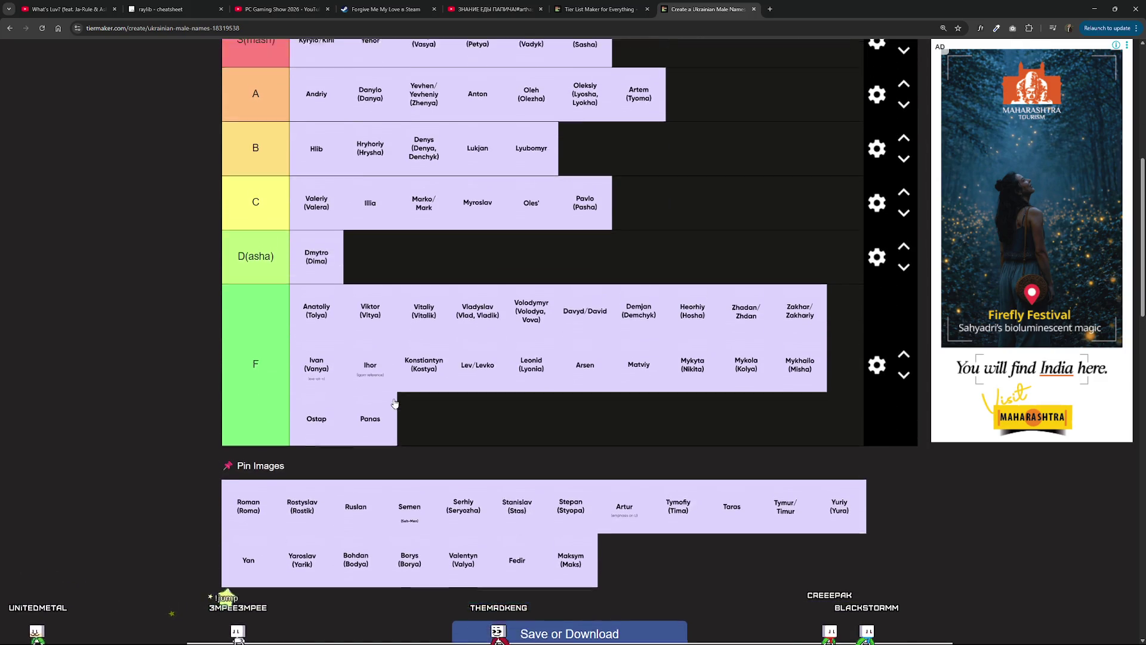
pyautogui.scroll(1, 395, 404)
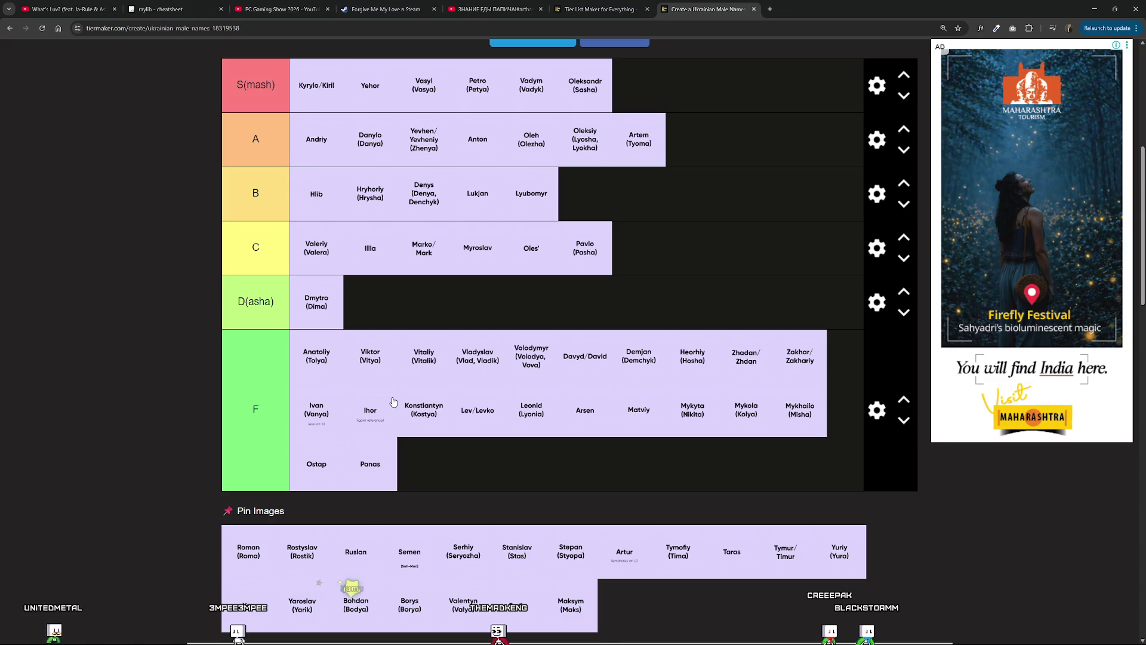
pyautogui.scroll(-2, 393, 402)
pyautogui.scroll(1, 246, 441)
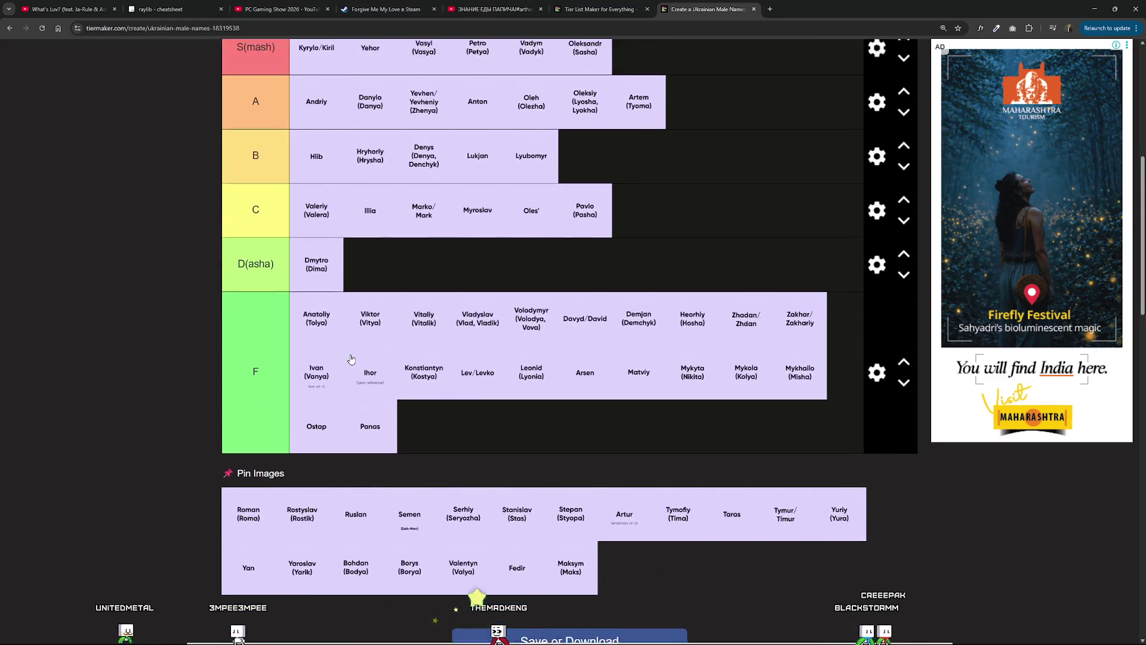
pyautogui.scroll(-2, 310, 377)
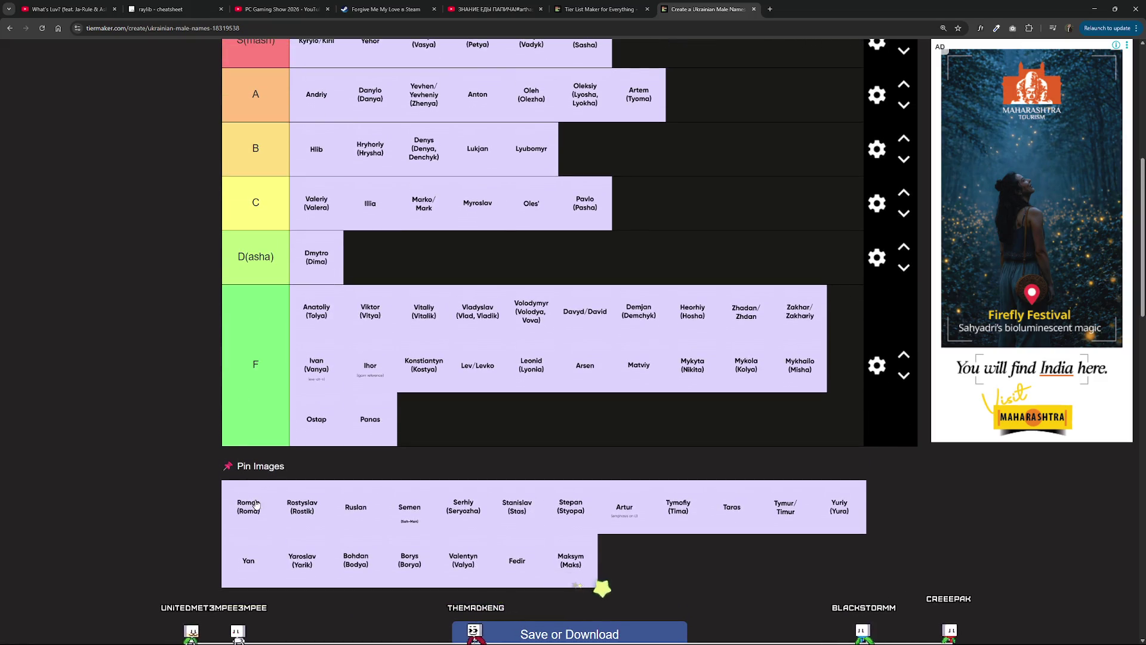
pyautogui.scroll(2, 256, 504)
# Place Roman at the end of tier C after Pavlo.
pyautogui.moveTo(243, 596)
pyautogui.mouseDown()
pyautogui.moveTo(144, 569)
pyautogui.moveTo(259, 449)
pyautogui.moveTo(378, 366)
pyautogui.mouseUp()
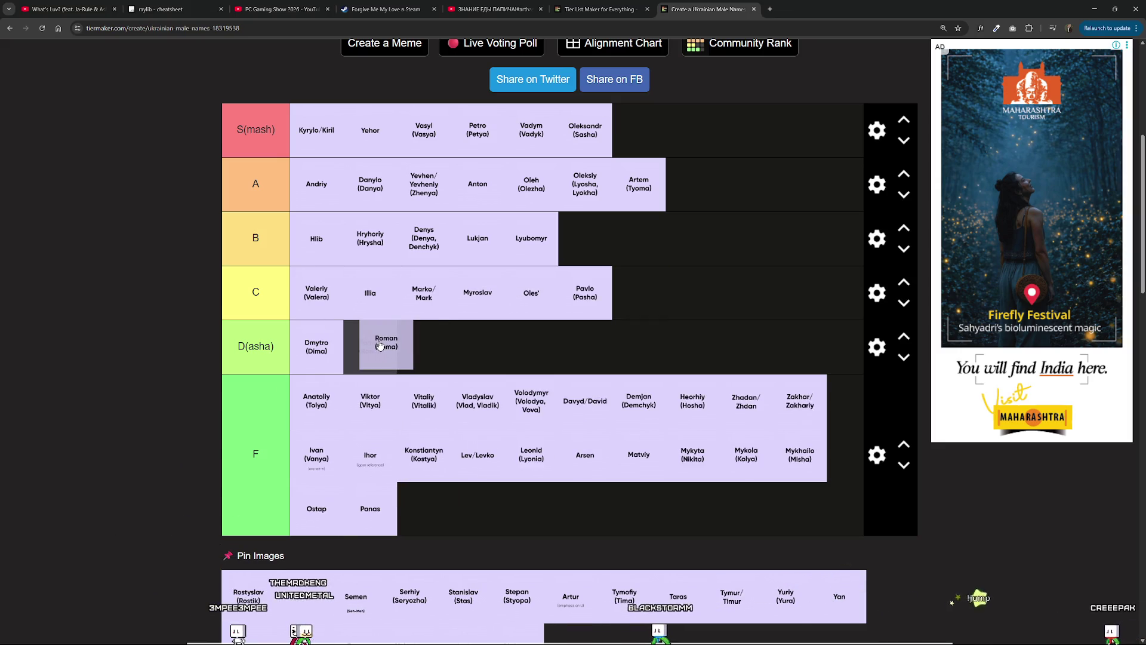
pyautogui.moveTo(243, 326)
pyautogui.mouseDown()
pyautogui.moveTo(301, 292)
pyautogui.moveTo(355, 344)
pyautogui.moveTo(361, 397)
pyautogui.moveTo(413, 379)
pyautogui.moveTo(416, 454)
pyautogui.moveTo(369, 457)
pyautogui.moveTo(399, 365)
pyautogui.moveTo(412, 478)
pyautogui.moveTo(387, 375)
pyautogui.moveTo(372, 363)
pyautogui.moveTo(356, 380)
pyautogui.moveTo(388, 359)
pyautogui.moveTo(657, 317)
pyautogui.moveTo(654, 239)
pyautogui.moveTo(638, 338)
pyautogui.moveTo(591, 307)
pyautogui.moveTo(601, 268)
pyautogui.moveTo(631, 291)
pyautogui.moveTo(628, 262)
pyautogui.moveTo(672, 197)
pyautogui.moveTo(655, 319)
pyautogui.moveTo(667, 299)
pyautogui.moveTo(665, 344)
pyautogui.moveTo(696, 317)
pyautogui.mouseUp()
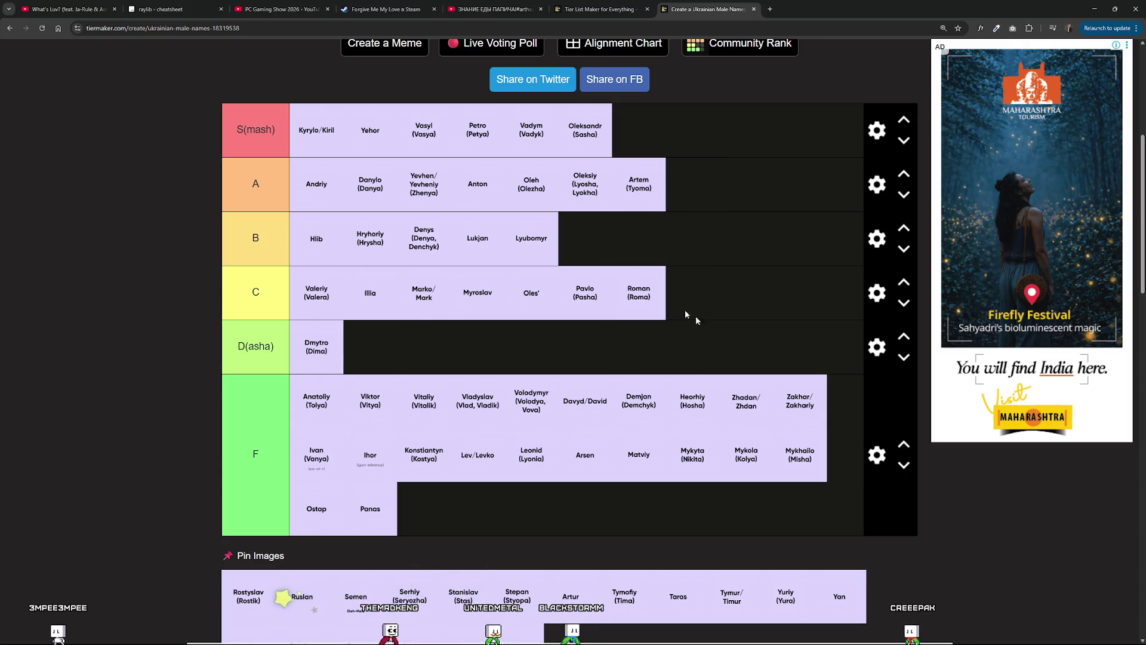
pyautogui.moveTo(639, 293)
pyautogui.mouseDown()
pyautogui.moveTo(639, 278)
pyautogui.moveTo(582, 244)
pyautogui.moveTo(687, 300)
pyautogui.mouseUp()
pyautogui.scroll(-3, 516, 431)
pyautogui.scroll(2, 559, 200)
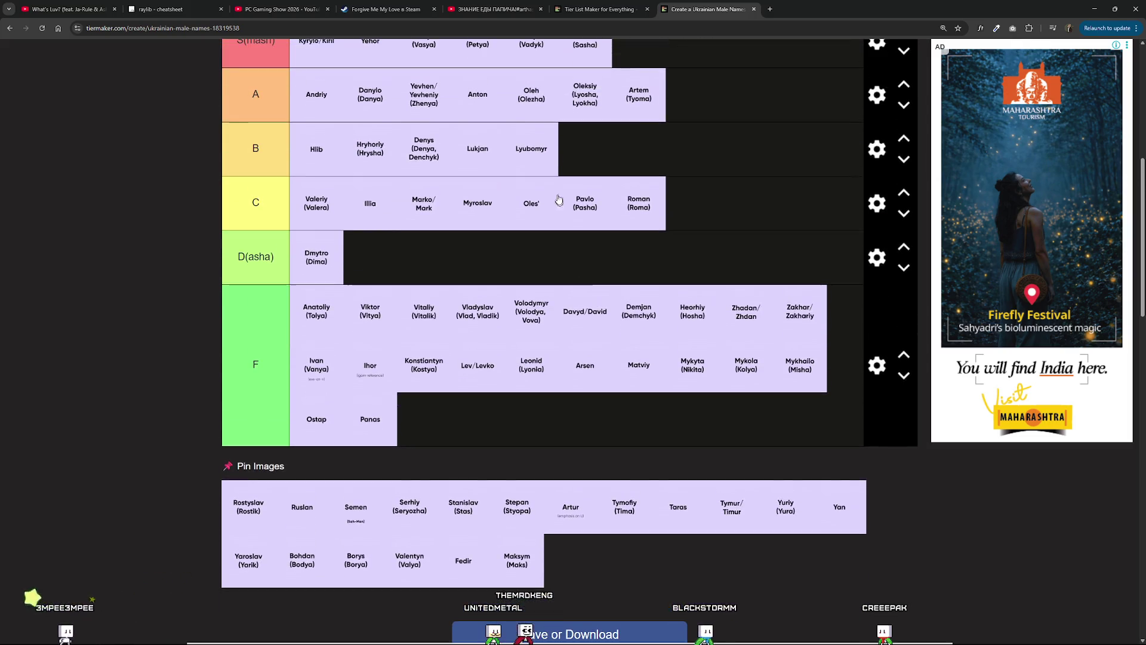
# Place Rostyslav in D(asha) and Ruslan and Semen in tier F.
pyautogui.moveTo(247, 512); pyautogui.dragTo(254, 508)
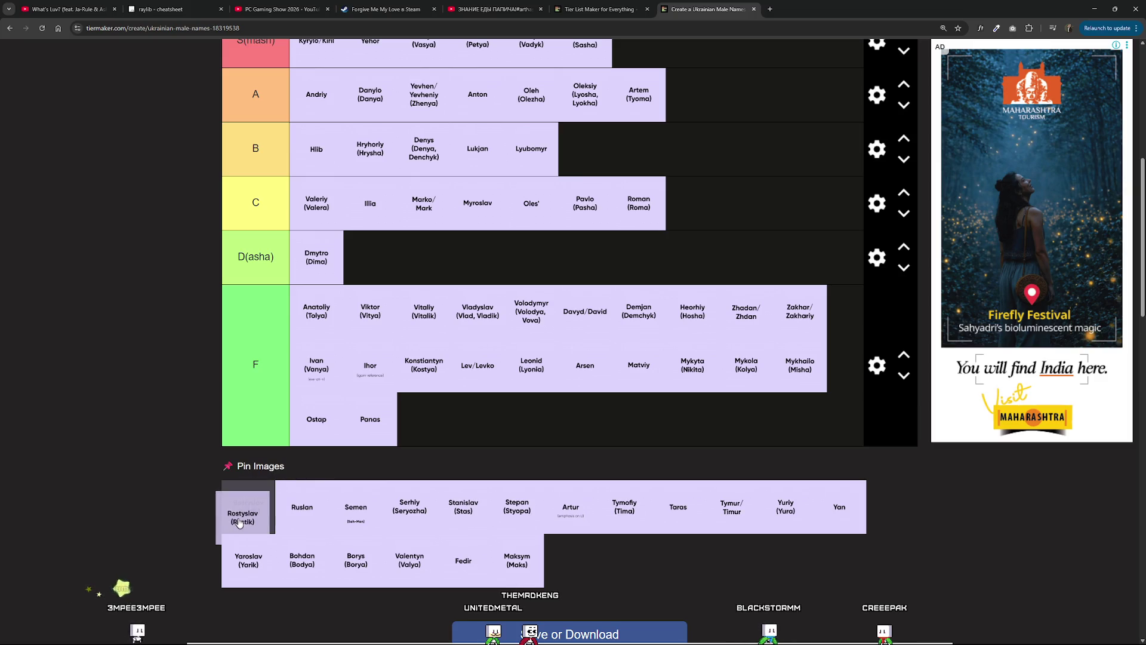
pyautogui.moveTo(234, 501)
pyautogui.mouseDown()
pyautogui.moveTo(229, 514)
pyautogui.moveTo(251, 478)
pyautogui.moveTo(220, 495)
pyautogui.moveTo(236, 507)
pyautogui.mouseUp()
pyautogui.scroll(1, 243, 514)
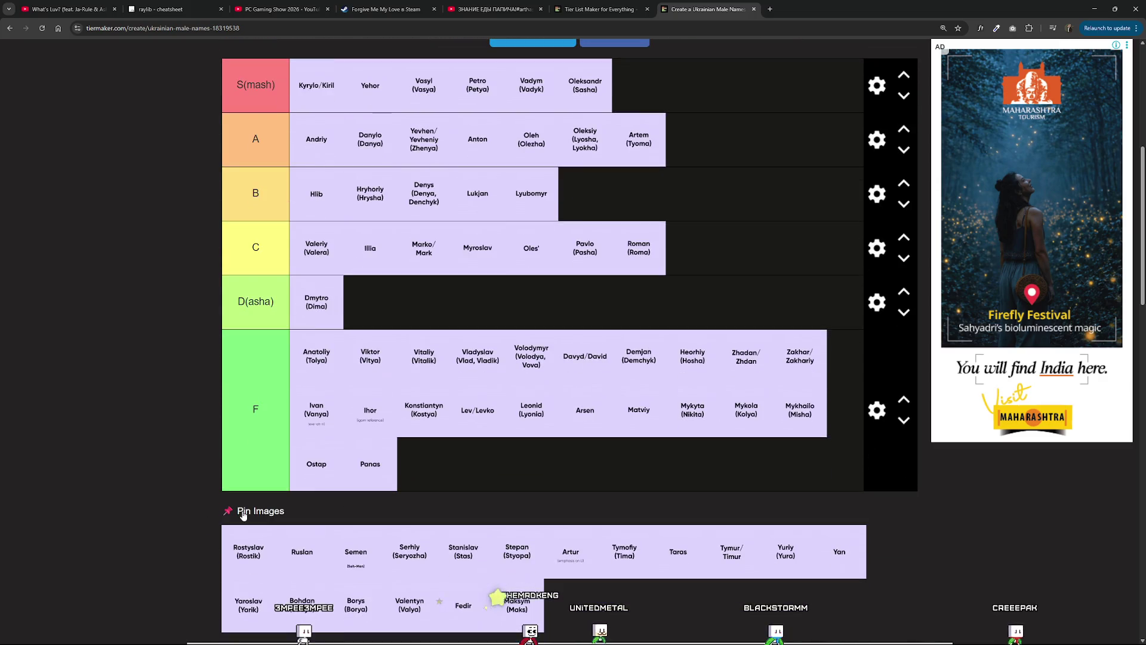
pyautogui.scroll(-1, 245, 514)
pyautogui.moveTo(246, 519)
pyautogui.mouseDown()
pyautogui.moveTo(167, 508)
pyautogui.moveTo(270, 498)
pyautogui.moveTo(218, 508)
pyautogui.moveTo(200, 457)
pyautogui.moveTo(251, 373)
pyautogui.moveTo(367, 375)
pyautogui.moveTo(411, 411)
pyautogui.moveTo(405, 361)
pyautogui.moveTo(382, 457)
pyautogui.moveTo(418, 460)
pyautogui.moveTo(384, 348)
pyautogui.moveTo(402, 388)
pyautogui.moveTo(388, 353)
pyautogui.moveTo(408, 479)
pyautogui.moveTo(372, 361)
pyautogui.mouseUp()
pyautogui.scroll(2, 251, 373)
pyautogui.scroll(-3, 323, 430)
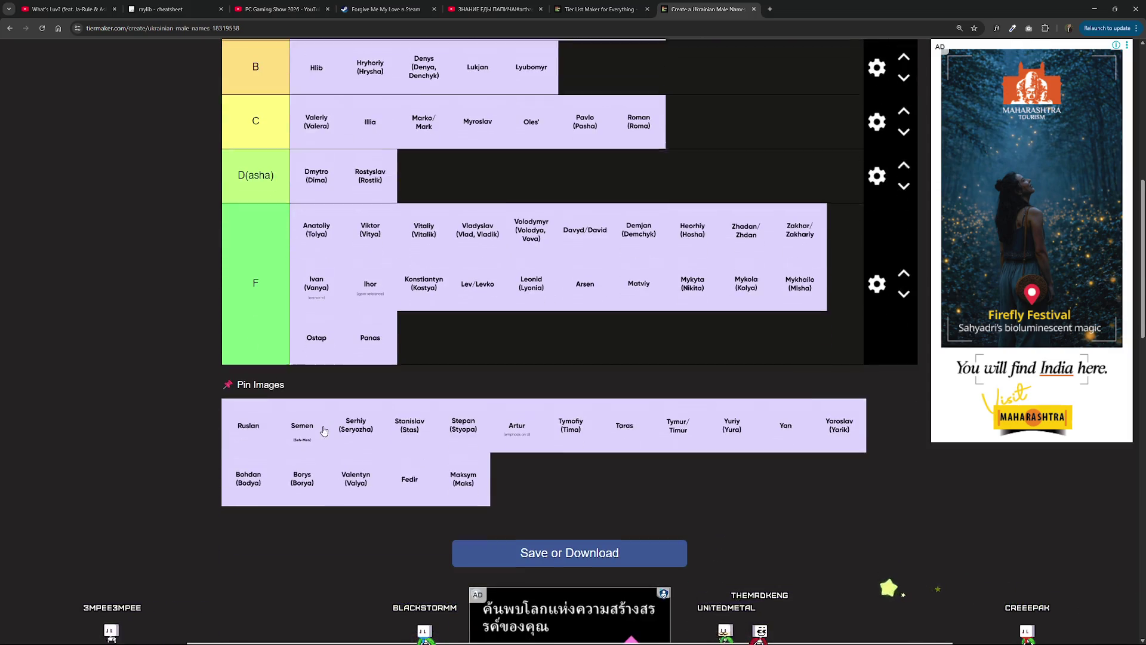
pyautogui.moveTo(239, 425)
pyautogui.mouseDown()
pyautogui.moveTo(222, 422)
pyautogui.moveTo(425, 334)
pyautogui.moveTo(463, 517)
pyautogui.moveTo(415, 388)
pyautogui.moveTo(460, 503)
pyautogui.moveTo(406, 460)
pyautogui.moveTo(455, 515)
pyautogui.mouseUp()
pyautogui.scroll(3, 442, 358)
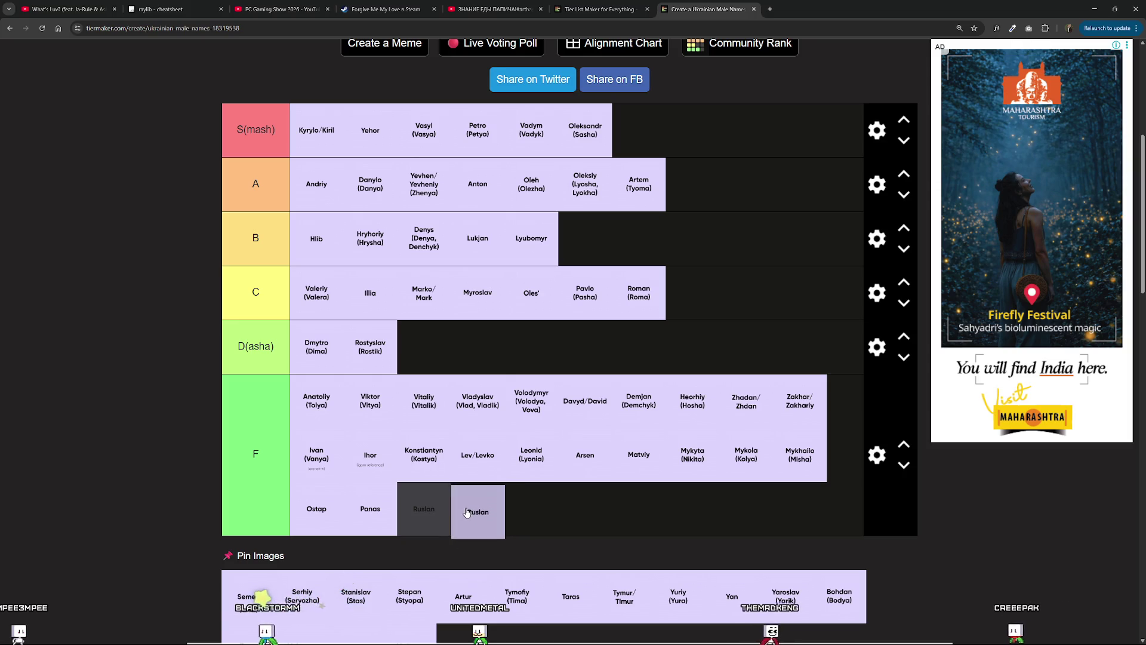
pyautogui.scroll(-2, 483, 516)
pyautogui.moveTo(245, 414)
pyautogui.mouseDown()
pyautogui.moveTo(378, 379)
pyautogui.moveTo(473, 328)
pyautogui.mouseUp()
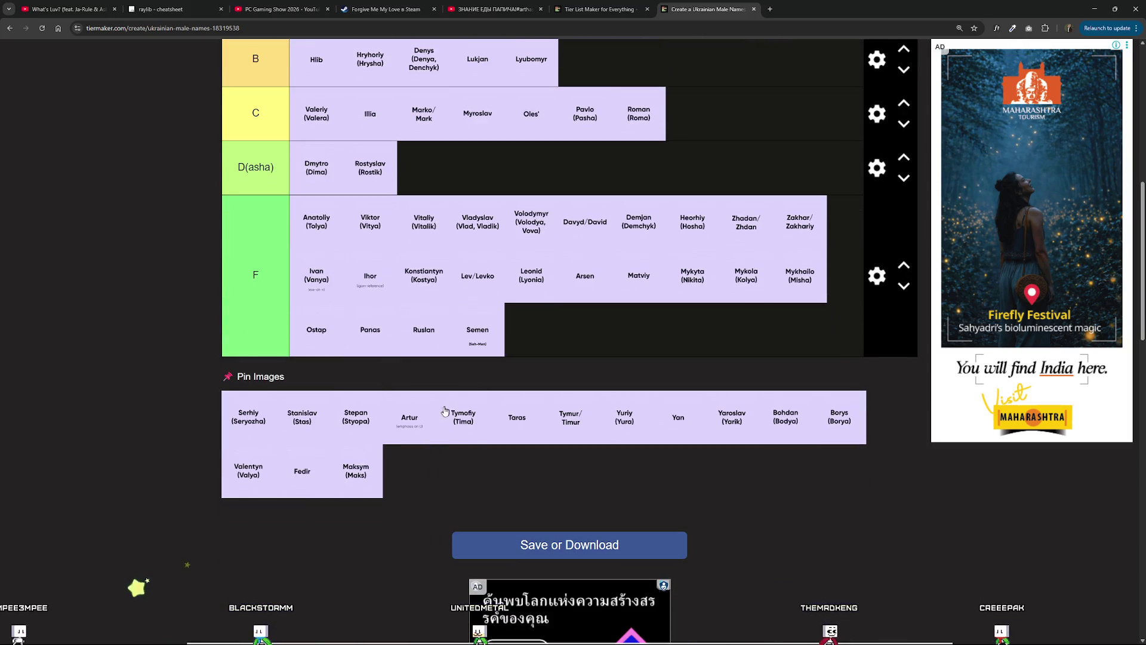
pyautogui.scroll(1, 277, 491)
# Move Serhiy into tier A after Danylo and place Stanislav in D(asha).
pyautogui.moveTo(260, 509)
pyautogui.mouseDown()
pyautogui.moveTo(298, 451)
pyautogui.moveTo(251, 513)
pyautogui.moveTo(317, 394)
pyautogui.moveTo(252, 596)
pyautogui.moveTo(348, 382)
pyautogui.mouseUp()
pyautogui.scroll(1, 257, 507)
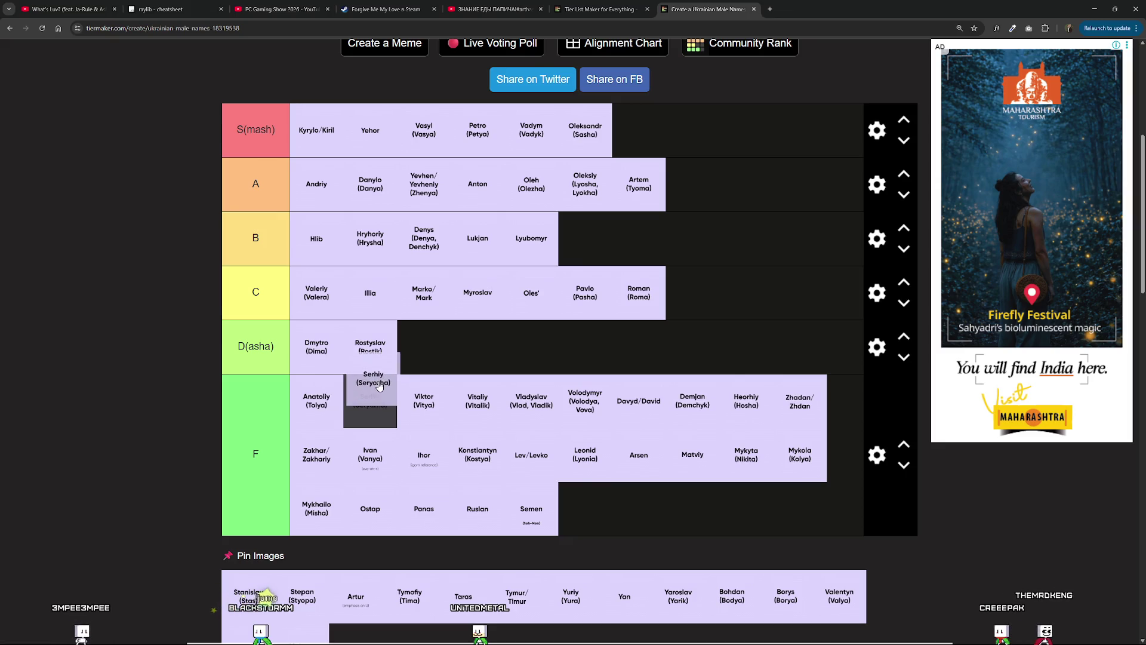
pyautogui.moveTo(379, 390)
pyautogui.mouseDown()
pyautogui.moveTo(382, 215)
pyautogui.moveTo(627, 153)
pyautogui.moveTo(713, 179)
pyautogui.moveTo(454, 245)
pyautogui.moveTo(603, 185)
pyautogui.moveTo(683, 206)
pyautogui.moveTo(477, 182)
pyautogui.moveTo(463, 215)
pyautogui.moveTo(439, 209)
pyautogui.moveTo(553, 237)
pyautogui.moveTo(446, 223)
pyautogui.moveTo(603, 200)
pyautogui.moveTo(532, 177)
pyautogui.moveTo(505, 215)
pyautogui.moveTo(291, 221)
pyautogui.moveTo(317, 180)
pyautogui.moveTo(511, 185)
pyautogui.moveTo(446, 188)
pyautogui.mouseUp()
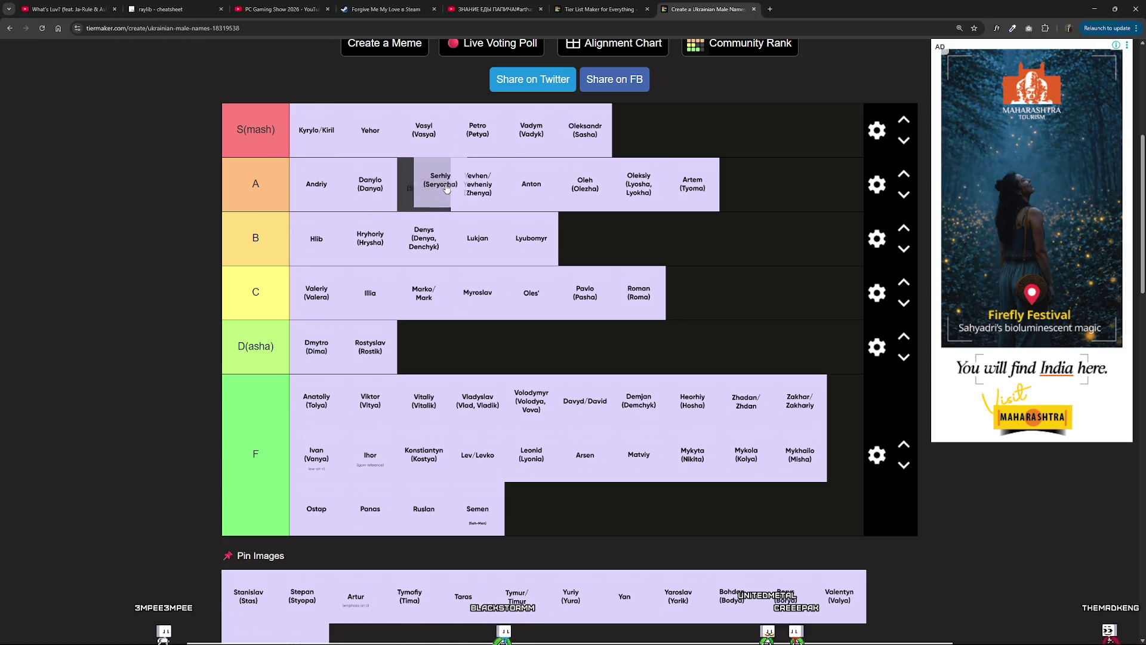
pyautogui.scroll(-2, 426, 306)
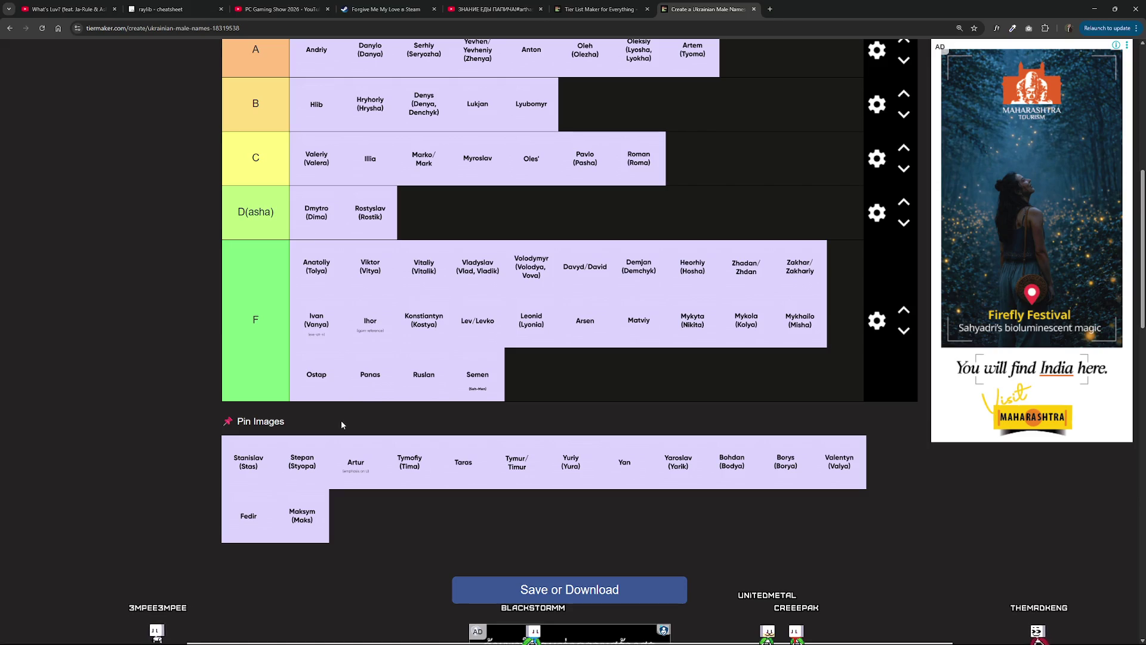
pyautogui.moveTo(250, 463)
pyautogui.mouseDown()
pyautogui.moveTo(330, 384)
pyautogui.moveTo(248, 448)
pyautogui.moveTo(433, 218)
pyautogui.moveTo(310, 388)
pyautogui.moveTo(438, 356)
pyautogui.moveTo(511, 285)
pyautogui.moveTo(424, 215)
pyautogui.mouseUp()
# Take Stepan from the unranked pool and try him in S(mash) after Vasyl.
pyautogui.scroll(1, 260, 365)
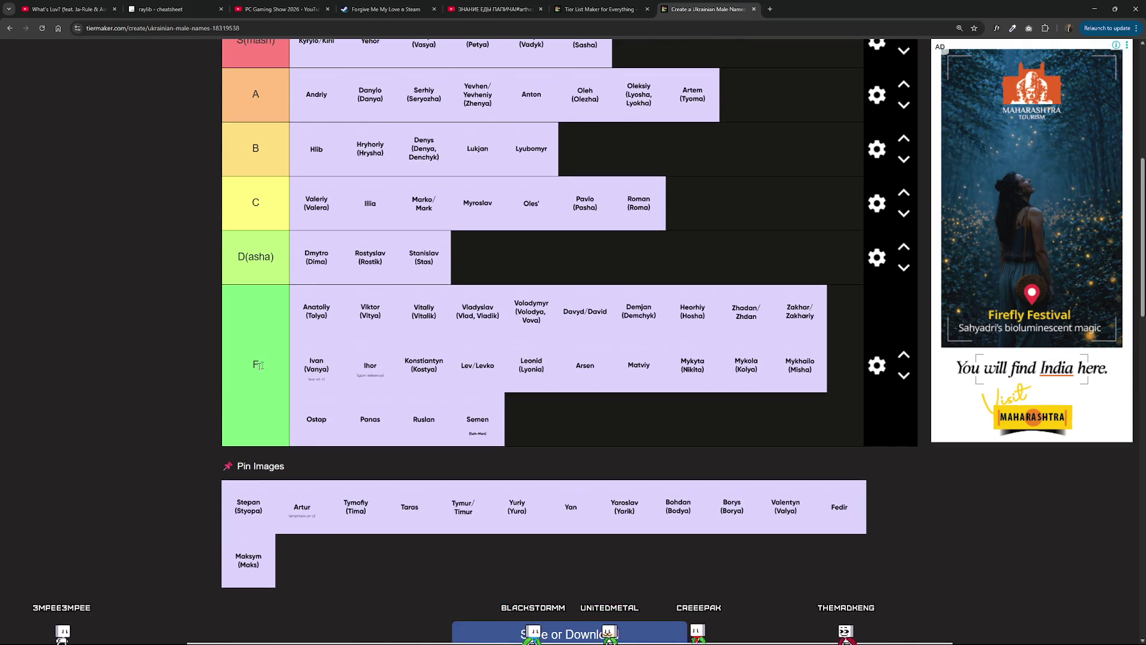
pyautogui.scroll(1, 269, 484)
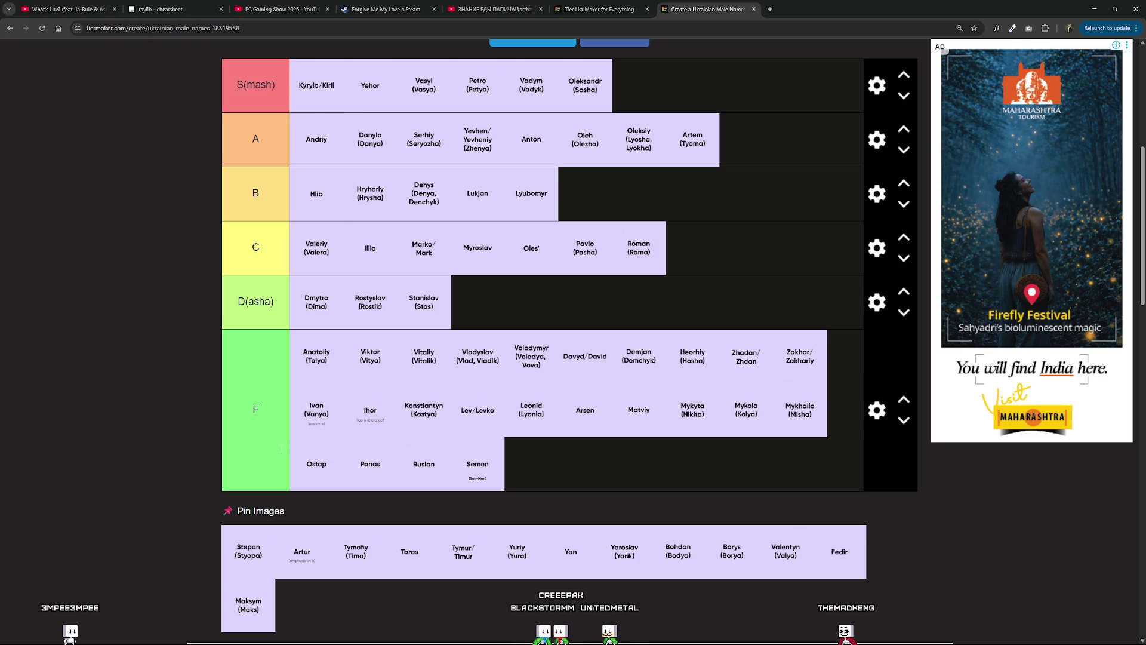
pyautogui.scroll(1, 361, 495)
pyautogui.scroll(-2, 360, 495)
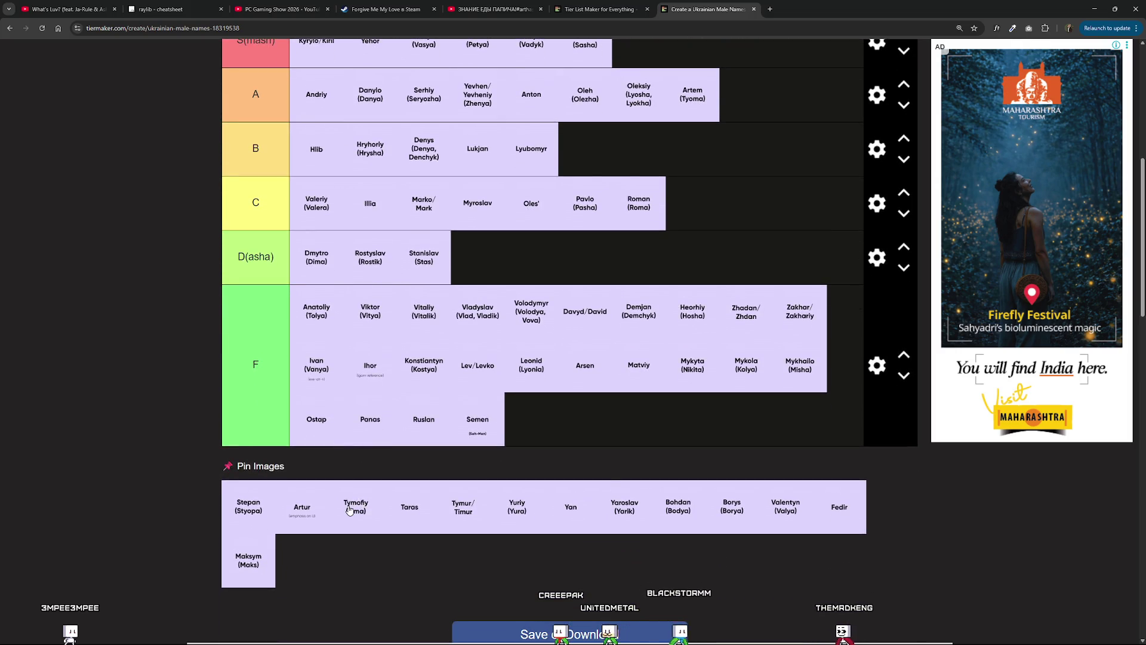
pyautogui.moveTo(255, 508); pyautogui.dragTo(235, 504)
pyautogui.scroll(2, 257, 525)
pyautogui.scroll(-2, 264, 538)
pyautogui.moveTo(248, 511)
pyautogui.mouseDown()
pyautogui.moveTo(264, 515)
pyautogui.moveTo(309, 371)
pyautogui.moveTo(469, 305)
pyautogui.moveTo(430, 289)
pyautogui.moveTo(421, 388)
pyautogui.moveTo(484, 302)
pyautogui.moveTo(521, 318)
pyautogui.moveTo(453, 320)
pyautogui.moveTo(507, 316)
pyautogui.moveTo(474, 468)
pyautogui.moveTo(452, 408)
pyautogui.moveTo(573, 418)
pyautogui.moveTo(502, 412)
pyautogui.moveTo(501, 399)
pyautogui.moveTo(536, 408)
pyautogui.moveTo(472, 367)
pyautogui.moveTo(582, 272)
pyautogui.moveTo(472, 218)
pyautogui.moveTo(508, 218)
pyautogui.moveTo(474, 221)
pyautogui.mouseUp()
pyautogui.scroll(5, 454, 299)
pyautogui.scroll(-5, 473, 468)
pyautogui.scroll(3, 525, 403)
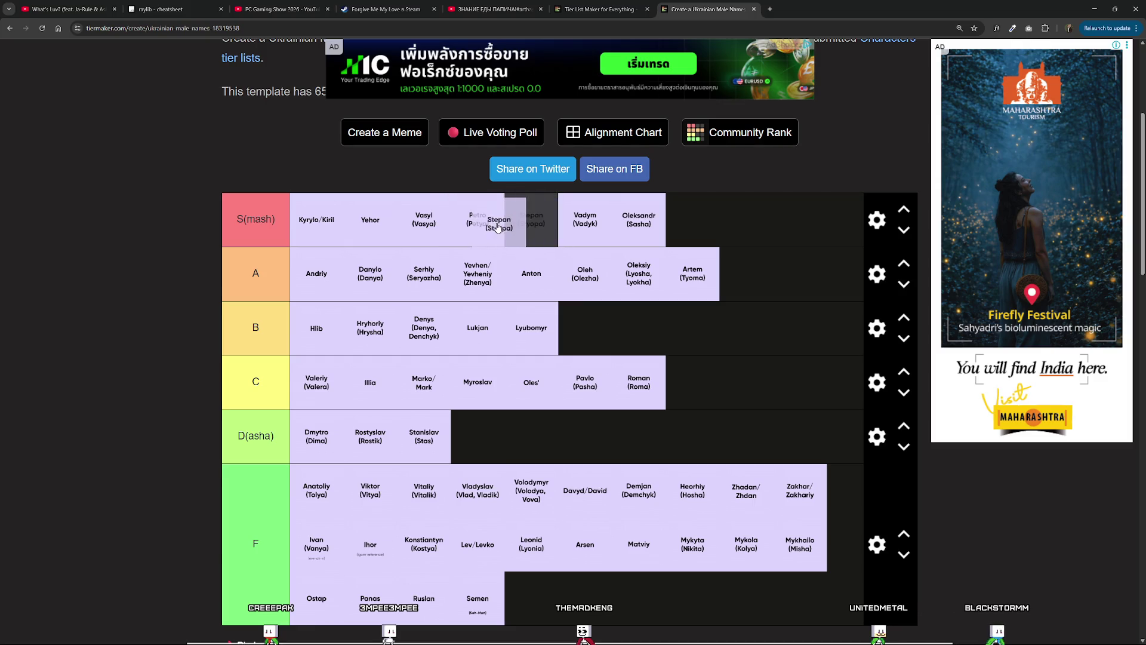
pyautogui.moveTo(495, 223)
pyautogui.mouseDown()
pyautogui.moveTo(543, 220)
pyautogui.moveTo(523, 237)
pyautogui.moveTo(496, 231)
pyautogui.moveTo(521, 228)
pyautogui.mouseUp()
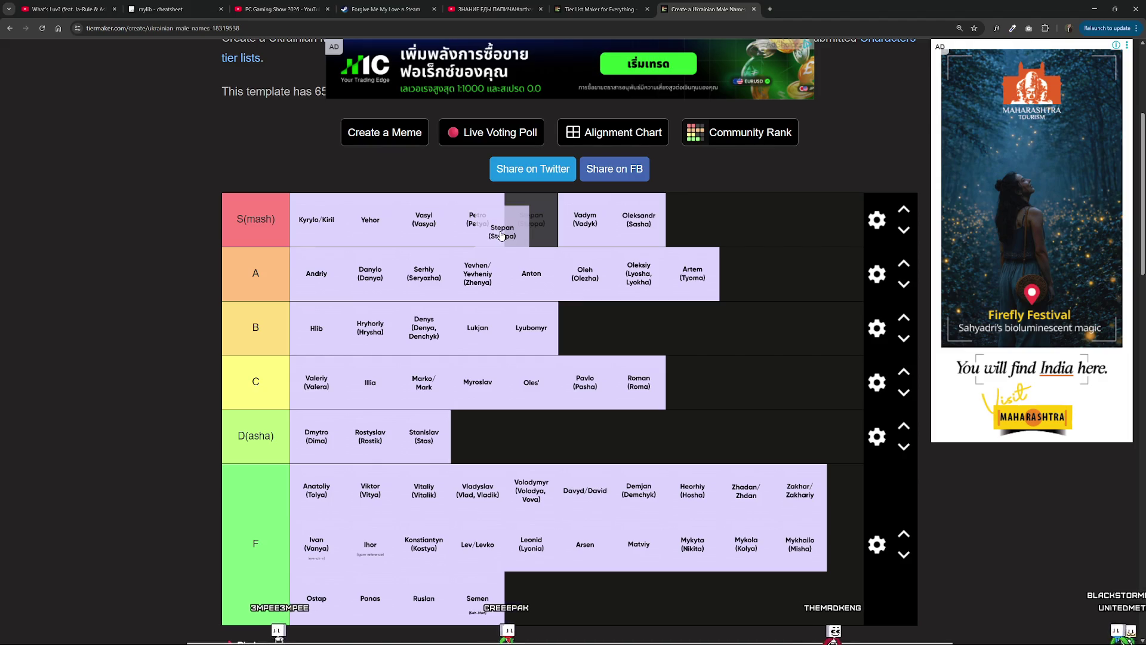
# Move Stepan to the front of the D(asha) tier.
pyautogui.moveTo(489, 235)
pyautogui.mouseDown()
pyautogui.moveTo(489, 215)
pyautogui.moveTo(457, 208)
pyautogui.moveTo(517, 222)
pyautogui.moveTo(525, 292)
pyautogui.moveTo(486, 289)
pyautogui.moveTo(486, 261)
pyautogui.moveTo(339, 286)
pyautogui.moveTo(787, 282)
pyautogui.moveTo(422, 335)
pyautogui.moveTo(384, 267)
pyautogui.moveTo(371, 339)
pyautogui.moveTo(448, 263)
pyautogui.moveTo(465, 123)
pyautogui.moveTo(481, 289)
pyautogui.moveTo(525, 128)
pyautogui.moveTo(448, 148)
pyautogui.moveTo(371, 403)
pyautogui.moveTo(414, 340)
pyautogui.moveTo(545, 341)
pyautogui.moveTo(363, 453)
pyautogui.moveTo(382, 504)
pyautogui.moveTo(508, 355)
pyautogui.moveTo(406, 458)
pyautogui.moveTo(500, 354)
pyautogui.mouseUp()
pyautogui.scroll(-2, 423, 336)
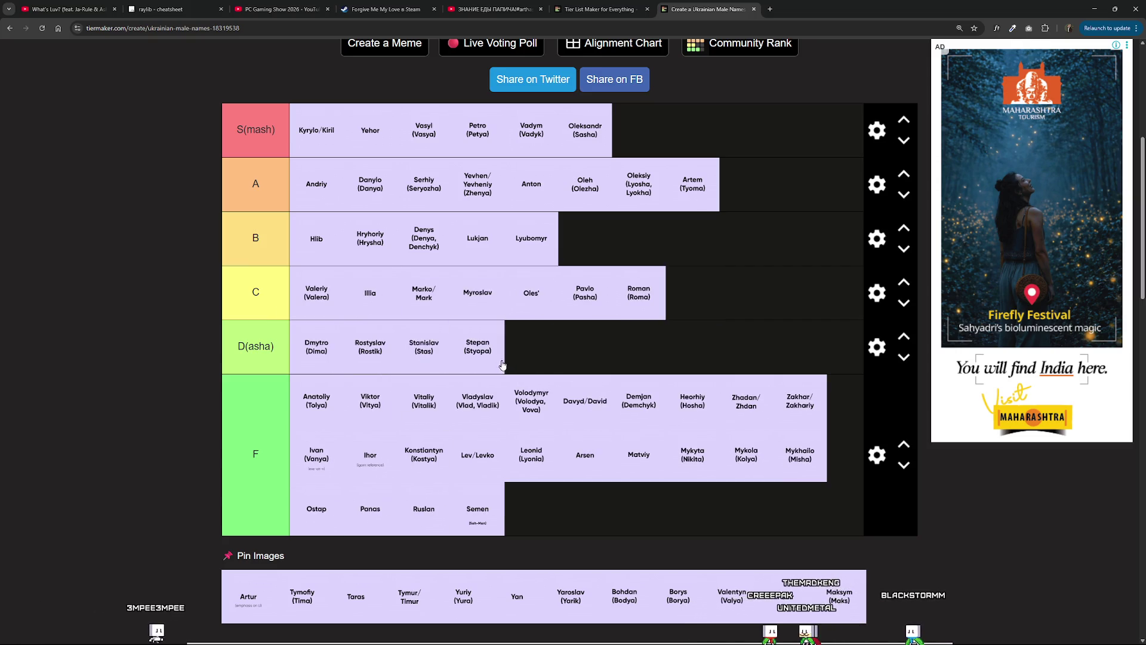
pyautogui.scroll(-2, 491, 280)
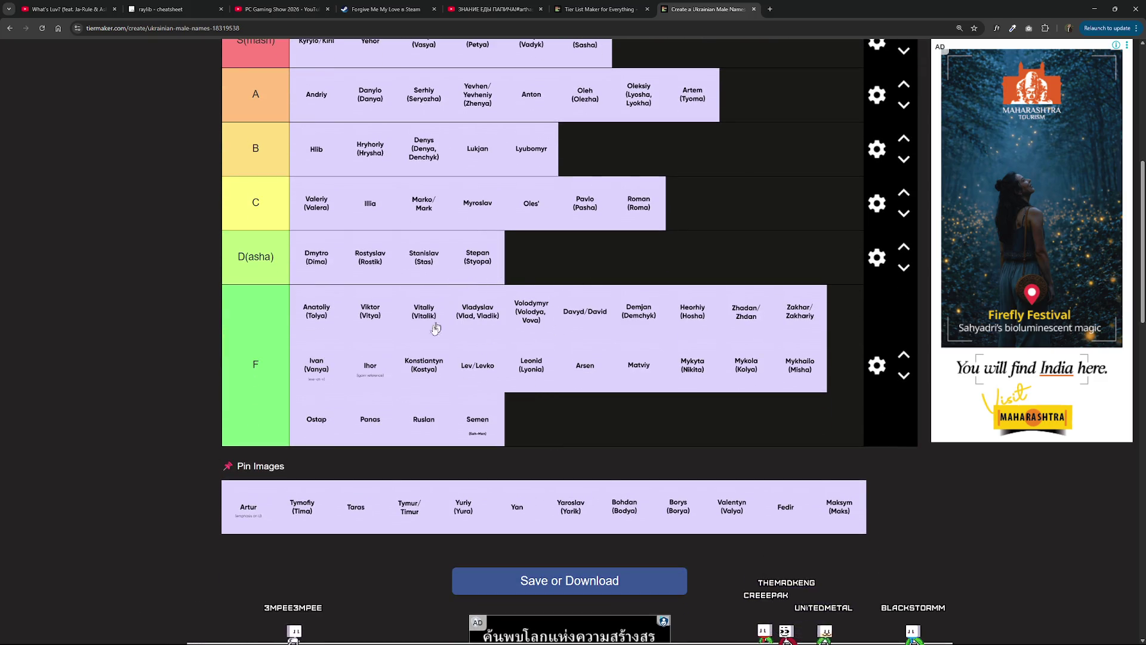
pyautogui.moveTo(503, 249)
pyautogui.mouseDown()
pyautogui.moveTo(323, 260)
pyautogui.moveTo(270, 291)
pyautogui.mouseUp()
# Put Artur at the front of tier A and Tymofiy (Tima) at the end of F.
pyautogui.scroll(-1, 263, 410)
pyautogui.moveTo(248, 473)
pyautogui.mouseDown()
pyautogui.moveTo(243, 422)
pyautogui.moveTo(302, 350)
pyautogui.moveTo(501, 199)
pyautogui.moveTo(582, 185)
pyautogui.moveTo(718, 228)
pyautogui.moveTo(699, 432)
pyautogui.moveTo(672, 364)
pyautogui.moveTo(659, 445)
pyautogui.moveTo(649, 346)
pyautogui.moveTo(665, 394)
pyautogui.moveTo(702, 343)
pyautogui.moveTo(686, 368)
pyautogui.moveTo(687, 354)
pyautogui.moveTo(688, 403)
pyautogui.moveTo(688, 360)
pyautogui.moveTo(674, 371)
pyautogui.moveTo(692, 345)
pyautogui.moveTo(692, 463)
pyautogui.moveTo(712, 304)
pyautogui.moveTo(686, 442)
pyautogui.moveTo(695, 201)
pyautogui.moveTo(761, 287)
pyautogui.moveTo(708, 502)
pyautogui.moveTo(710, 392)
pyautogui.moveTo(709, 406)
pyautogui.moveTo(706, 343)
pyautogui.moveTo(693, 361)
pyautogui.moveTo(695, 376)
pyautogui.moveTo(693, 289)
pyautogui.moveTo(472, 280)
pyautogui.moveTo(483, 280)
pyautogui.moveTo(465, 238)
pyautogui.moveTo(364, 248)
pyautogui.moveTo(296, 234)
pyautogui.mouseUp()
pyautogui.scroll(4, 268, 388)
pyautogui.scroll(-2, 395, 372)
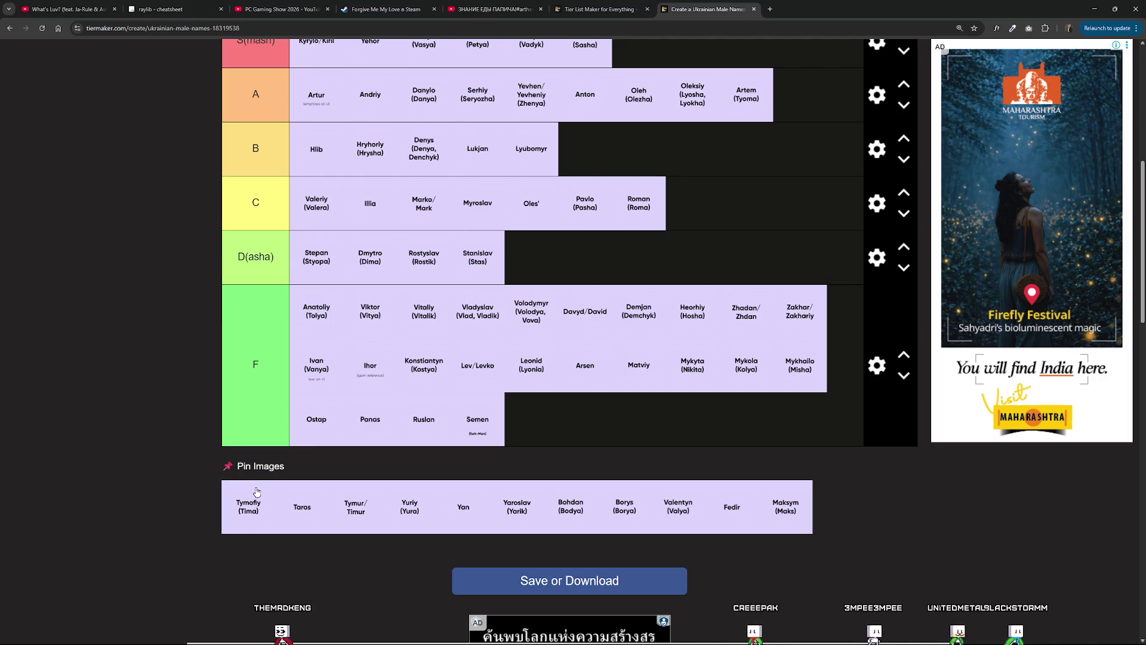
pyautogui.moveTo(246, 505); pyautogui.dragTo(531, 420)
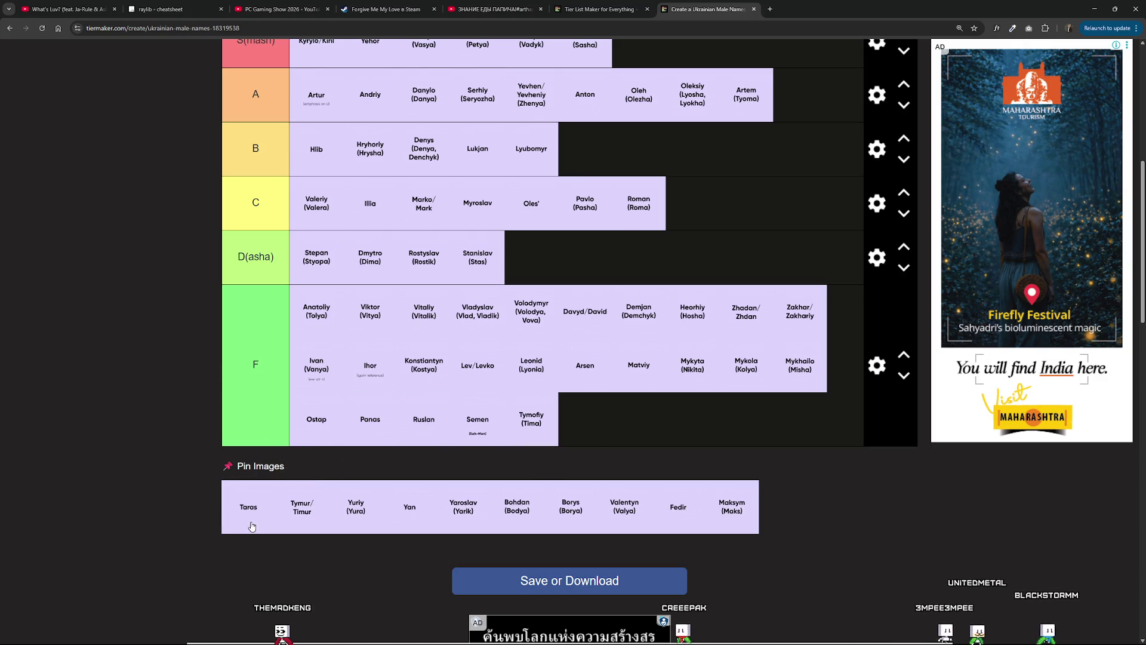
# Place Taras in the D(asha) tier and shift him to the right end of that row.
pyautogui.scroll(2, 250, 523)
pyautogui.moveTo(250, 523)
pyautogui.mouseDown()
pyautogui.moveTo(374, 334)
pyautogui.moveTo(499, 368)
pyautogui.moveTo(376, 353)
pyautogui.moveTo(526, 238)
pyautogui.moveTo(430, 441)
pyautogui.moveTo(356, 441)
pyautogui.moveTo(412, 441)
pyautogui.moveTo(323, 337)
pyautogui.moveTo(402, 391)
pyautogui.mouseUp()
pyautogui.scroll(1, 499, 368)
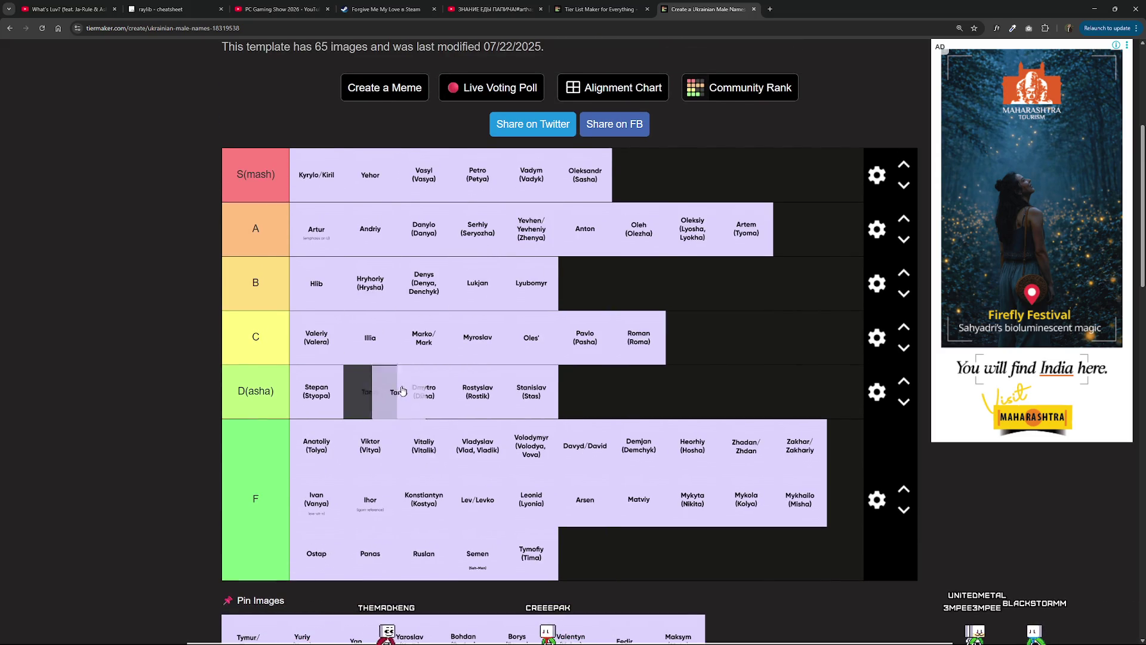
pyautogui.moveTo(322, 398); pyautogui.dragTo(276, 398)
pyautogui.moveTo(368, 400); pyautogui.dragTo(368, 400)
pyautogui.scroll(-4, 368, 400)
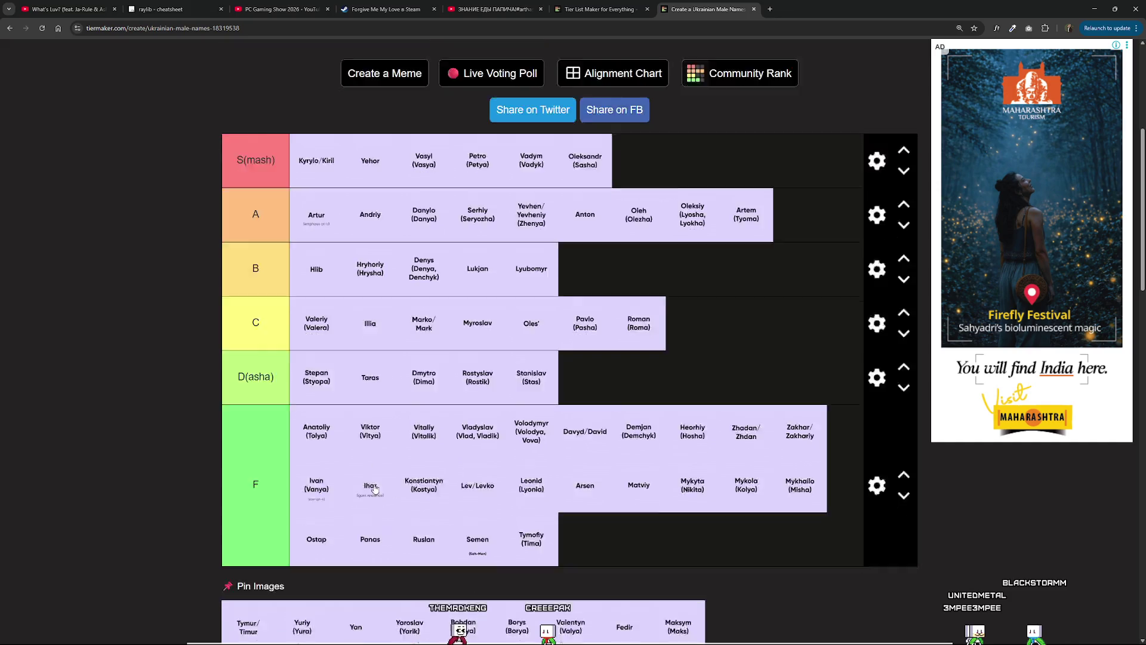
pyautogui.scroll(2, 368, 401)
pyautogui.moveTo(369, 265)
pyautogui.mouseDown()
pyautogui.moveTo(606, 262)
pyautogui.moveTo(521, 292)
pyautogui.mouseUp()
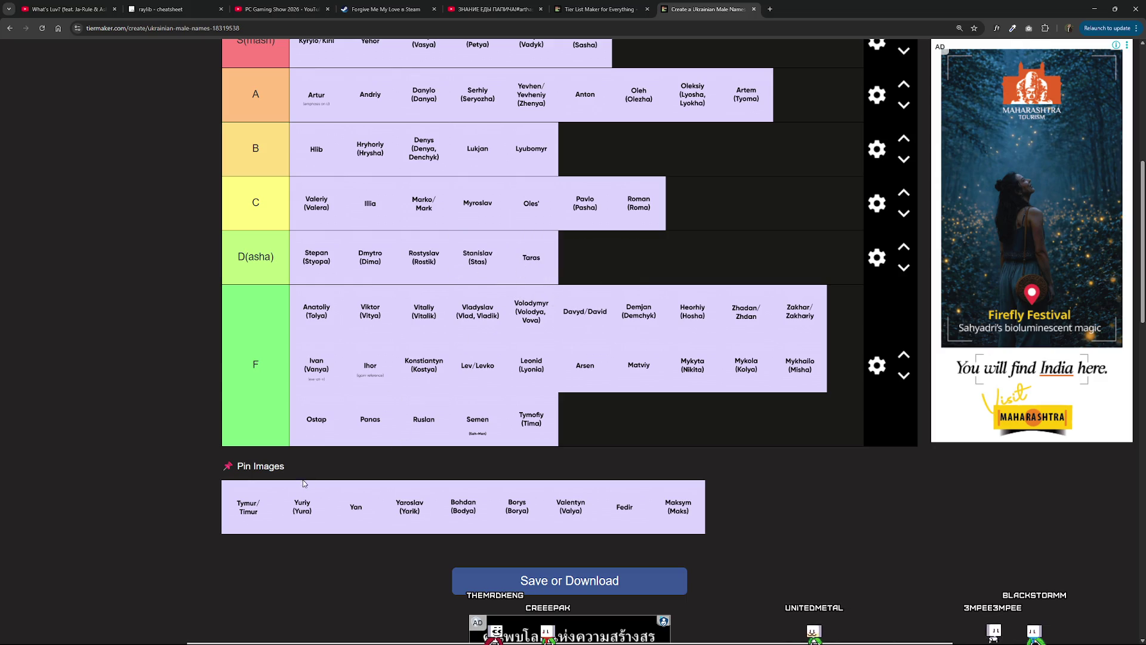
# Drag Tymur, Yuriy, Yan and Yaroslav into the F tier, with Yaroslav before Yan.
pyautogui.moveTo(251, 513)
pyautogui.mouseDown()
pyautogui.moveTo(250, 502)
pyautogui.moveTo(344, 437)
pyautogui.mouseUp()
pyautogui.scroll(1, 344, 438)
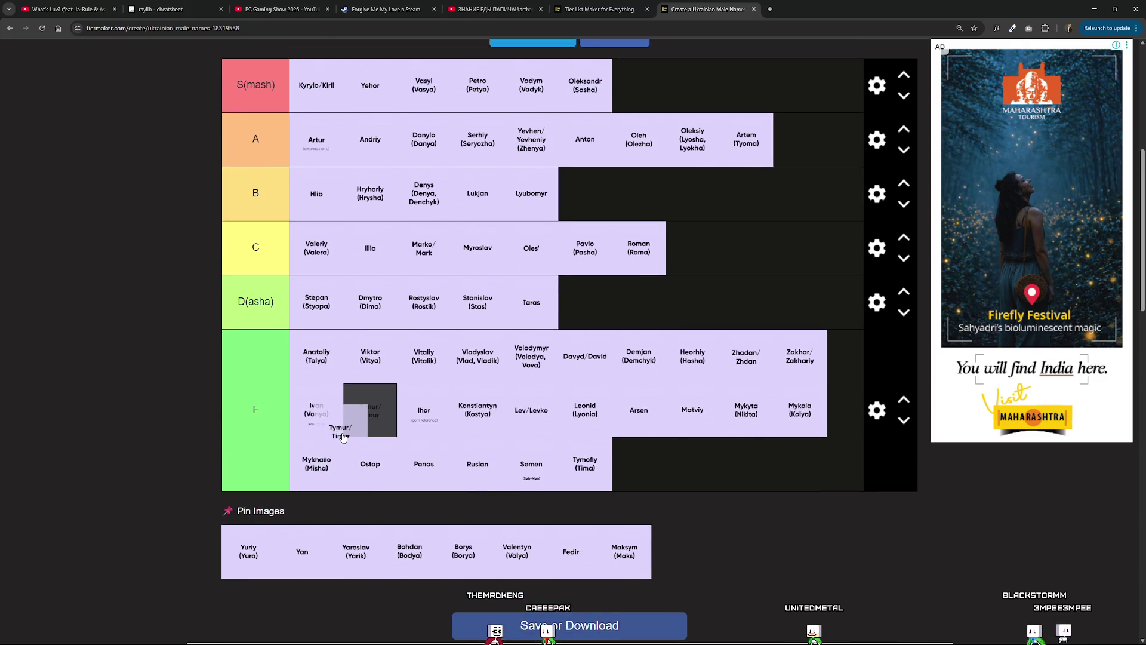
pyautogui.moveTo(390, 388)
pyautogui.mouseDown()
pyautogui.moveTo(588, 254)
pyautogui.moveTo(647, 466)
pyautogui.moveTo(394, 438)
pyautogui.moveTo(556, 486)
pyautogui.moveTo(454, 496)
pyautogui.mouseUp()
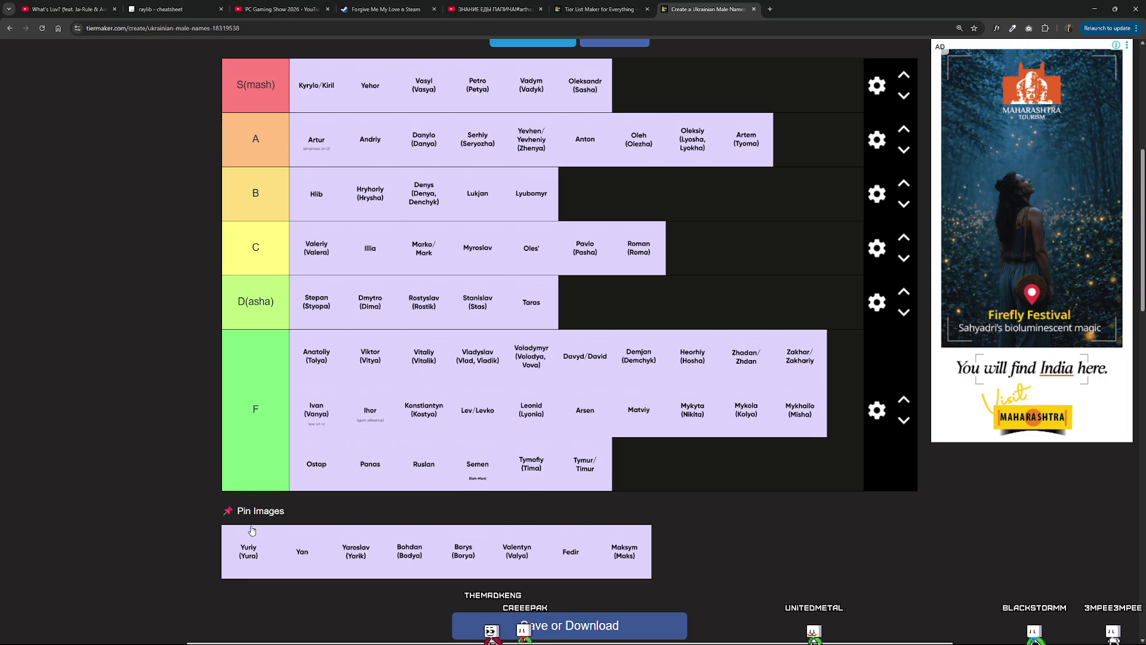
pyautogui.moveTo(249, 552)
pyautogui.mouseDown()
pyautogui.moveTo(660, 465)
pyautogui.moveTo(638, 464)
pyautogui.mouseUp()
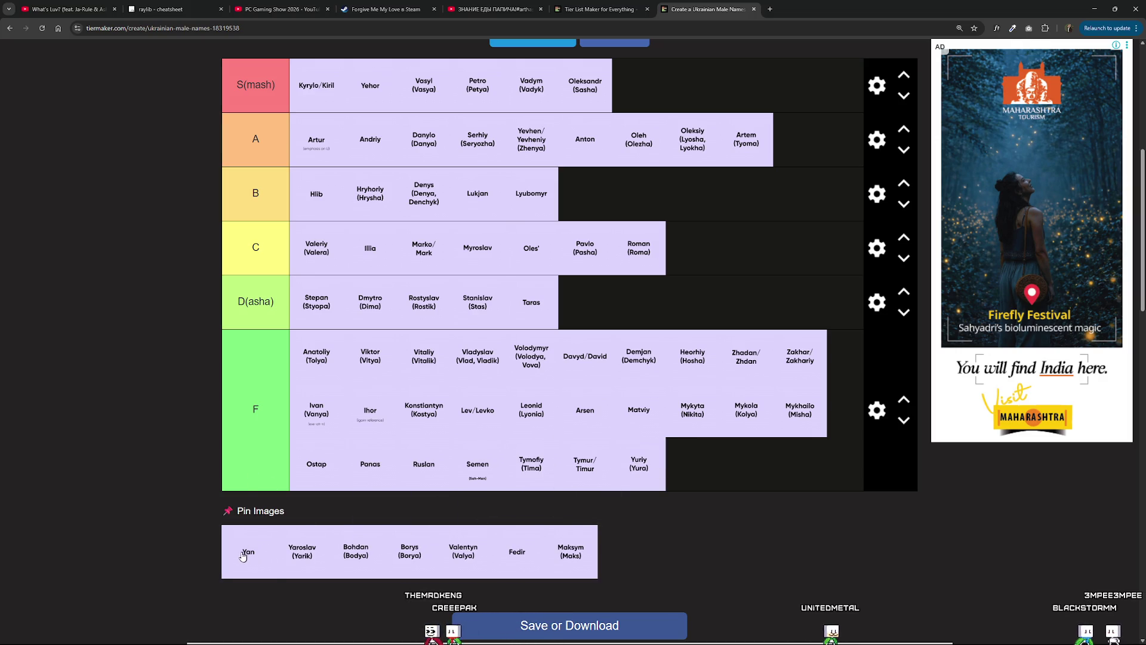
pyautogui.moveTo(241, 558)
pyautogui.mouseDown()
pyautogui.moveTo(281, 514)
pyautogui.moveTo(525, 463)
pyautogui.moveTo(780, 454)
pyautogui.moveTo(762, 481)
pyautogui.moveTo(697, 513)
pyautogui.moveTo(652, 513)
pyautogui.moveTo(673, 486)
pyautogui.mouseUp()
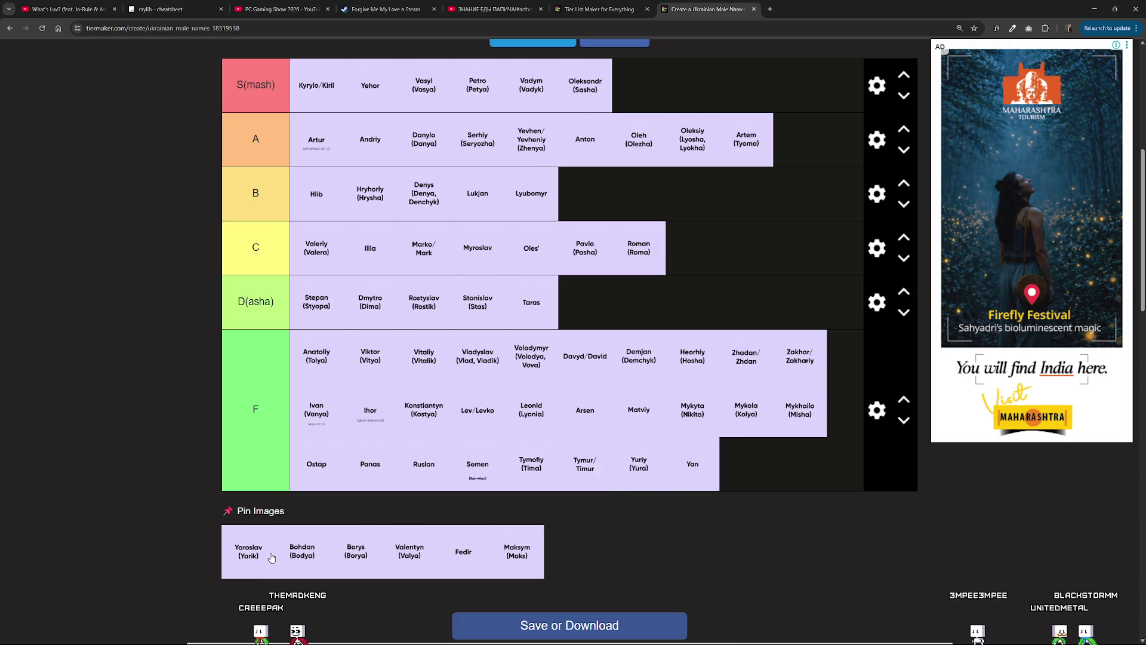
pyautogui.moveTo(276, 552)
pyautogui.mouseDown()
pyautogui.moveTo(440, 507)
pyautogui.moveTo(761, 465)
pyautogui.moveTo(753, 478)
pyautogui.moveTo(627, 468)
pyautogui.moveTo(681, 472)
pyautogui.moveTo(693, 486)
pyautogui.mouseUp()
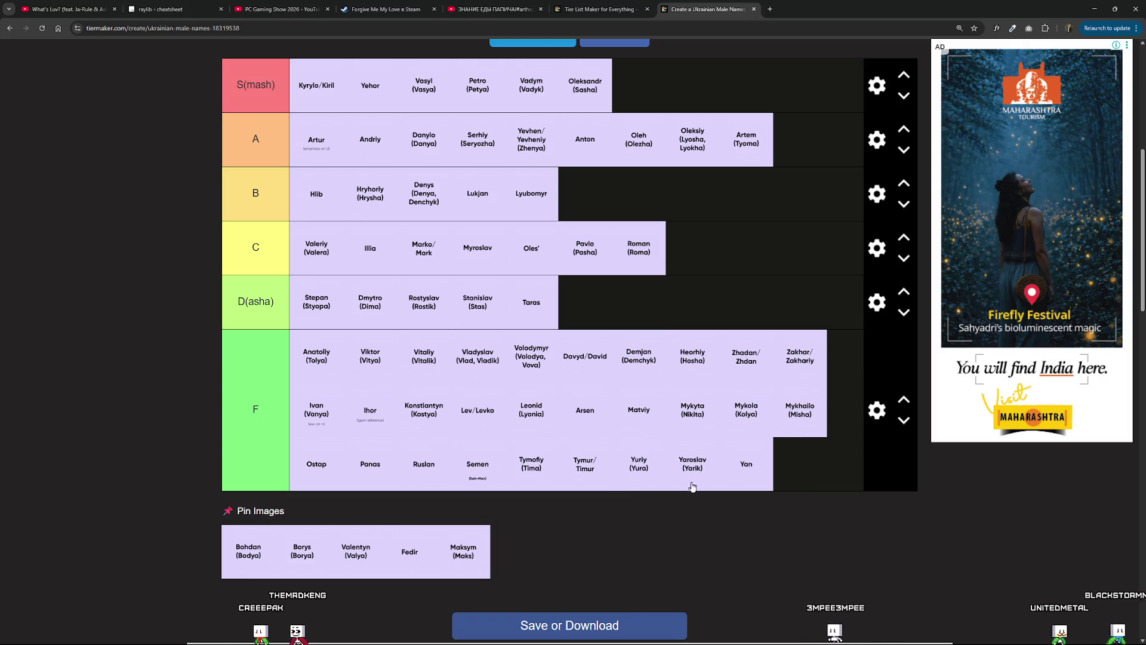
# Add Bohdan at the end of the B tier and Borys at the end of F.
pyautogui.moveTo(263, 570)
pyautogui.mouseDown()
pyautogui.moveTo(268, 549)
pyautogui.moveTo(408, 469)
pyautogui.moveTo(602, 385)
pyautogui.moveTo(597, 397)
pyautogui.moveTo(632, 460)
pyautogui.moveTo(571, 311)
pyautogui.moveTo(596, 416)
pyautogui.moveTo(762, 371)
pyautogui.moveTo(586, 376)
pyautogui.moveTo(597, 389)
pyautogui.moveTo(629, 329)
pyautogui.moveTo(545, 321)
pyautogui.moveTo(592, 325)
pyautogui.mouseUp()
pyautogui.scroll(5, 267, 548)
pyautogui.scroll(-3, 597, 397)
pyautogui.scroll(2, 629, 329)
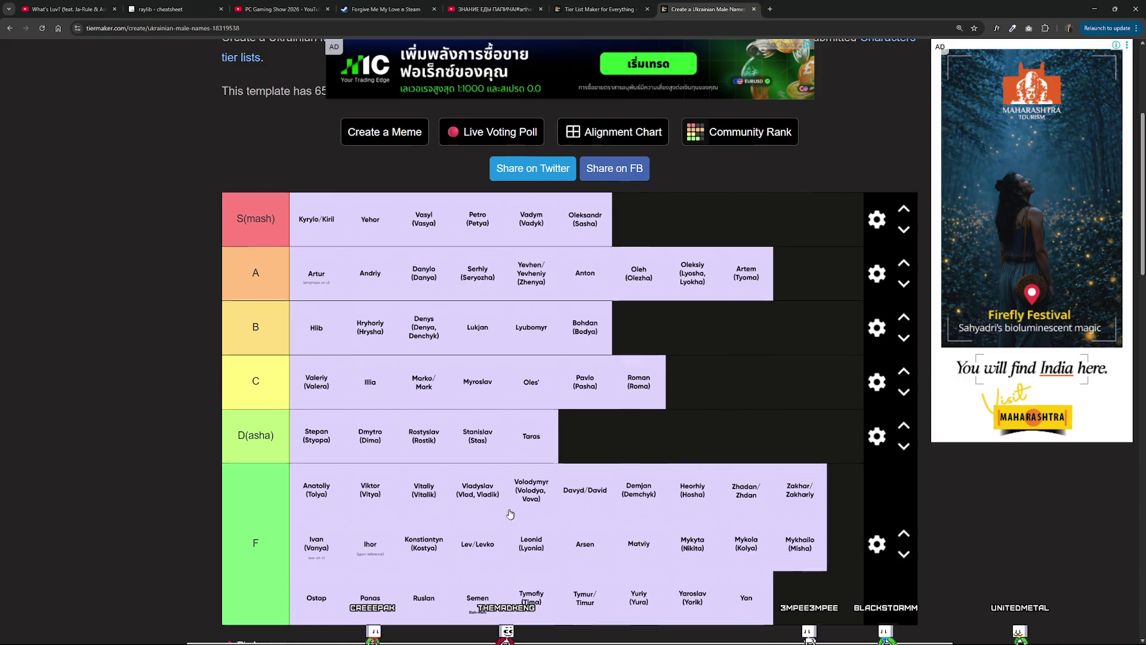
pyautogui.scroll(-5, 295, 355)
pyautogui.scroll(2, 219, 449)
pyautogui.moveTo(248, 504)
pyautogui.mouseDown()
pyautogui.moveTo(287, 527)
pyautogui.moveTo(266, 548)
pyautogui.moveTo(803, 466)
pyautogui.moveTo(789, 487)
pyautogui.mouseUp()
pyautogui.scroll(1, 272, 509)
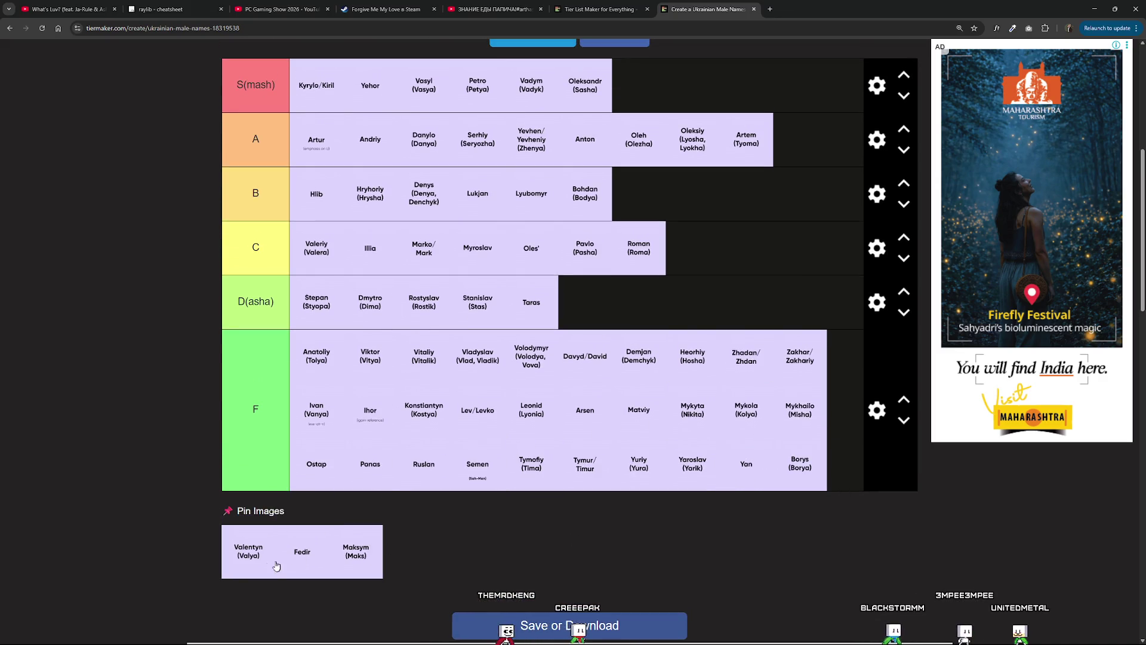
# Move Valentyn from the unranked pool into a new F tier row.
pyautogui.moveTo(276, 566); pyautogui.dragTo(256, 560)
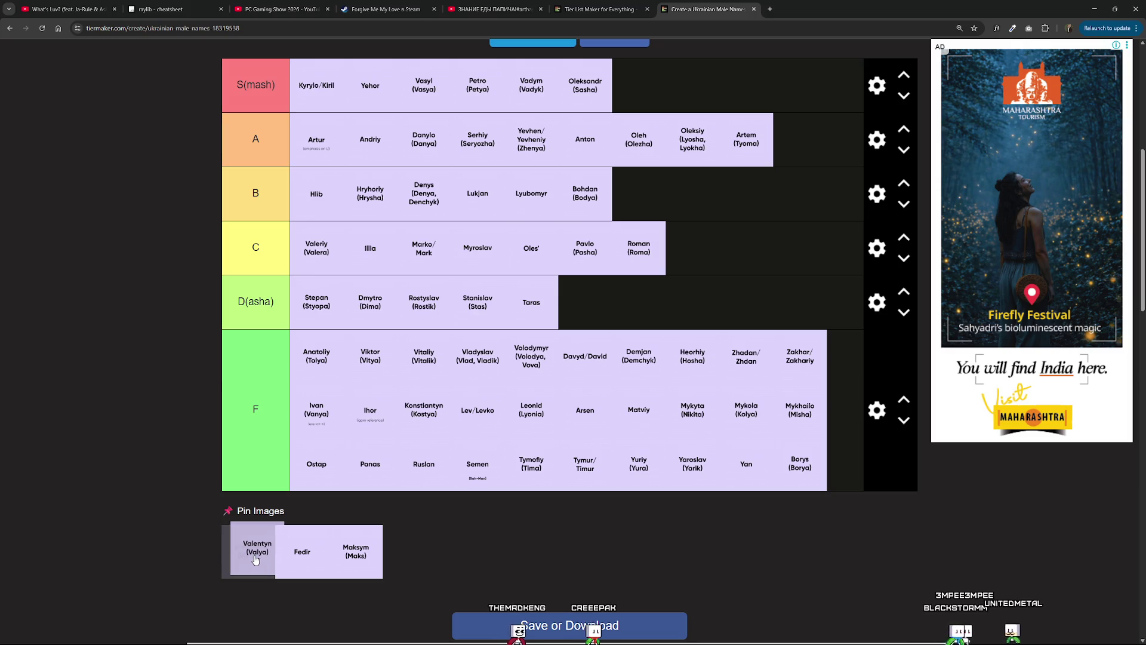
pyautogui.moveTo(255, 560); pyautogui.dragTo(239, 555)
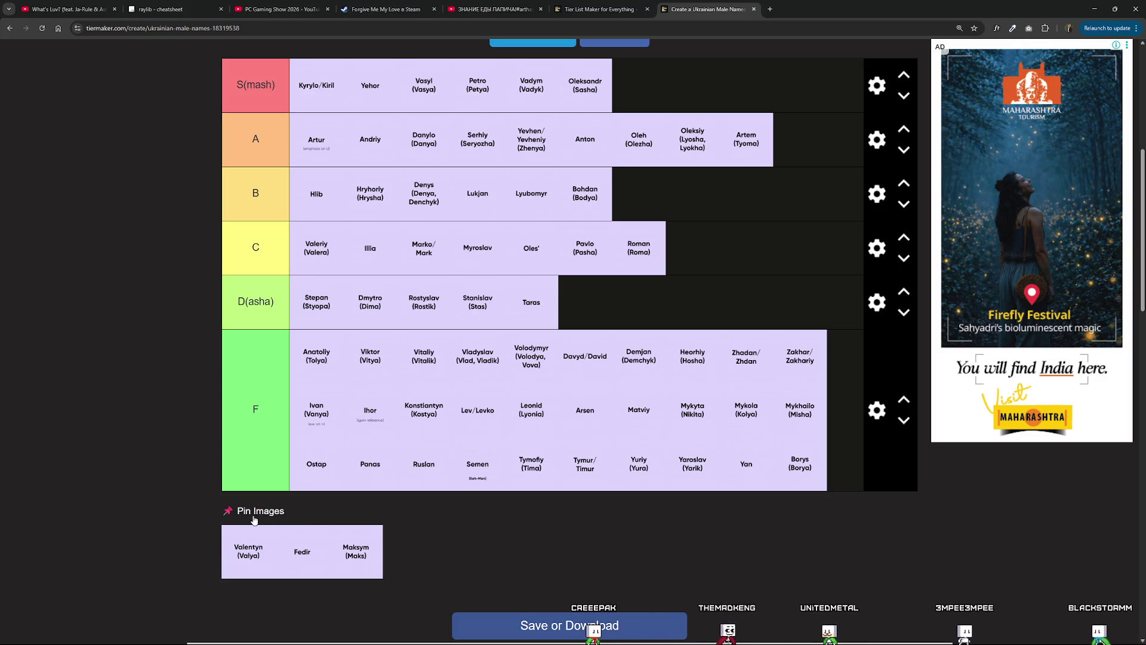
pyautogui.moveTo(258, 571)
pyautogui.mouseDown()
pyautogui.moveTo(483, 428)
pyautogui.moveTo(716, 537)
pyautogui.moveTo(608, 545)
pyautogui.mouseUp()
# Move Fedir into the A tier after Andriy.
pyautogui.moveTo(253, 604)
pyautogui.mouseDown()
pyautogui.moveTo(251, 558)
pyautogui.moveTo(427, 303)
pyautogui.moveTo(442, 158)
pyautogui.moveTo(469, 116)
pyautogui.moveTo(445, 143)
pyautogui.moveTo(460, 99)
pyautogui.moveTo(431, 106)
pyautogui.moveTo(440, 90)
pyautogui.moveTo(373, 89)
pyautogui.moveTo(421, 84)
pyautogui.moveTo(332, 74)
pyautogui.moveTo(471, 83)
pyautogui.moveTo(404, 80)
pyautogui.moveTo(449, 94)
pyautogui.mouseUp()
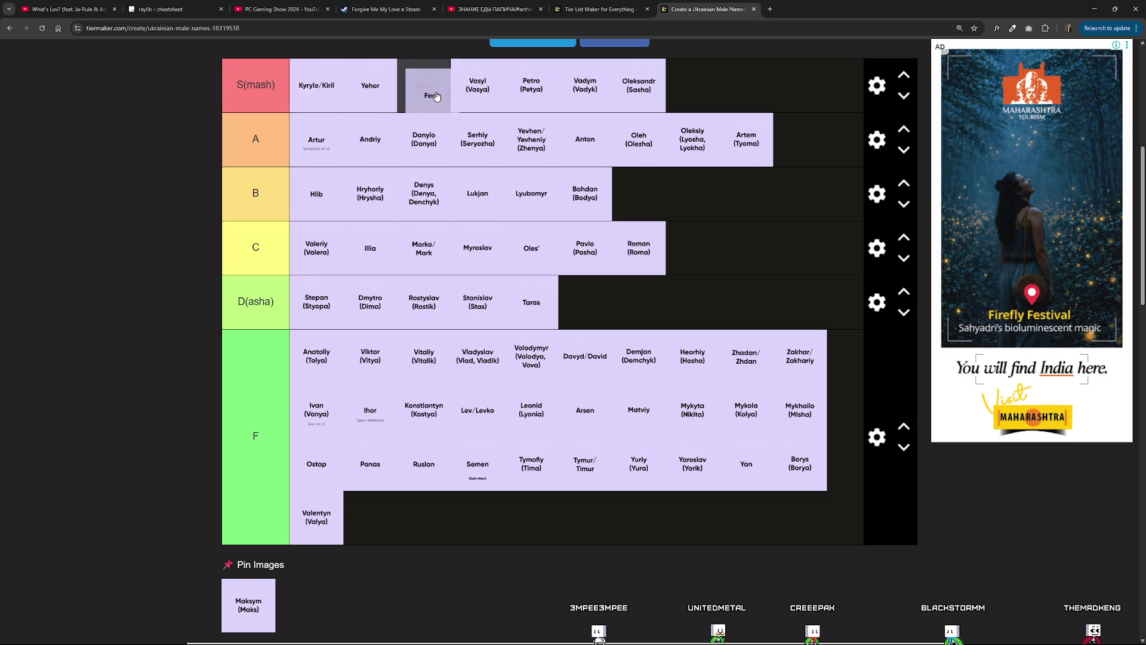
pyautogui.moveTo(416, 98)
pyautogui.mouseDown()
pyautogui.moveTo(326, 86)
pyautogui.moveTo(388, 83)
pyautogui.moveTo(281, 86)
pyautogui.moveTo(420, 90)
pyautogui.mouseUp()
pyautogui.moveTo(347, 98)
pyautogui.mouseDown()
pyautogui.moveTo(303, 90)
pyautogui.moveTo(414, 87)
pyautogui.moveTo(307, 90)
pyautogui.moveTo(302, 81)
pyautogui.moveTo(325, 87)
pyautogui.moveTo(312, 103)
pyautogui.moveTo(308, 301)
pyautogui.moveTo(384, 212)
pyautogui.moveTo(307, 89)
pyautogui.moveTo(323, 143)
pyautogui.moveTo(305, 83)
pyautogui.moveTo(376, 239)
pyautogui.moveTo(361, 146)
pyautogui.moveTo(371, 174)
pyautogui.moveTo(355, 173)
pyautogui.moveTo(364, 232)
pyautogui.moveTo(352, 192)
pyautogui.moveTo(459, 251)
pyautogui.moveTo(445, 191)
pyautogui.moveTo(496, 206)
pyautogui.moveTo(586, 154)
pyautogui.moveTo(477, 137)
pyautogui.moveTo(695, 135)
pyautogui.moveTo(639, 471)
pyautogui.moveTo(628, 275)
pyautogui.moveTo(722, 149)
pyautogui.moveTo(845, 158)
pyautogui.moveTo(670, 184)
pyautogui.moveTo(628, 150)
pyautogui.moveTo(531, 191)
pyautogui.moveTo(540, 185)
pyautogui.moveTo(475, 190)
pyautogui.moveTo(565, 184)
pyautogui.moveTo(534, 242)
pyautogui.moveTo(633, 186)
pyautogui.moveTo(487, 166)
pyautogui.moveTo(538, 196)
pyautogui.moveTo(328, 191)
pyautogui.moveTo(292, 147)
pyautogui.moveTo(505, 145)
pyautogui.moveTo(368, 147)
pyautogui.moveTo(418, 143)
pyautogui.mouseUp()
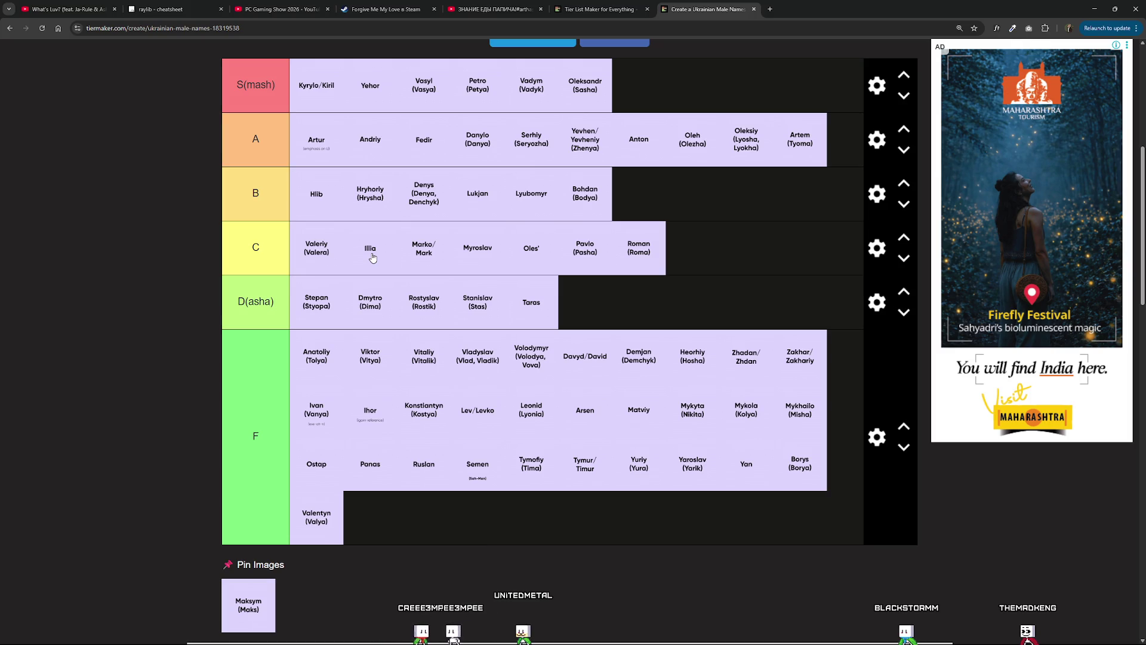
# Review the finished Ukrainian names list, then close its tab.
pyautogui.scroll(5, 463, 43)
pyautogui.scroll(-2, 404, 557)
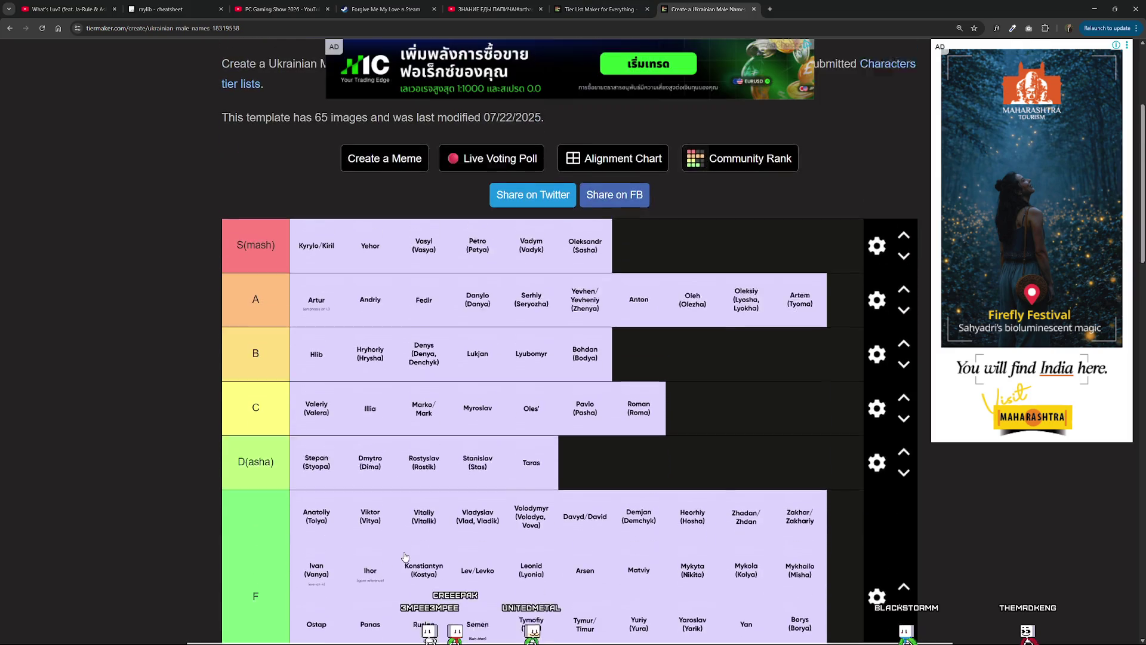
pyautogui.scroll(-5, 403, 558)
pyautogui.scroll(6, 403, 558)
pyautogui.scroll(-3, 653, 428)
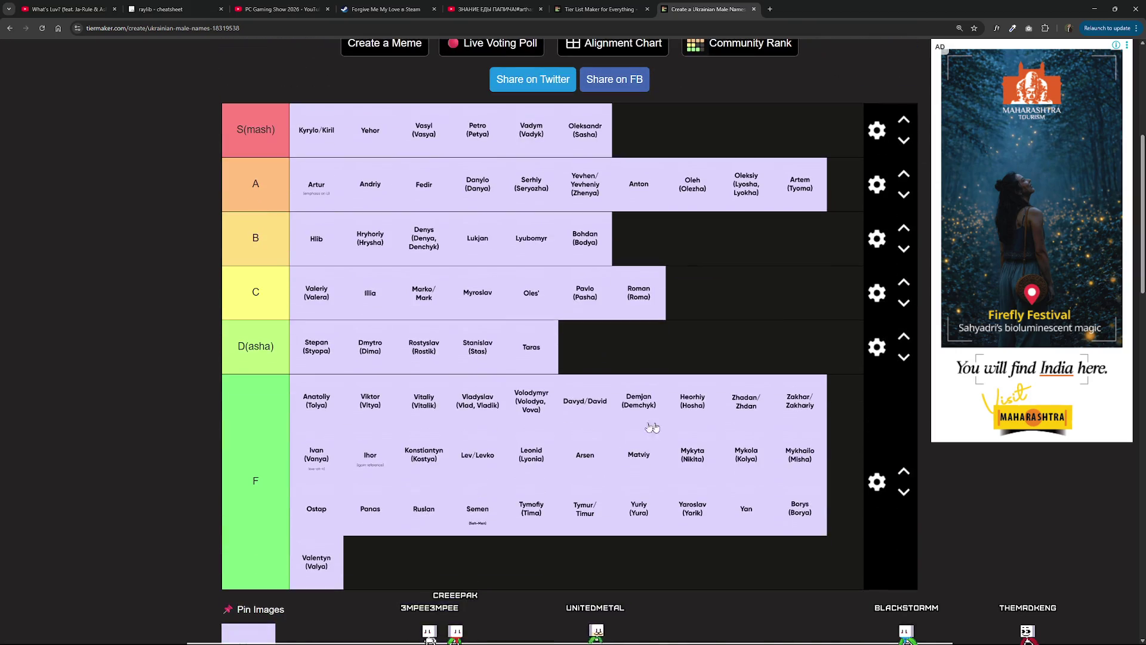
pyautogui.hotkey('ctrl', 'w')
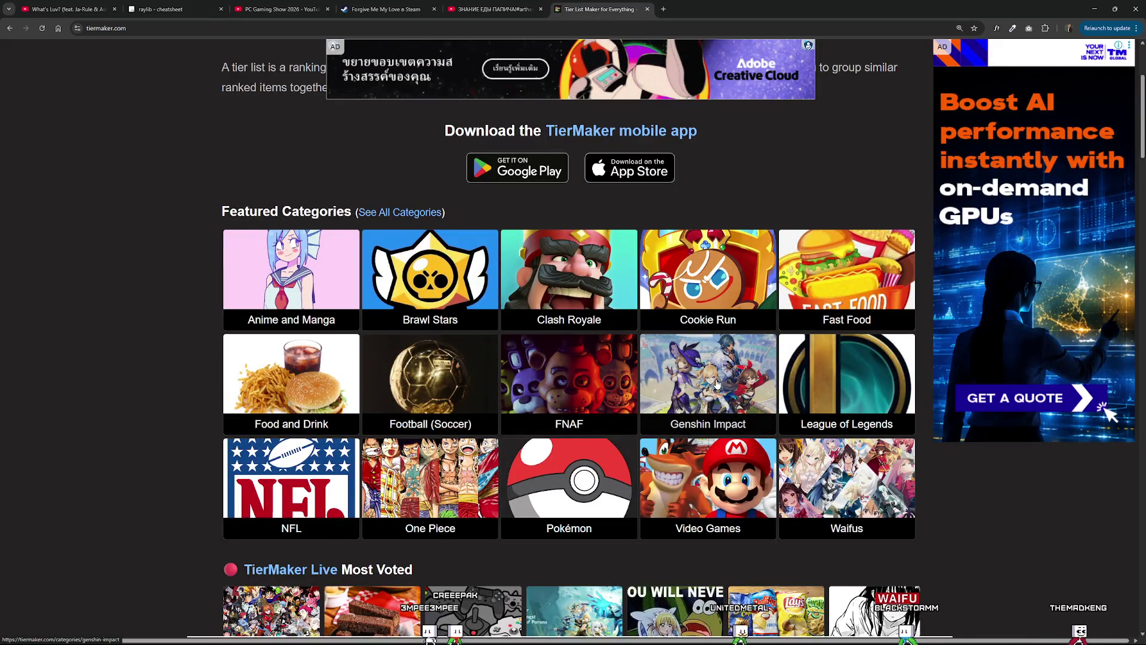
# Preview the League of Legends category templates in a separate tab, then close it.
pyautogui.middleClick(846, 376)
pyautogui.click(687, 4)
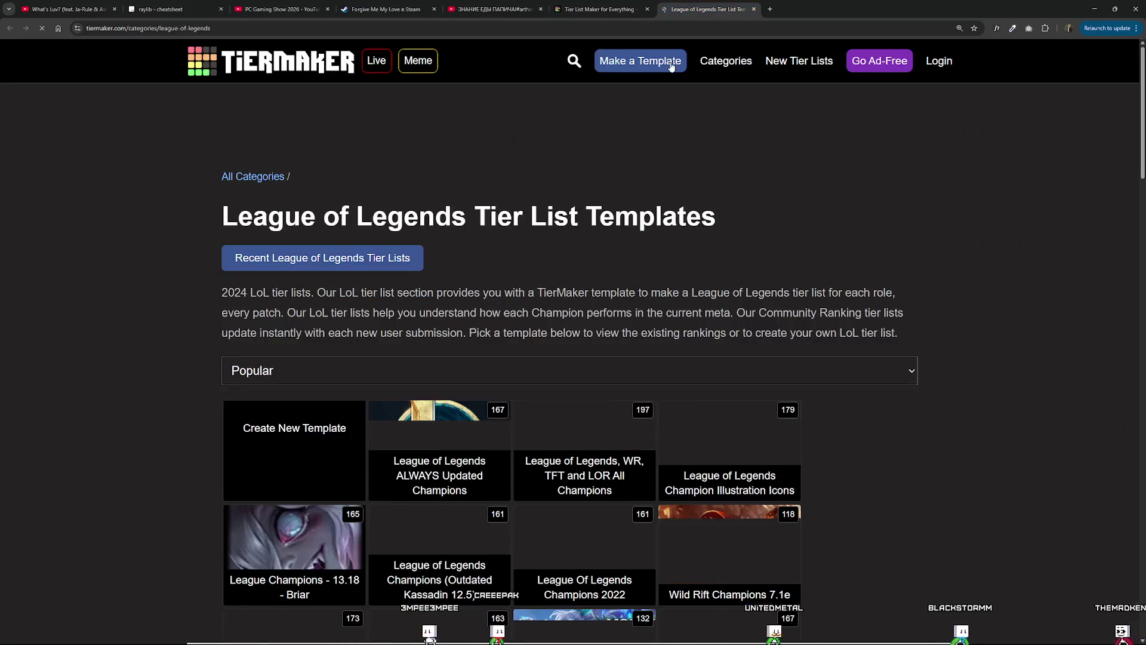
pyautogui.scroll(-4, 586, 308)
pyautogui.scroll(-3, 585, 307)
pyautogui.scroll(4, 586, 308)
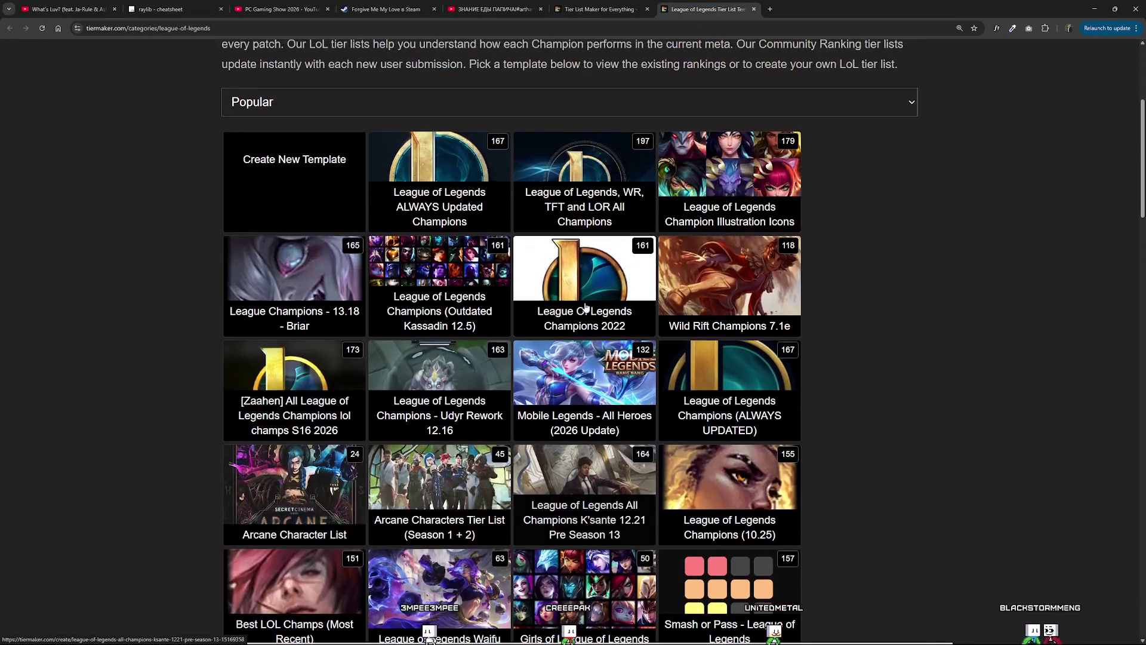
pyautogui.hotkey('ctrl', 'w')
# Browse the Video Games category and open the Popular female video game characters template.
pyautogui.scroll(-2, 700, 287)
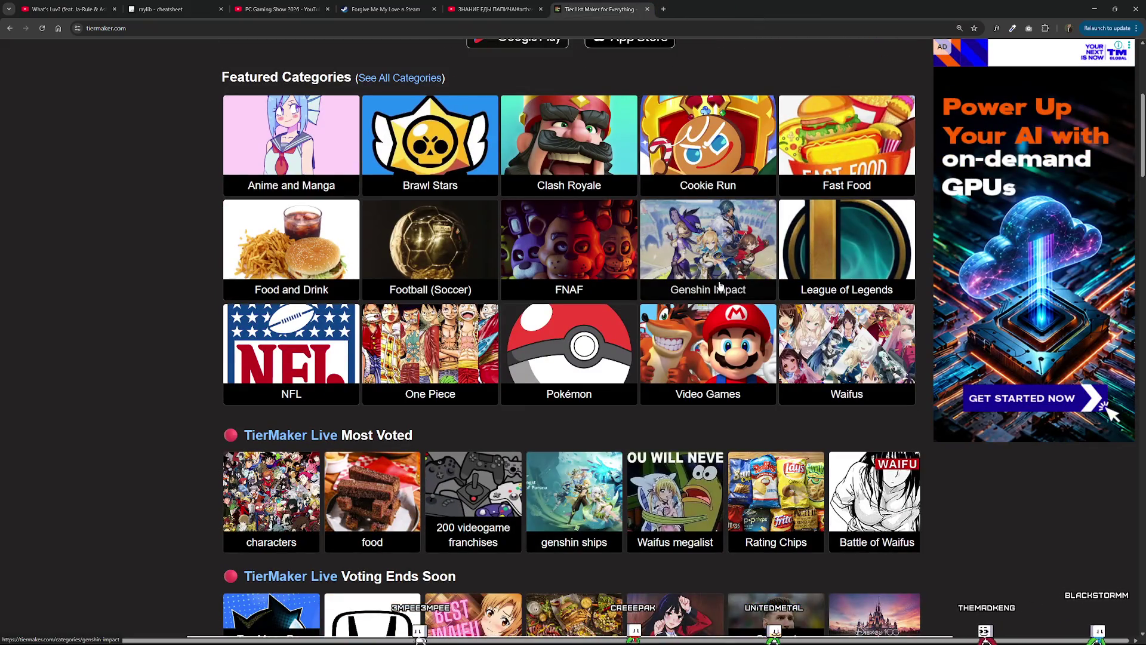
pyautogui.scroll(1, 708, 346)
pyautogui.middleClick(708, 388)
pyautogui.click(705, 9)
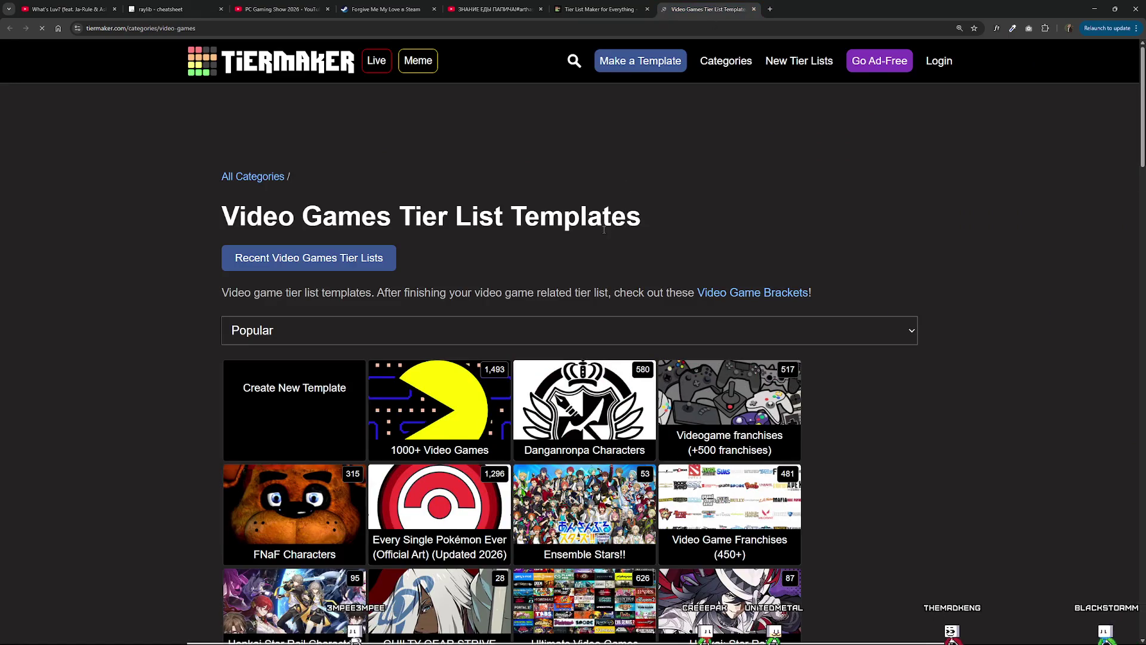
pyautogui.scroll(-2, 604, 230)
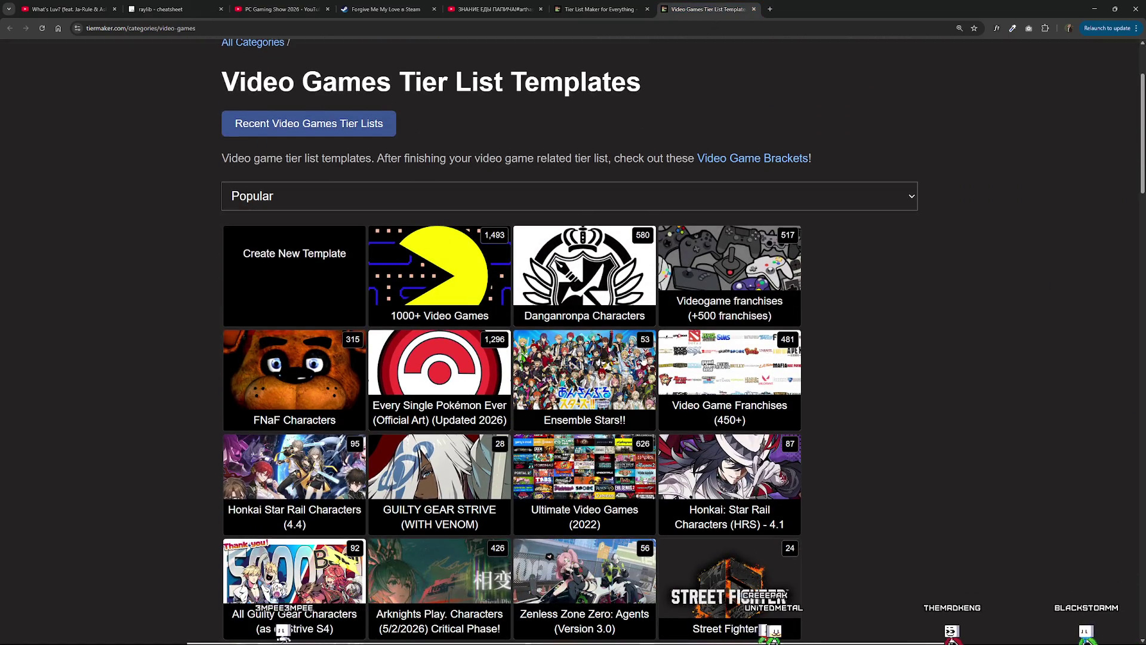
pyautogui.scroll(-8, 660, 420)
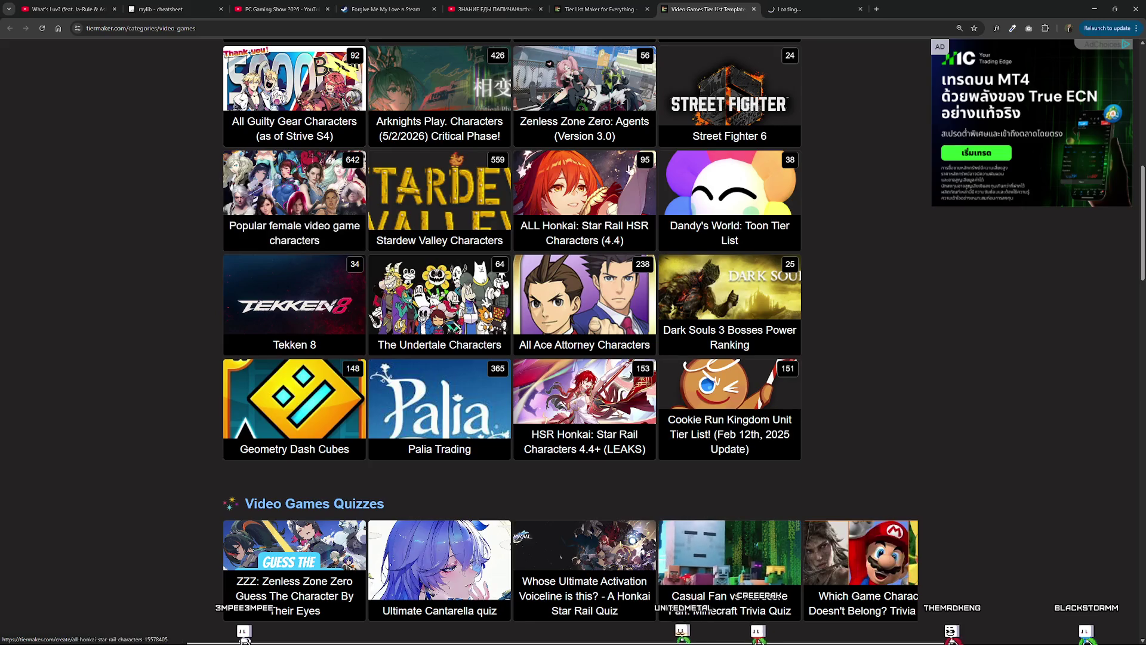
pyautogui.click(258, 201)
pyautogui.scroll(-7, 463, 304)
pyautogui.scroll(-4, 462, 304)
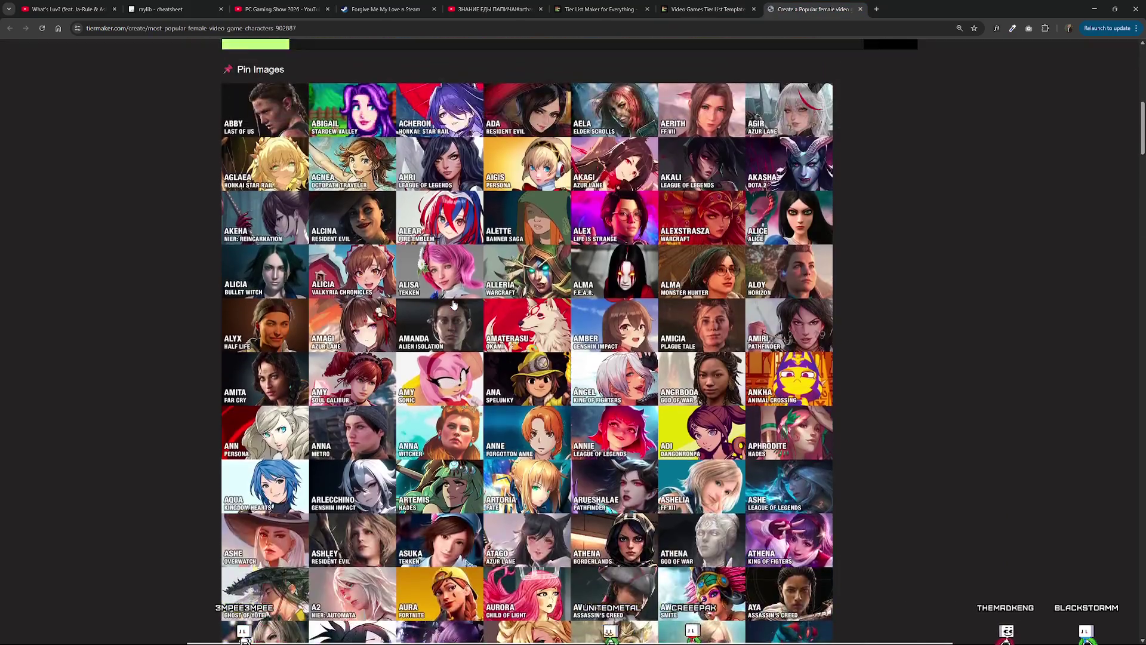
# Rank Abigail, Acheron and Aela in the D tier, and Ada and Aerith in S.
pyautogui.scroll(2, 455, 305)
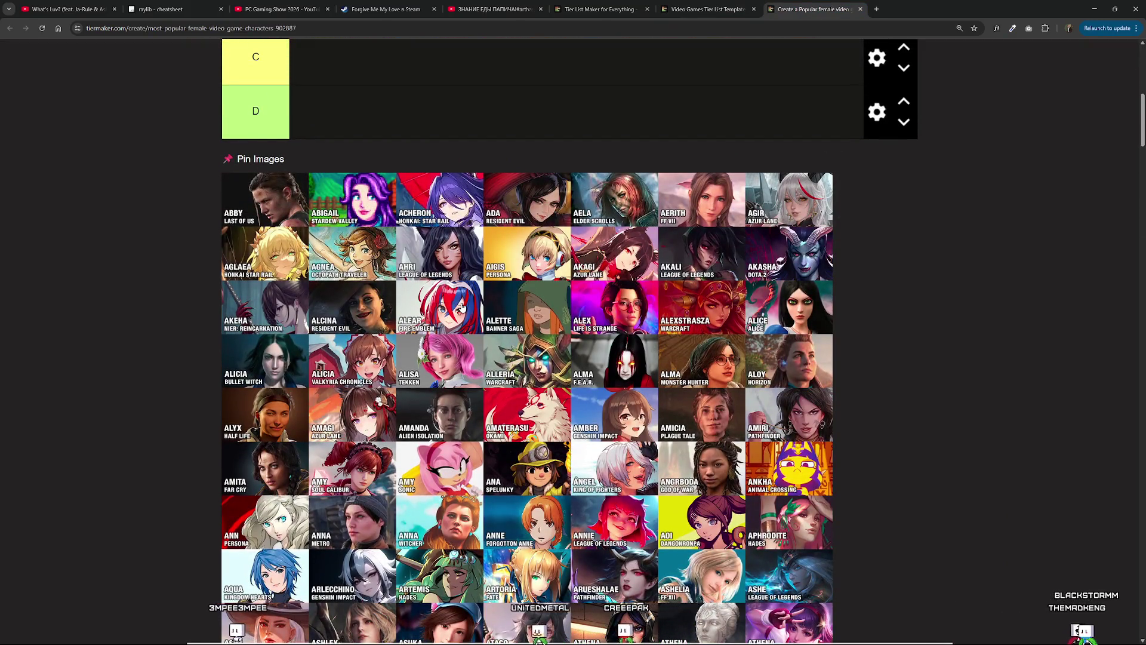
pyautogui.scroll(2, 463, 306)
pyautogui.moveTo(263, 334); pyautogui.dragTo(358, 251)
pyautogui.scroll(1, 415, 267)
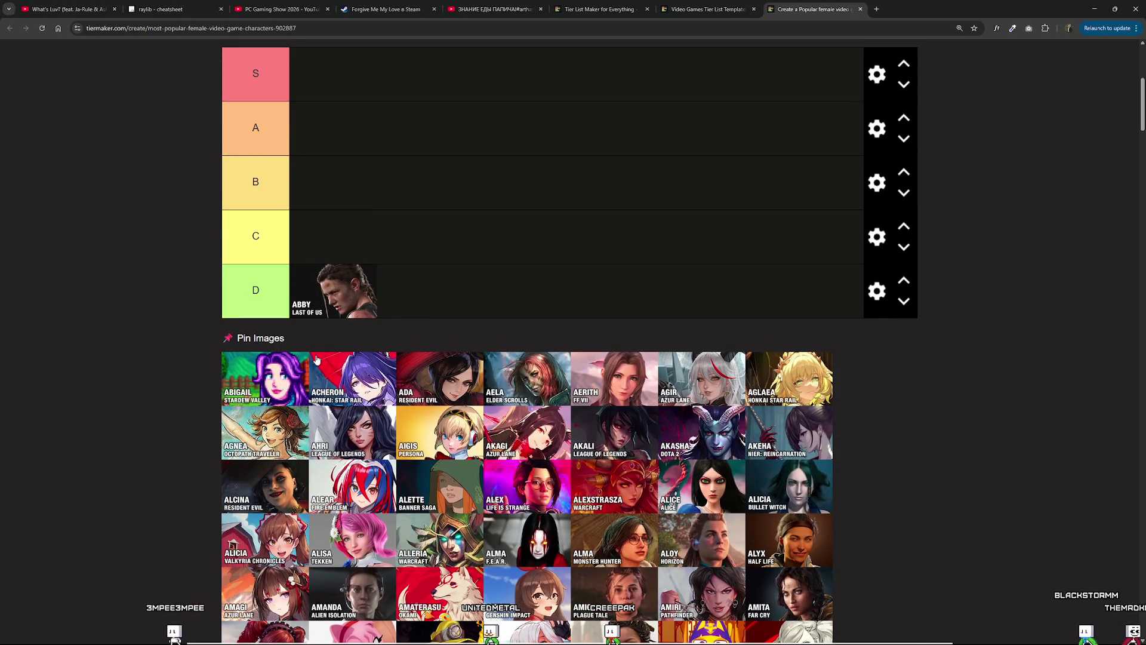
pyautogui.moveTo(248, 397); pyautogui.dragTo(404, 308)
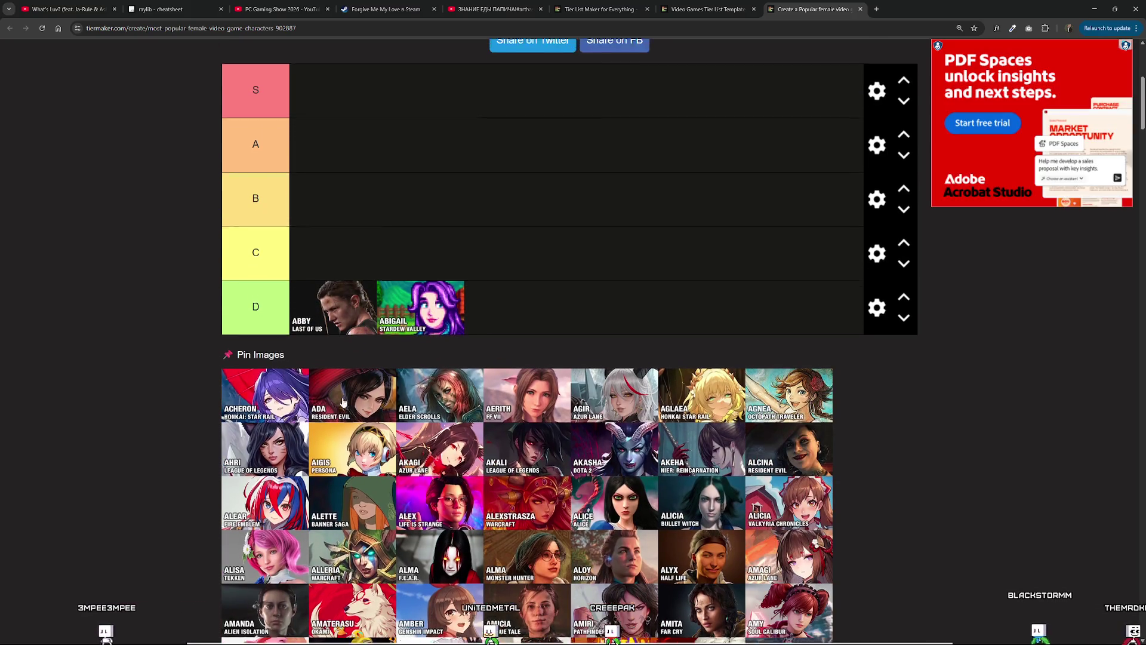
pyautogui.moveTo(259, 428)
pyautogui.mouseDown()
pyautogui.moveTo(443, 389)
pyautogui.moveTo(500, 363)
pyautogui.mouseUp()
pyautogui.moveTo(280, 430); pyautogui.dragTo(366, 165)
pyautogui.moveTo(294, 431)
pyautogui.mouseDown()
pyautogui.moveTo(454, 365)
pyautogui.moveTo(592, 337)
pyautogui.mouseUp()
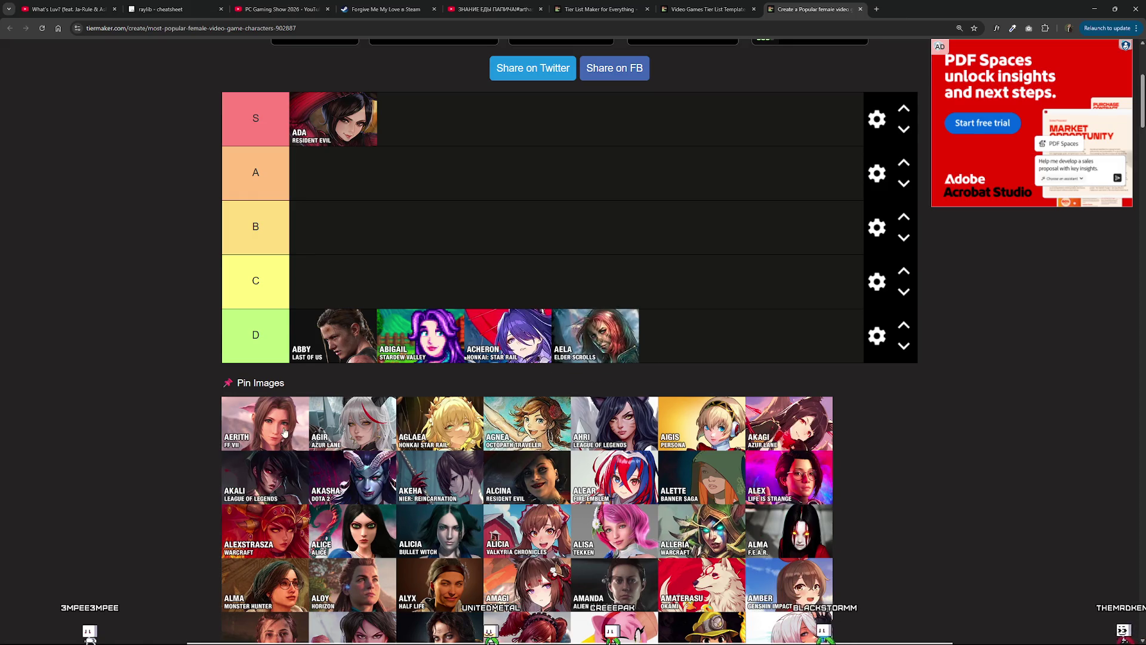
pyautogui.moveTo(284, 431); pyautogui.dragTo(421, 122)
pyautogui.scroll(1, 323, 457)
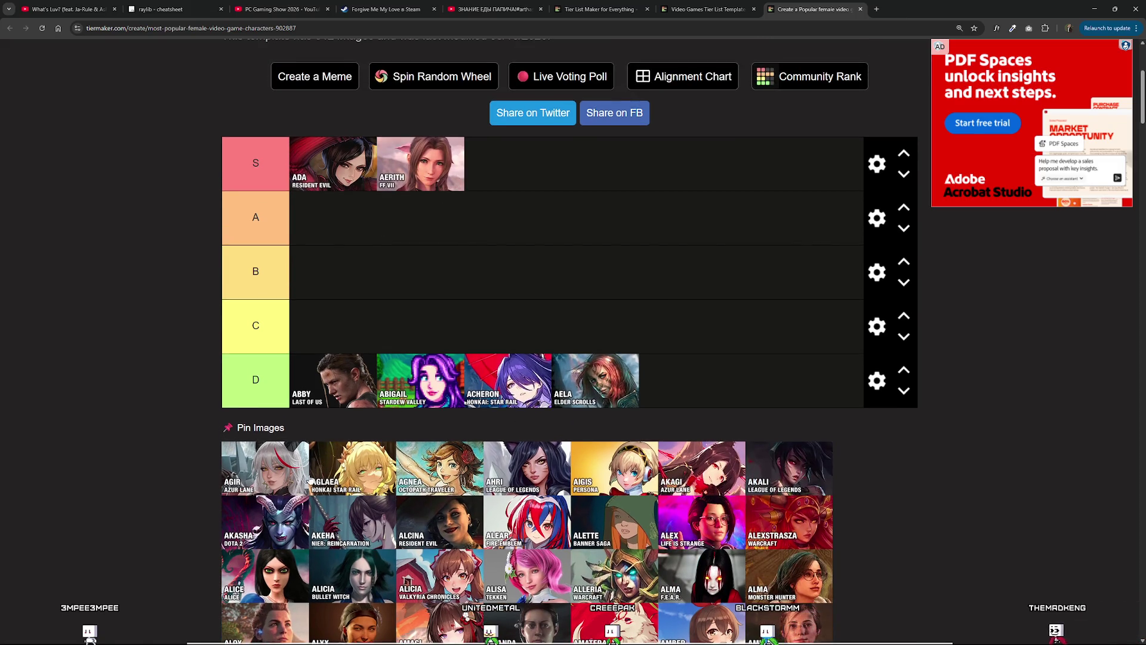
# Try Agir, Aglaea and Agnea in D, then return Abigail, Agnea, Acheron and Aglaea to the pool.
pyautogui.moveTo(274, 483)
pyautogui.mouseDown()
pyautogui.moveTo(686, 382)
pyautogui.moveTo(770, 382)
pyautogui.moveTo(481, 406)
pyautogui.moveTo(594, 382)
pyautogui.mouseUp()
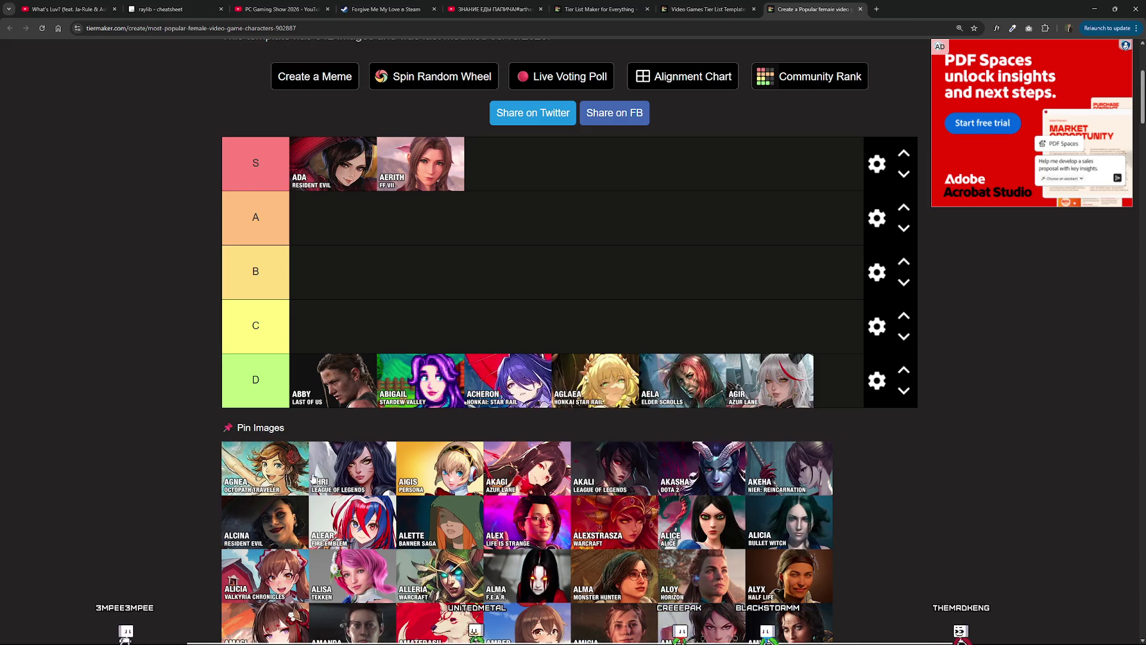
pyautogui.moveTo(271, 478)
pyautogui.mouseDown()
pyautogui.moveTo(430, 388)
pyautogui.moveTo(490, 382)
pyautogui.mouseUp()
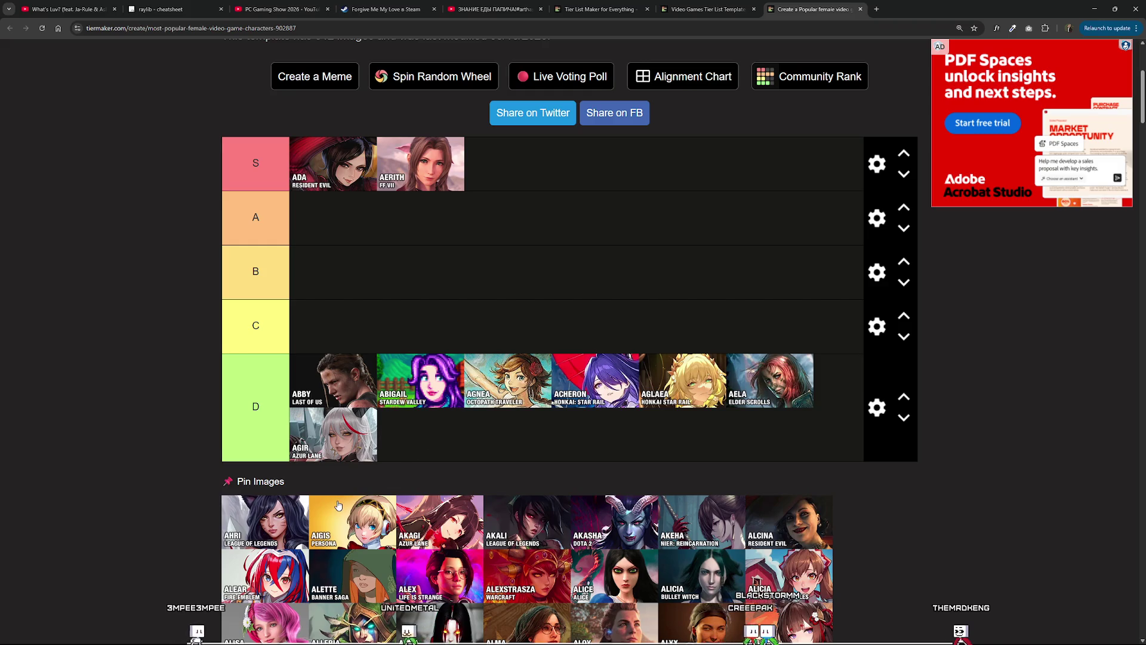
pyautogui.scroll(-2, 318, 446)
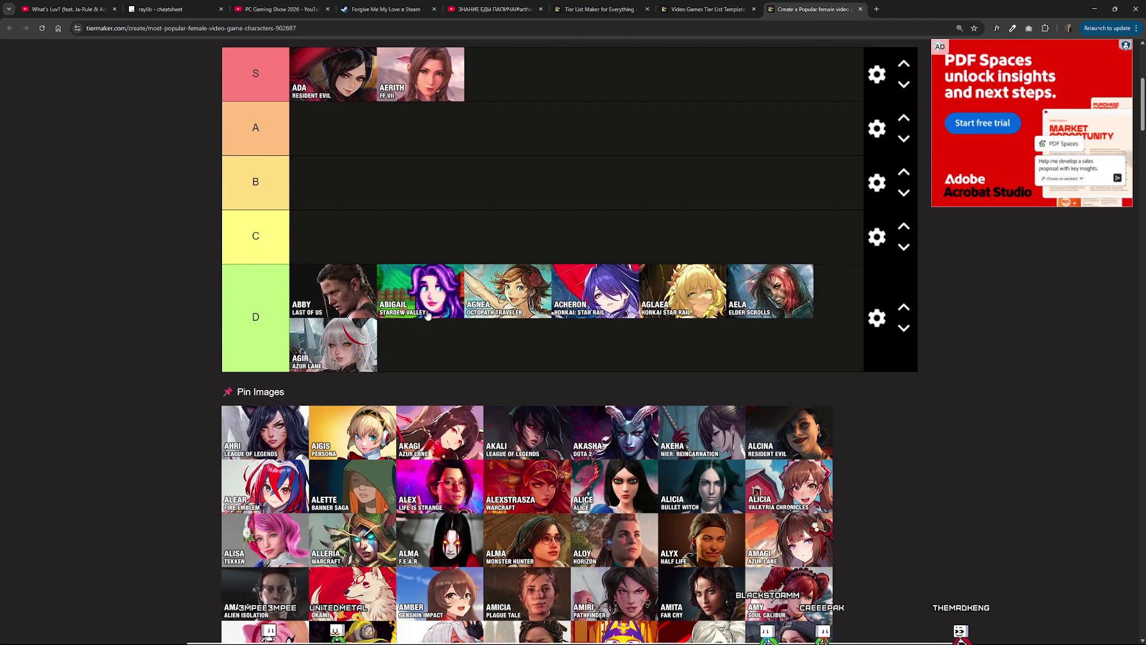
pyautogui.moveTo(428, 314); pyautogui.dragTo(421, 418)
pyautogui.moveTo(421, 293); pyautogui.dragTo(427, 507)
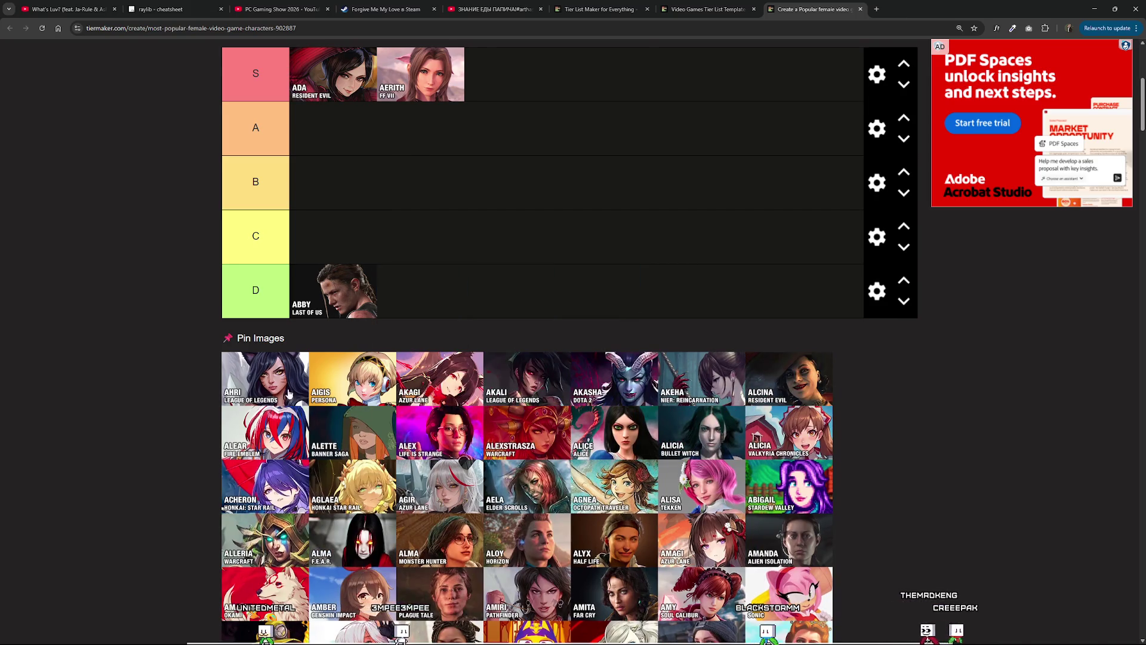
pyautogui.scroll(2, 289, 394)
# Place Ahri in the D tier, and Aigis and Akasha in the C tier.
pyautogui.moveTo(274, 472); pyautogui.dragTo(447, 391)
pyautogui.moveTo(283, 462)
pyautogui.mouseDown()
pyautogui.moveTo(365, 388)
pyautogui.moveTo(373, 311)
pyautogui.moveTo(373, 325)
pyautogui.mouseUp()
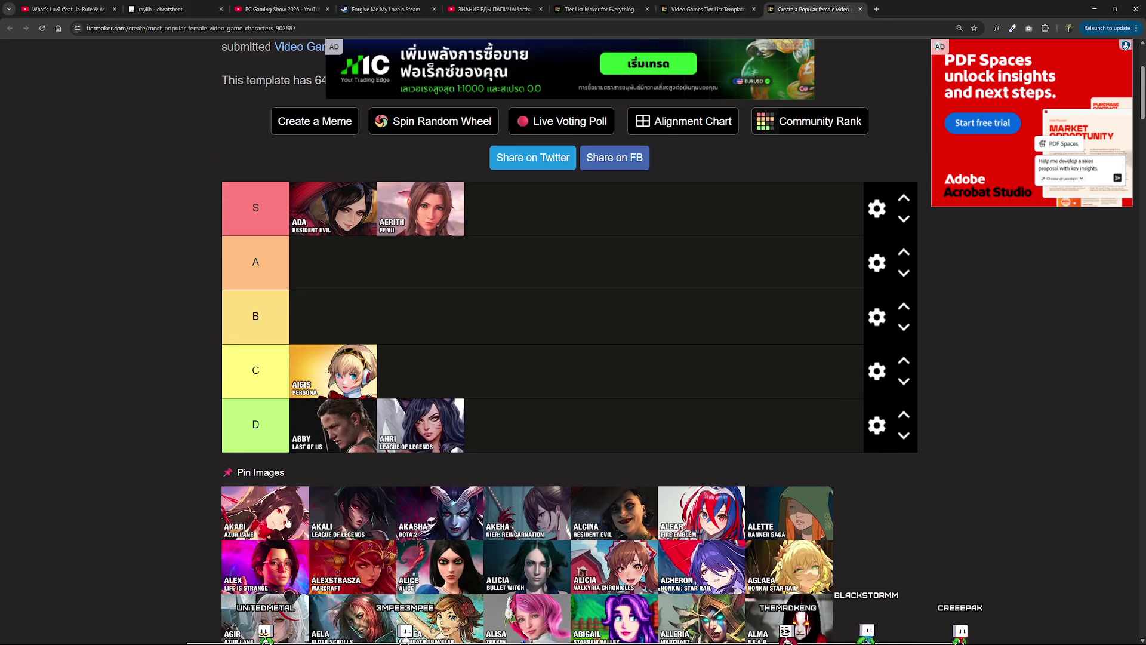
pyautogui.moveTo(341, 376)
pyautogui.mouseDown()
pyautogui.moveTo(351, 368)
pyautogui.moveTo(345, 382)
pyautogui.mouseUp()
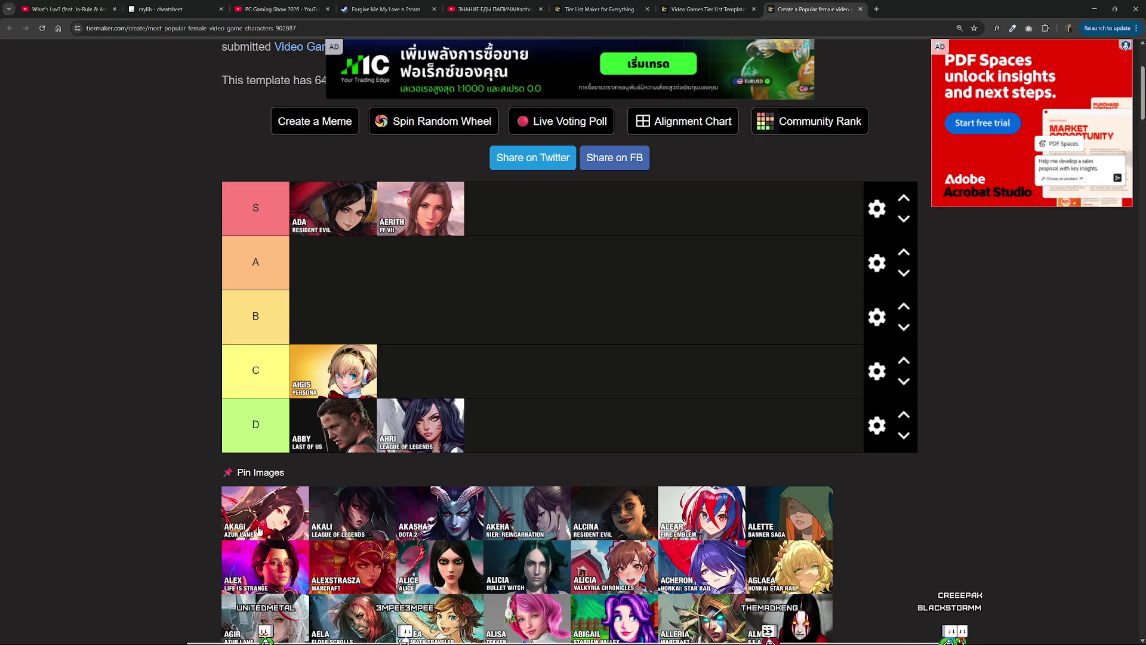
pyautogui.moveTo(446, 519)
pyautogui.mouseDown()
pyautogui.moveTo(454, 454)
pyautogui.moveTo(549, 430)
pyautogui.moveTo(456, 391)
pyautogui.moveTo(461, 369)
pyautogui.moveTo(433, 352)
pyautogui.moveTo(459, 367)
pyautogui.moveTo(433, 352)
pyautogui.moveTo(459, 382)
pyautogui.moveTo(448, 355)
pyautogui.moveTo(481, 385)
pyautogui.mouseUp()
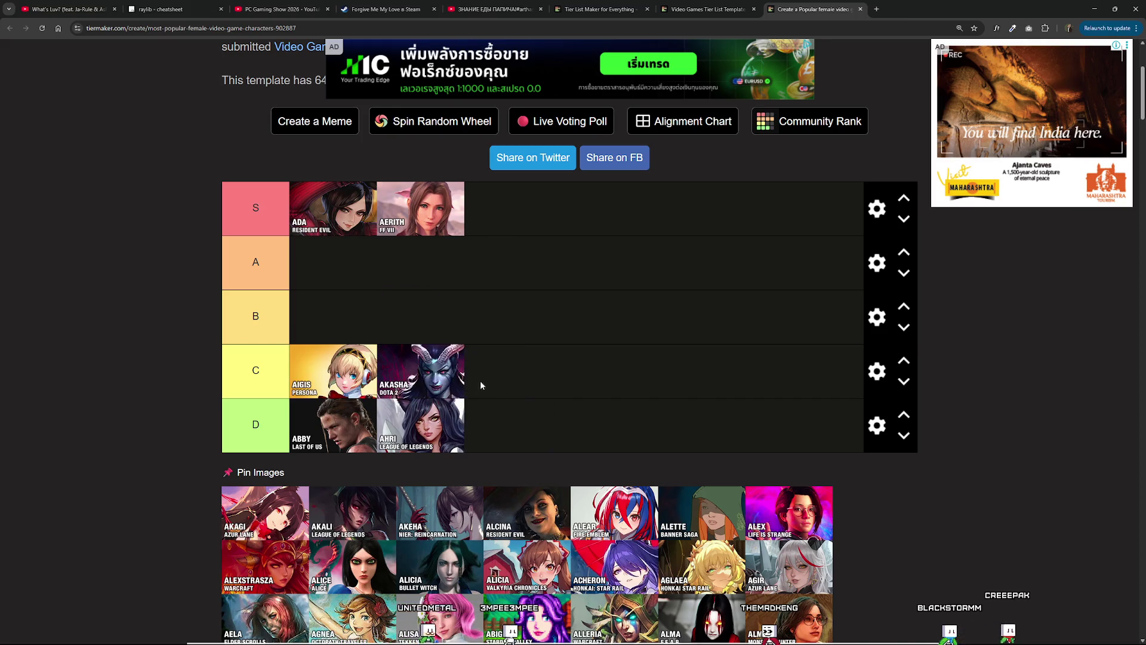
# Rank Akali and Alcina in the B tier, with Alcina leading the row.
pyautogui.scroll(-2, 481, 385)
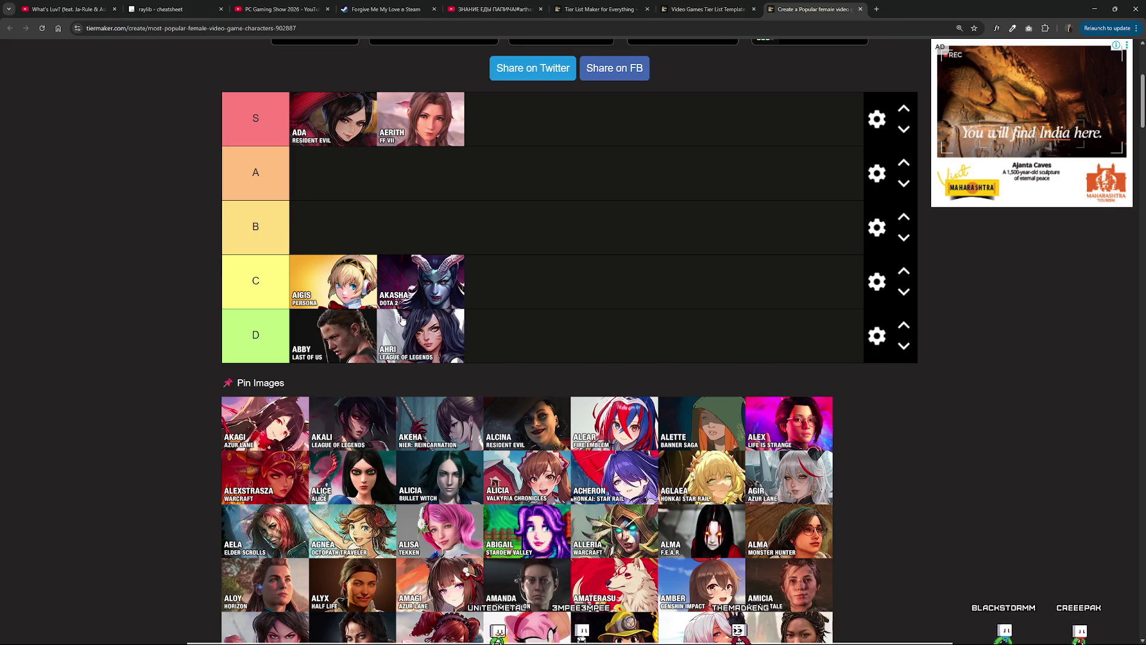
pyautogui.moveTo(441, 285)
pyautogui.mouseDown()
pyautogui.moveTo(452, 261)
pyautogui.moveTo(444, 230)
pyautogui.moveTo(460, 277)
pyautogui.moveTo(477, 283)
pyautogui.mouseUp()
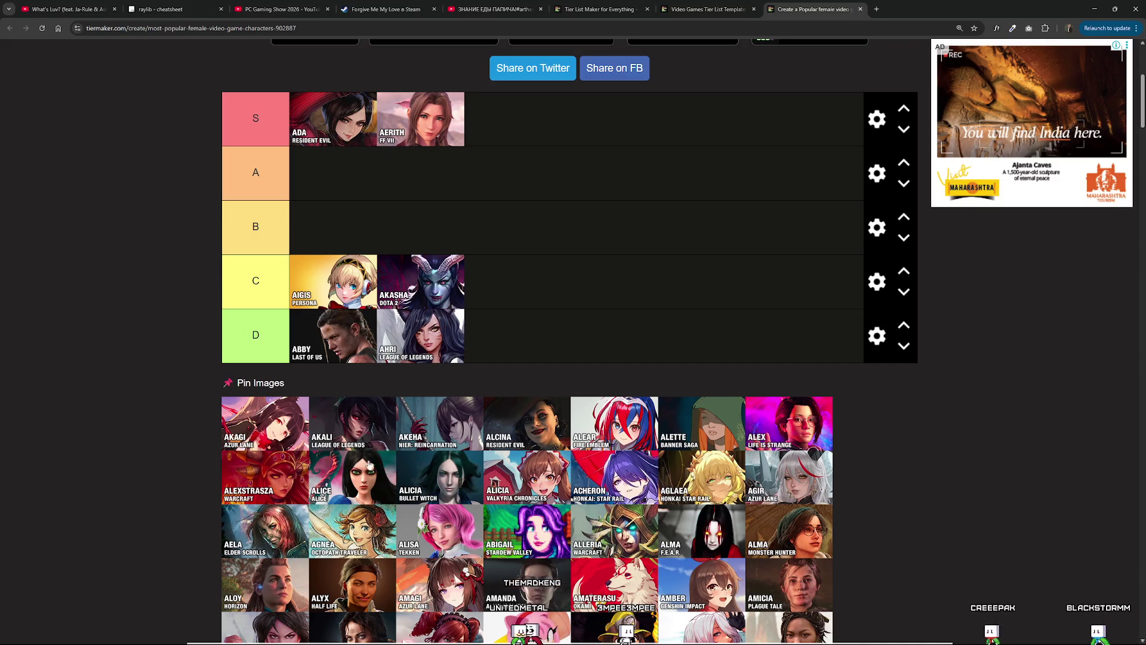
pyautogui.moveTo(361, 418)
pyautogui.mouseDown()
pyautogui.moveTo(353, 221)
pyautogui.moveTo(382, 250)
pyautogui.moveTo(359, 230)
pyautogui.mouseUp()
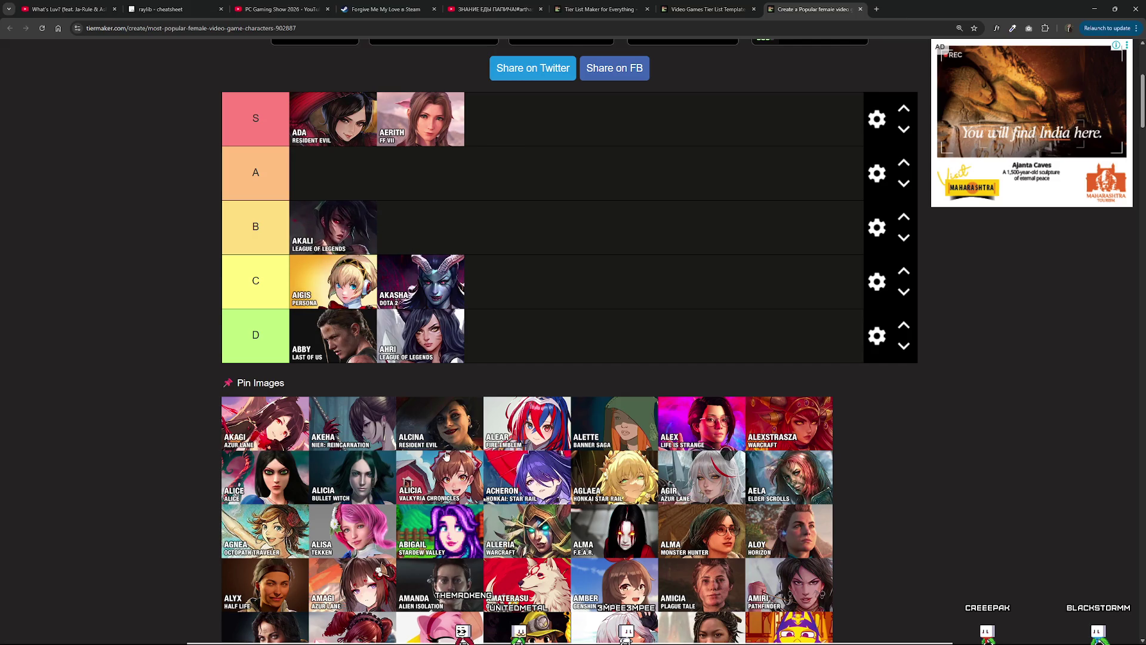
pyautogui.moveTo(449, 445)
pyautogui.mouseDown()
pyautogui.moveTo(446, 399)
pyautogui.moveTo(506, 292)
pyautogui.mouseUp()
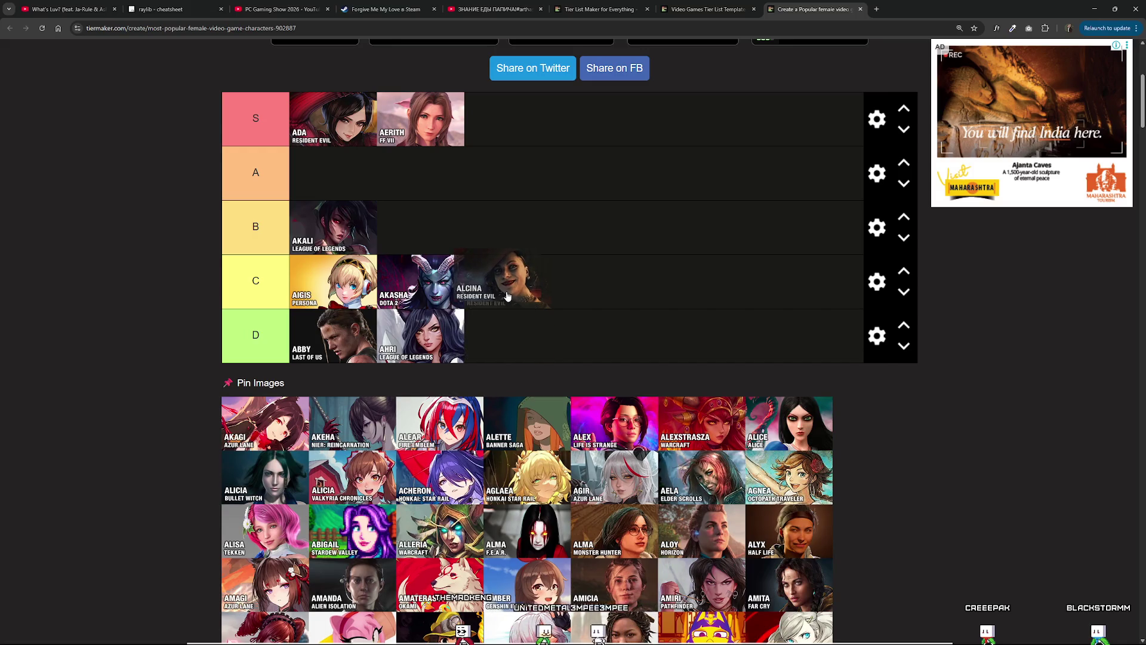
pyautogui.moveTo(507, 296)
pyautogui.mouseDown()
pyautogui.moveTo(520, 349)
pyautogui.moveTo(466, 250)
pyautogui.moveTo(529, 327)
pyautogui.moveTo(457, 218)
pyautogui.moveTo(555, 352)
pyautogui.moveTo(516, 334)
pyautogui.moveTo(465, 215)
pyautogui.moveTo(535, 295)
pyautogui.moveTo(520, 244)
pyautogui.moveTo(525, 298)
pyautogui.moveTo(426, 223)
pyautogui.moveTo(367, 258)
pyautogui.mouseUp()
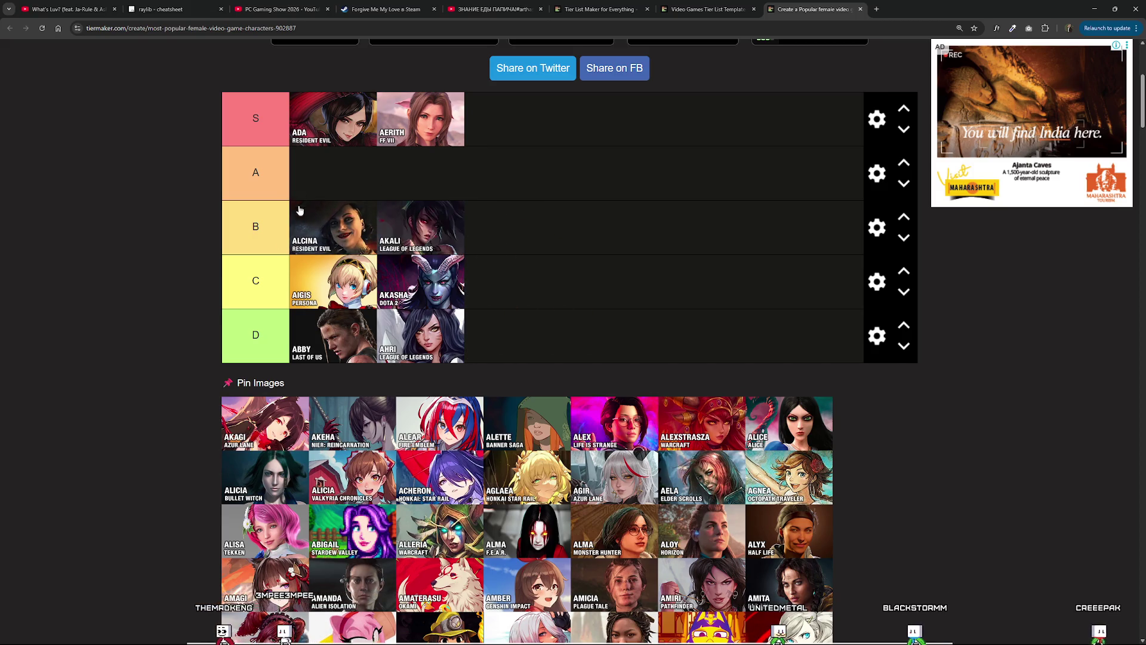
pyautogui.moveTo(334, 218)
pyautogui.mouseDown()
pyautogui.moveTo(477, 120)
pyautogui.moveTo(335, 197)
pyautogui.moveTo(322, 221)
pyautogui.moveTo(377, 269)
pyautogui.mouseUp()
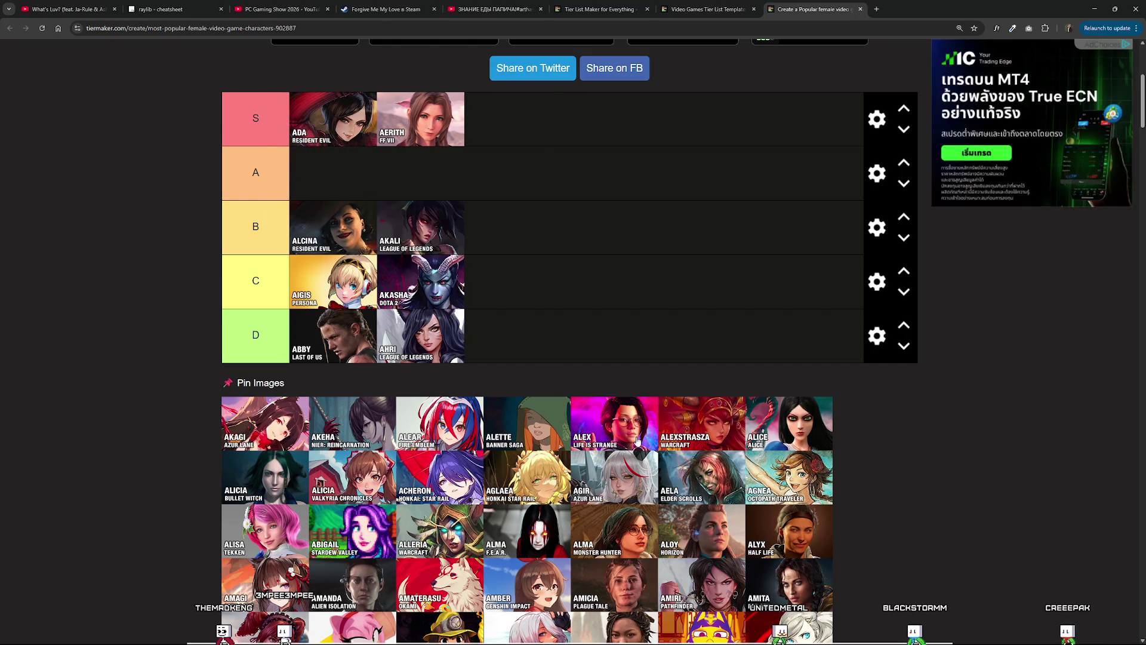
pyautogui.scroll(-1, 638, 426)
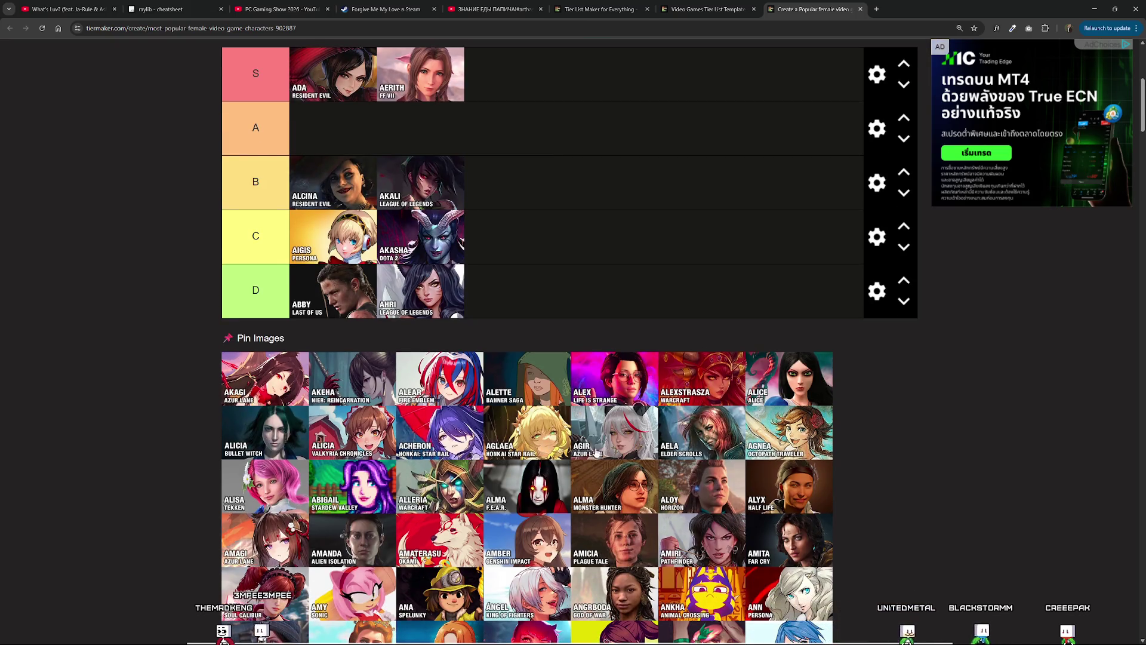
# Add Alma from Monster Hunter to the C tier.
pyautogui.scroll(-2, 317, 457)
pyautogui.moveTo(302, 422); pyautogui.dragTo(275, 410)
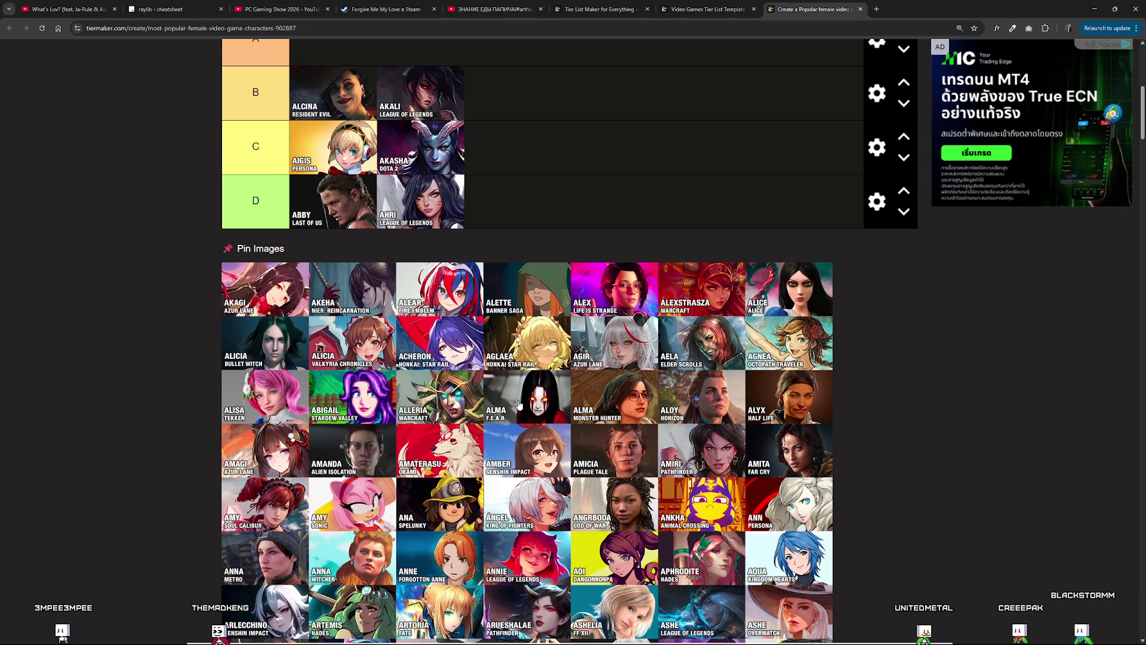
pyautogui.scroll(-1, 486, 408)
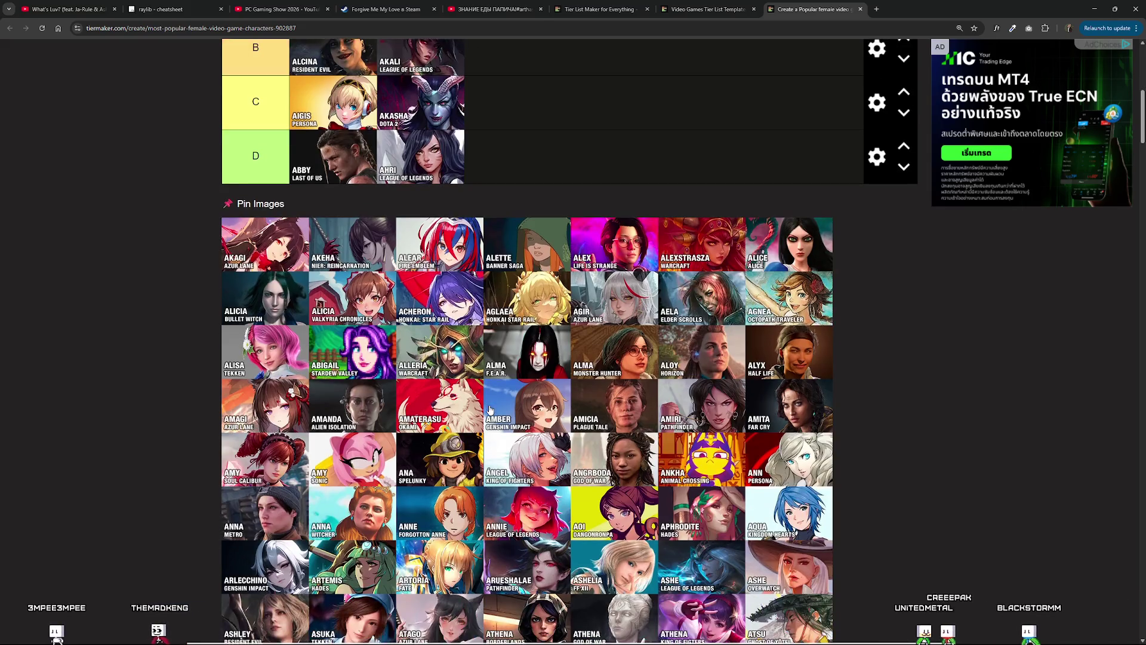
pyautogui.scroll(1, 519, 366)
pyautogui.moveTo(615, 394)
pyautogui.mouseDown()
pyautogui.moveTo(508, 322)
pyautogui.moveTo(472, 334)
pyautogui.moveTo(573, 370)
pyautogui.mouseUp()
pyautogui.scroll(5, 507, 323)
pyautogui.scroll(-3, 597, 388)
pyautogui.scroll(-1, 644, 423)
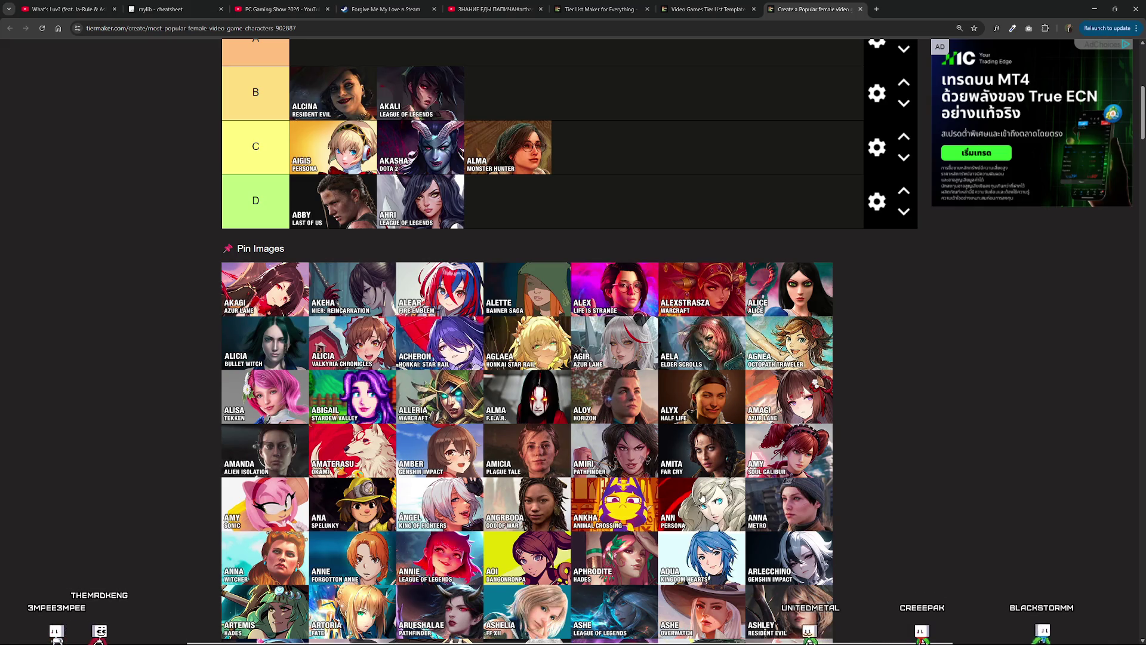
# Place Ann in the A tier, Catherine and Fire Keeper in S, and Dina in D.
pyautogui.moveTo(703, 507)
pyautogui.mouseDown()
pyautogui.moveTo(597, 298)
pyautogui.moveTo(346, 218)
pyautogui.mouseUp()
pyautogui.scroll(3, 597, 298)
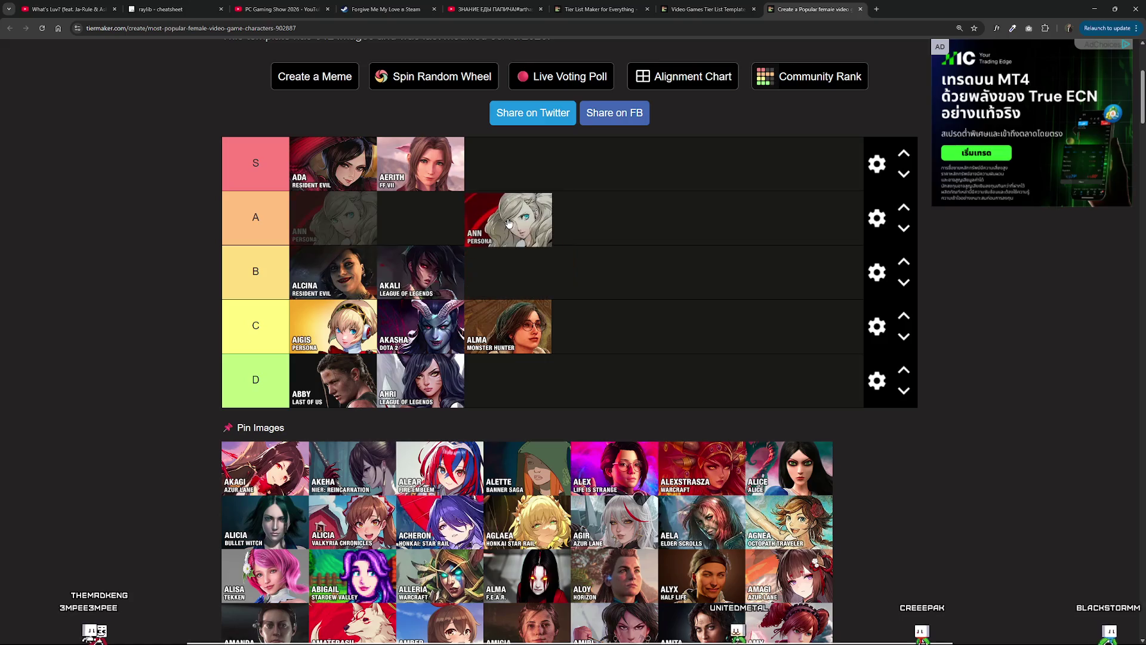
pyautogui.scroll(-5, 533, 289)
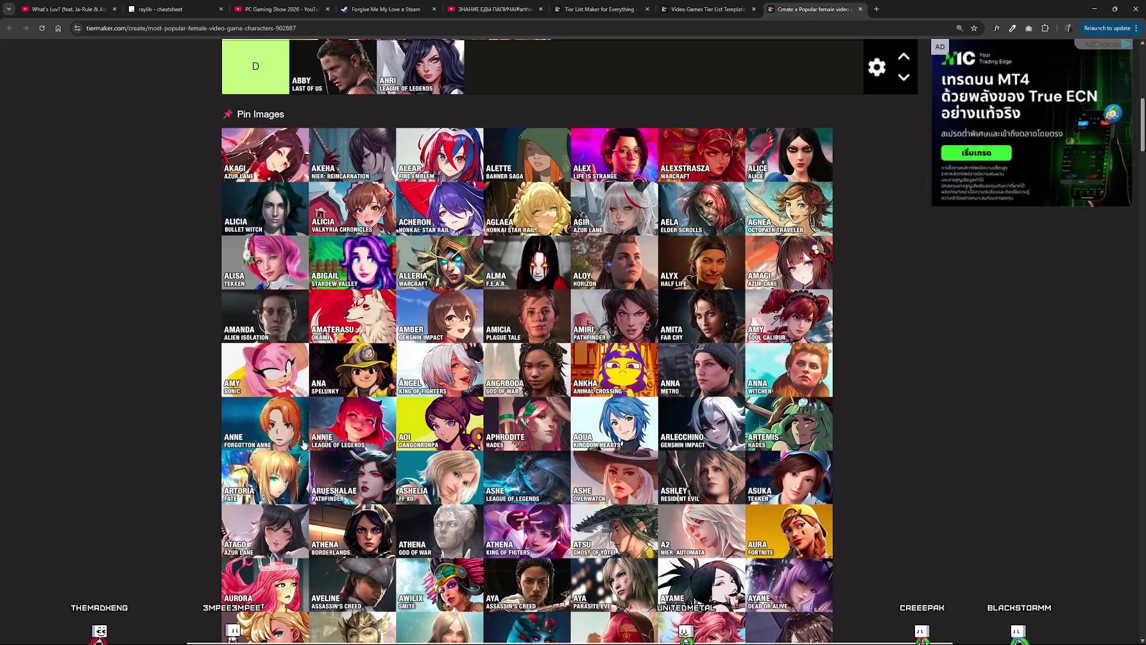
pyautogui.scroll(-4, 335, 478)
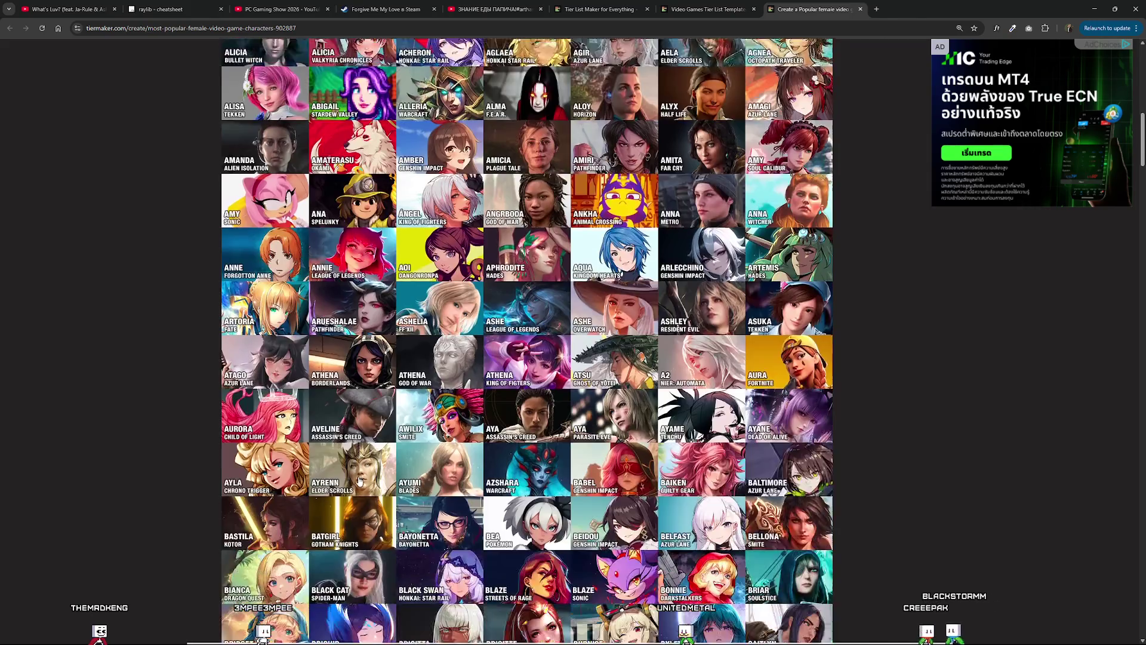
pyautogui.scroll(-6, 461, 454)
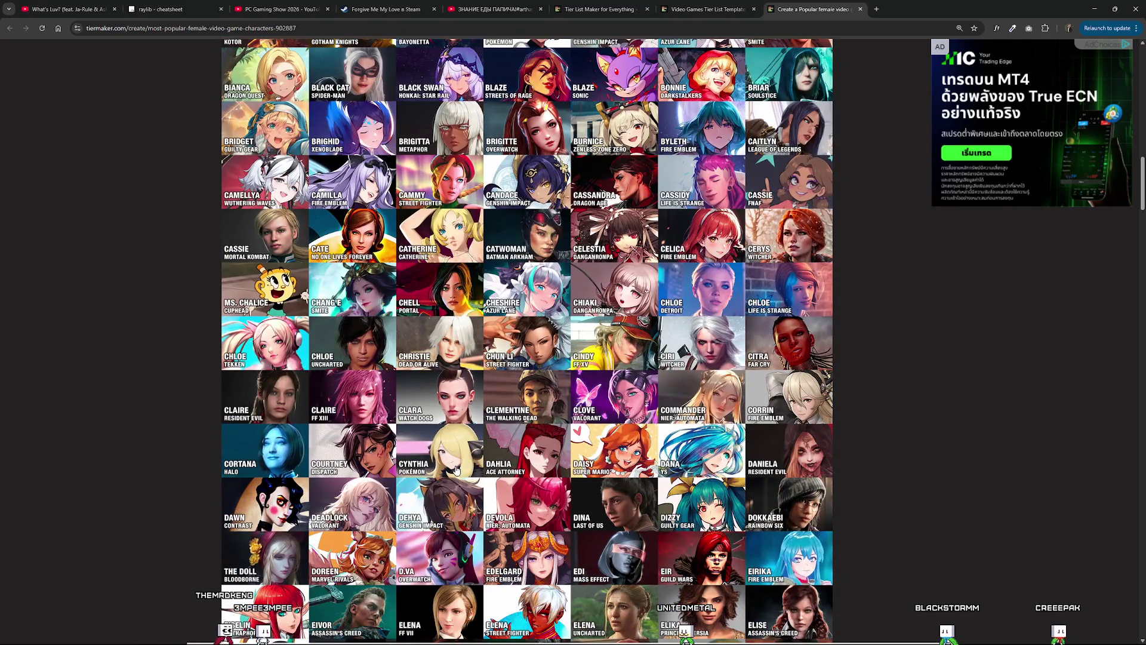
pyautogui.scroll(2, 457, 470)
pyautogui.scroll(5, 452, 385)
pyautogui.moveTo(452, 373)
pyautogui.mouseDown()
pyautogui.moveTo(452, 388)
pyautogui.moveTo(513, 389)
pyautogui.mouseUp()
pyautogui.scroll(10, 452, 388)
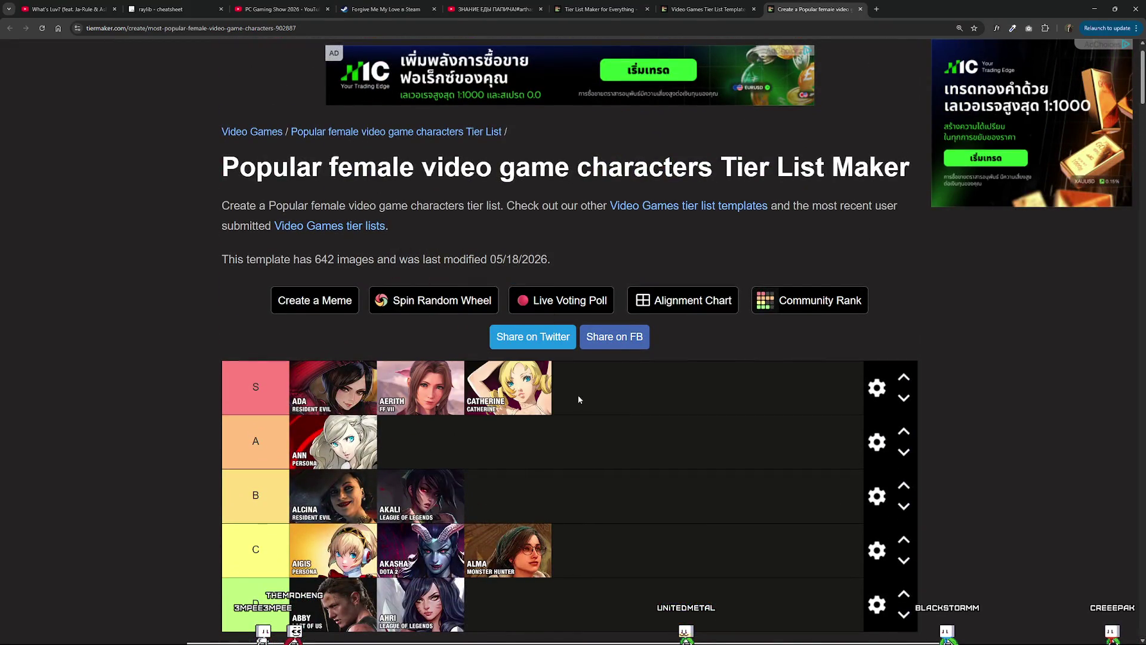
pyautogui.scroll(-10, 610, 465)
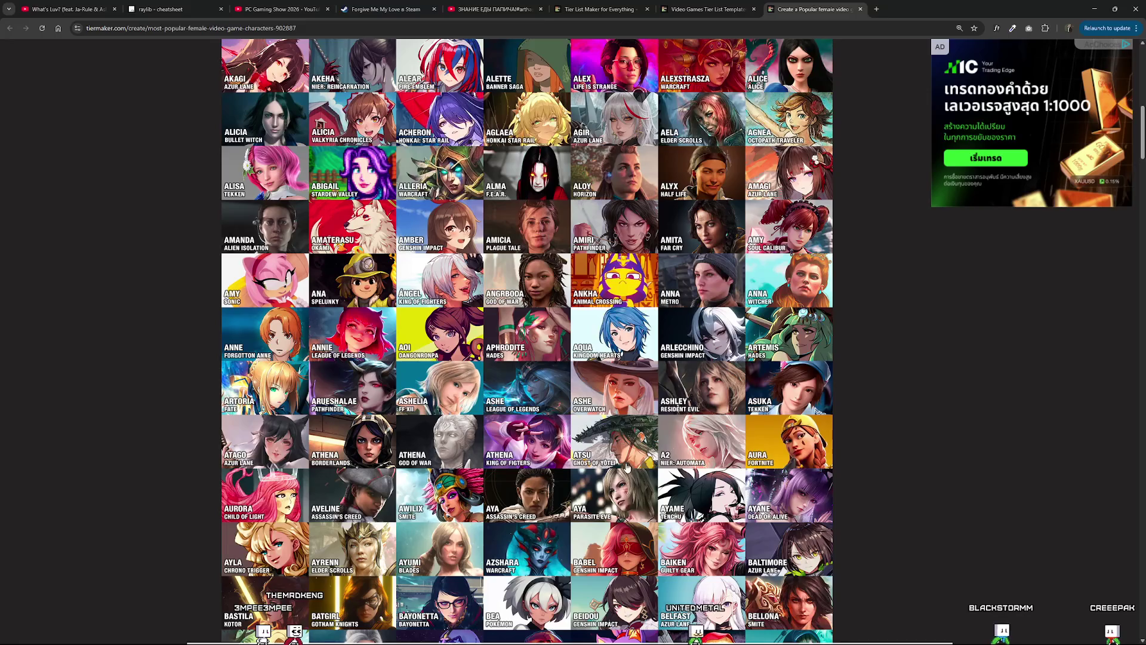
pyautogui.scroll(-2, 600, 460)
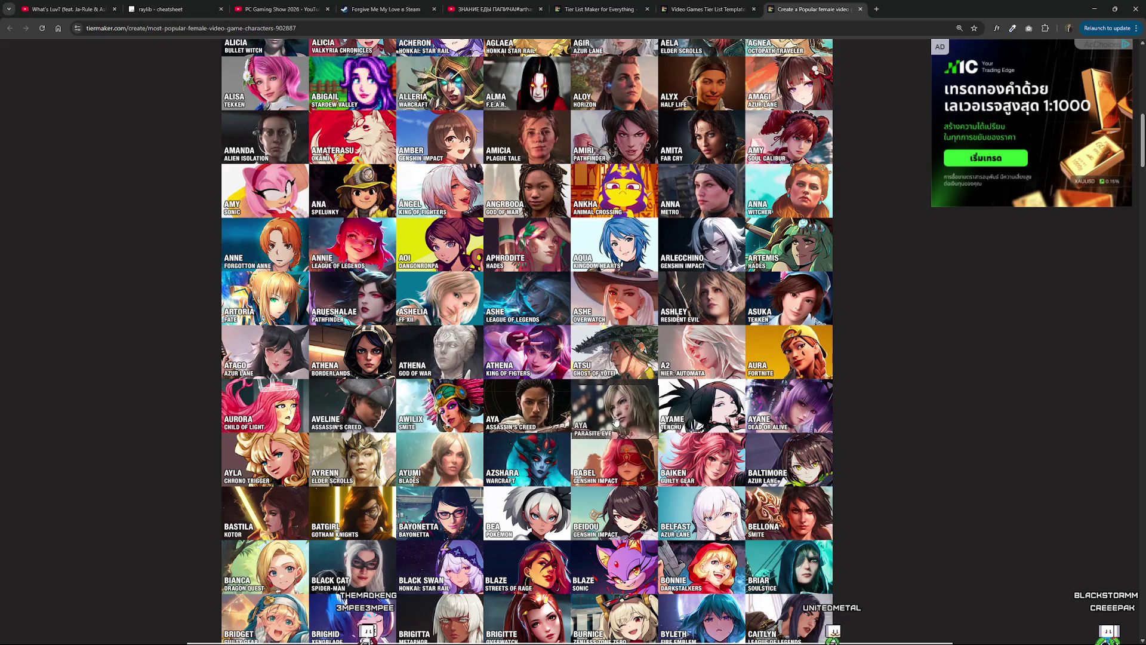
pyautogui.scroll(-7, 616, 422)
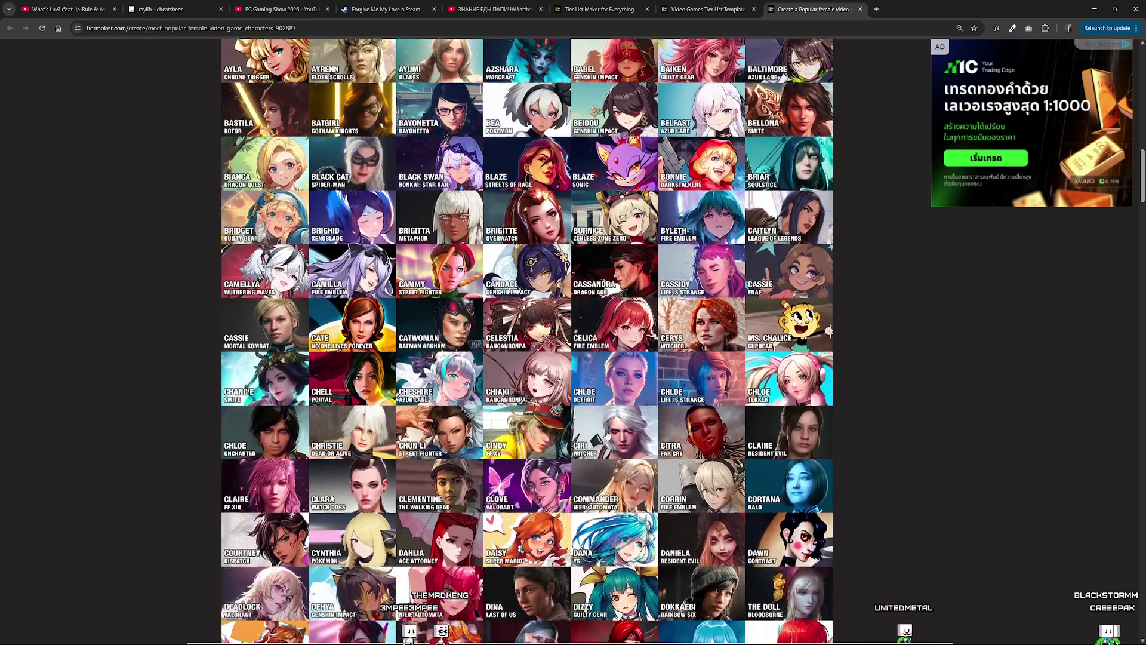
pyautogui.scroll(-3, 607, 434)
pyautogui.moveTo(526, 404)
pyautogui.mouseDown()
pyautogui.moveTo(537, 341)
pyautogui.moveTo(607, 485)
pyautogui.mouseUp()
pyautogui.scroll(15, 526, 404)
pyautogui.scroll(-15, 454, 469)
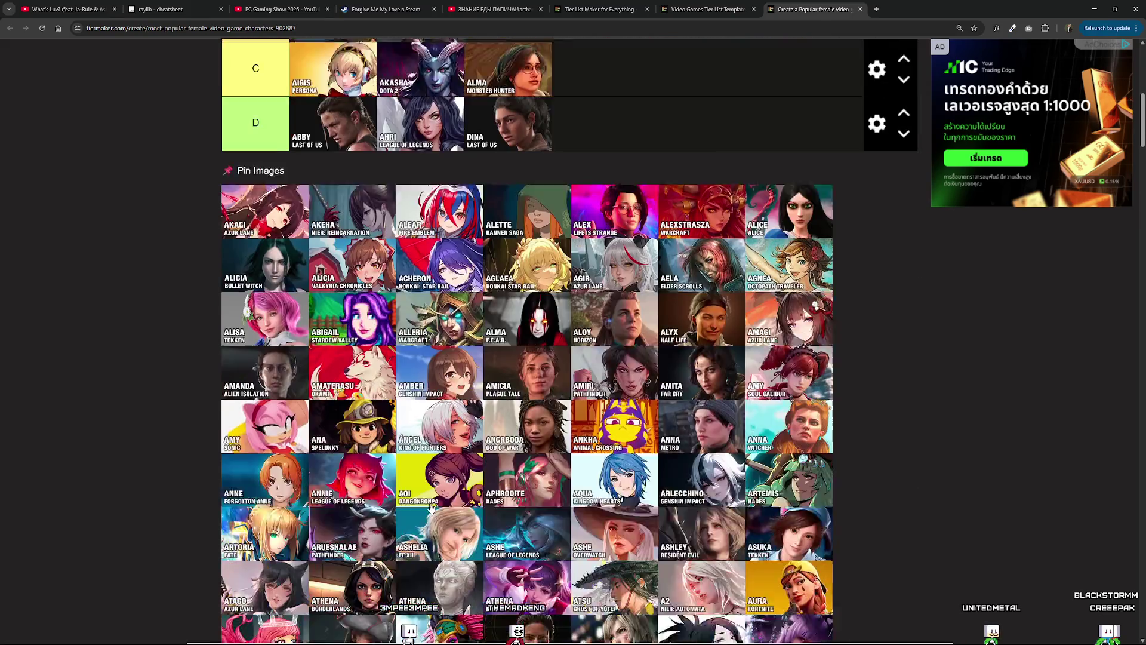
pyautogui.scroll(-4, 469, 460)
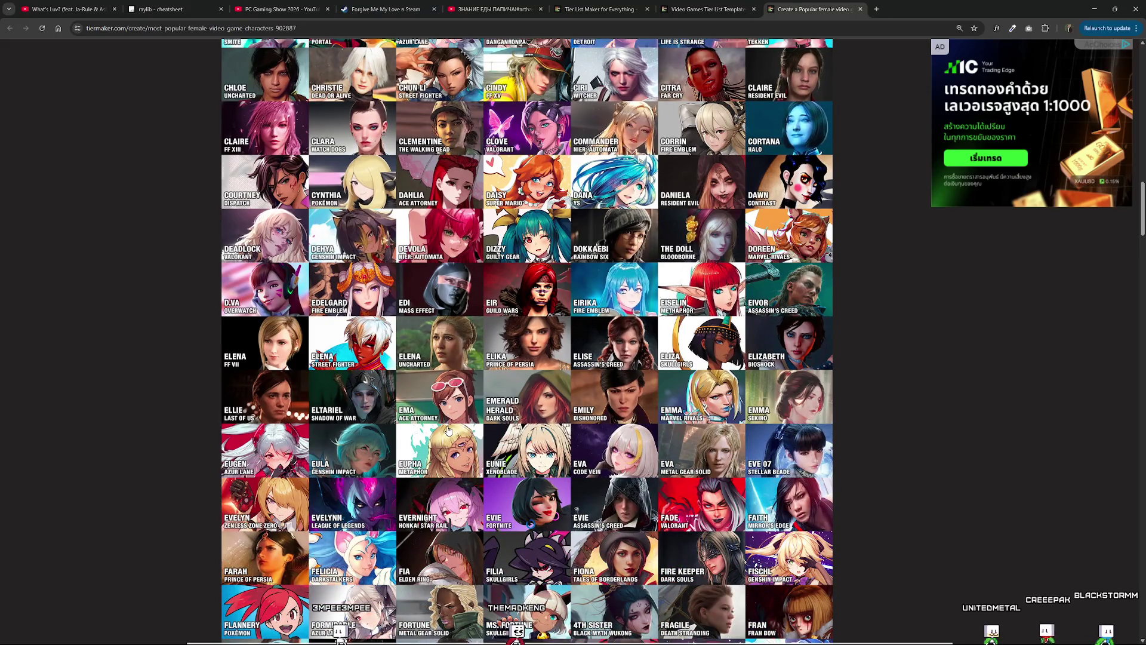
pyautogui.scroll(-2, 448, 430)
pyautogui.moveTo(698, 436)
pyautogui.mouseDown()
pyautogui.moveTo(537, 334)
pyautogui.moveTo(475, 306)
pyautogui.moveTo(474, 323)
pyautogui.moveTo(603, 170)
pyautogui.moveTo(419, 173)
pyautogui.mouseUp()
pyautogui.scroll(20, 477, 307)
pyautogui.scroll(8, 474, 306)
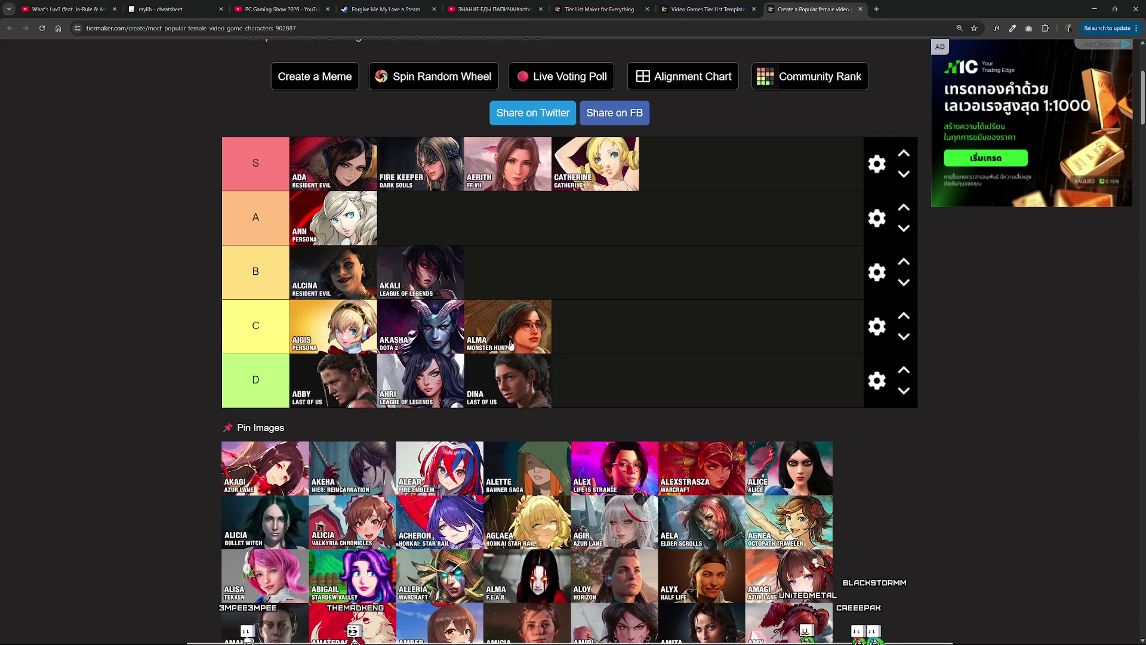
pyautogui.scroll(-20, 510, 345)
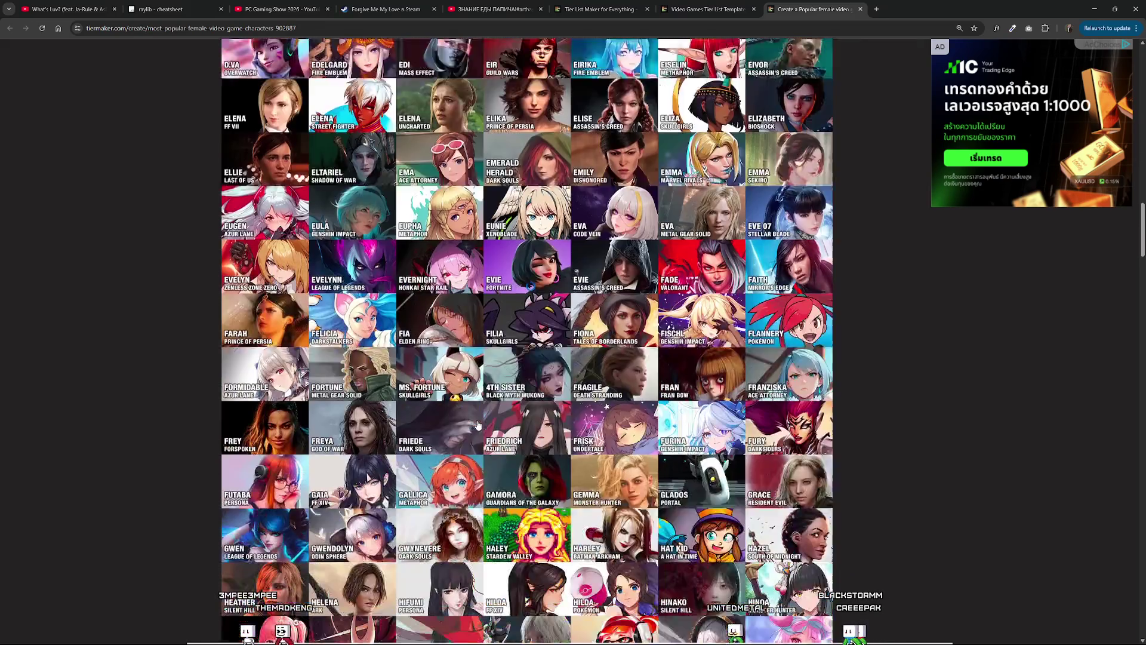
# Find Yukiko from Persona in the image pool and drag her into the S tier.
pyautogui.scroll(-1, 478, 425)
pyautogui.scroll(-3, 483, 404)
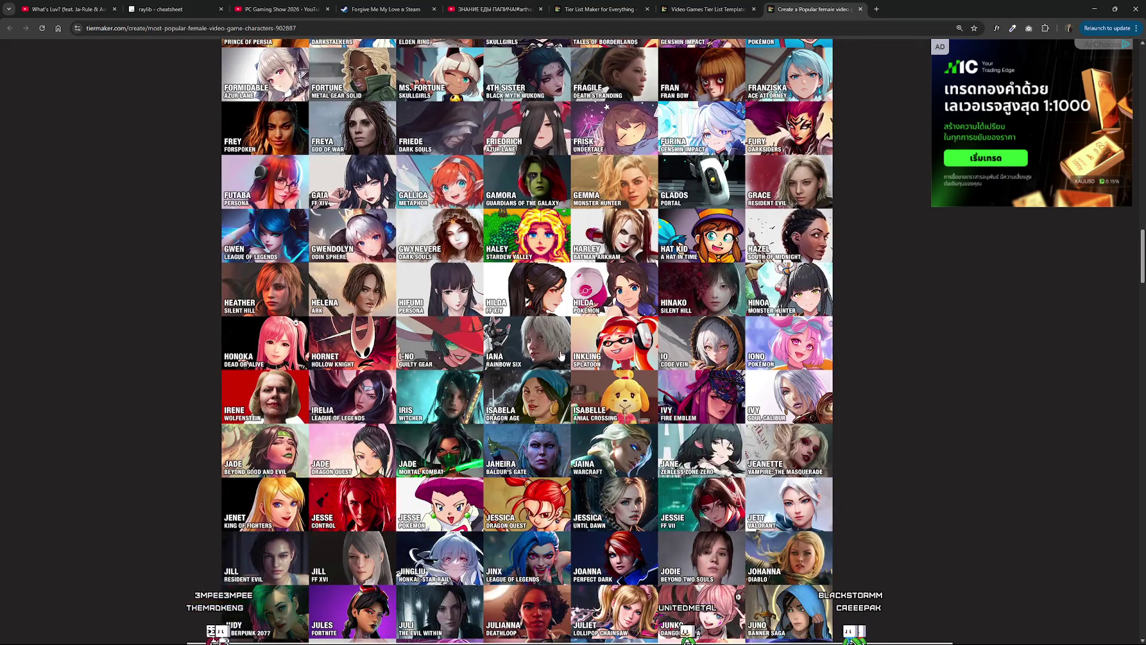
pyautogui.scroll(-2, 302, 443)
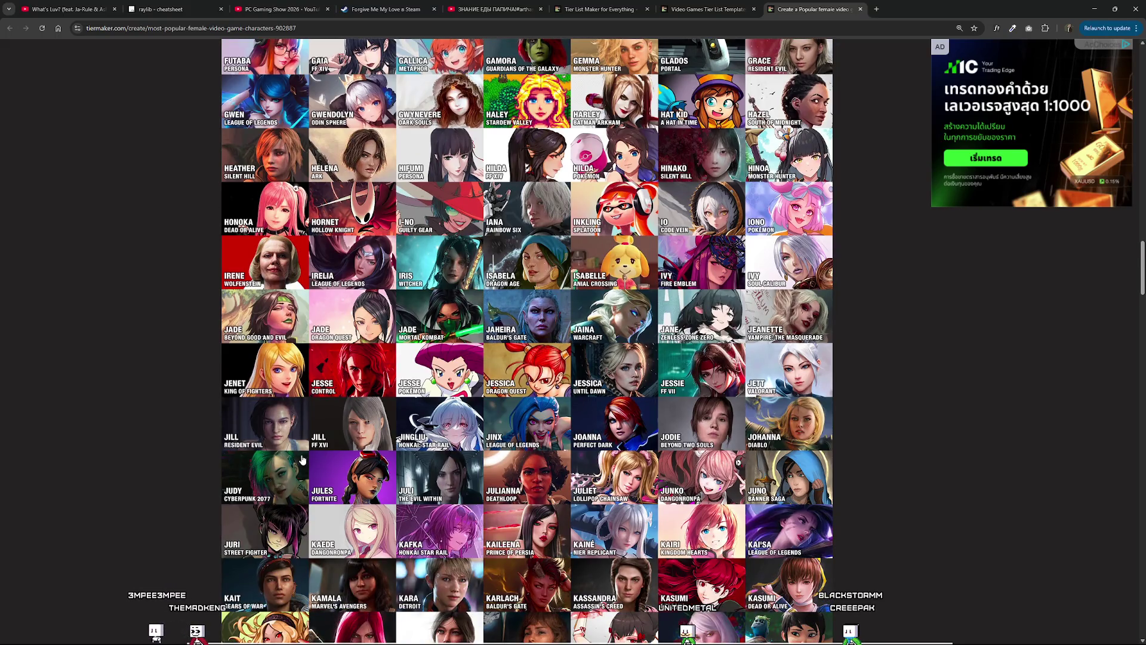
pyautogui.moveTo(296, 450)
pyautogui.mouseDown()
pyautogui.moveTo(310, 429)
pyautogui.moveTo(498, 315)
pyautogui.moveTo(490, 239)
pyautogui.moveTo(544, 296)
pyautogui.mouseUp()
pyautogui.scroll(10, 418, 359)
pyautogui.scroll(15, 499, 311)
pyautogui.scroll(2, 489, 239)
pyautogui.scroll(-15, 617, 417)
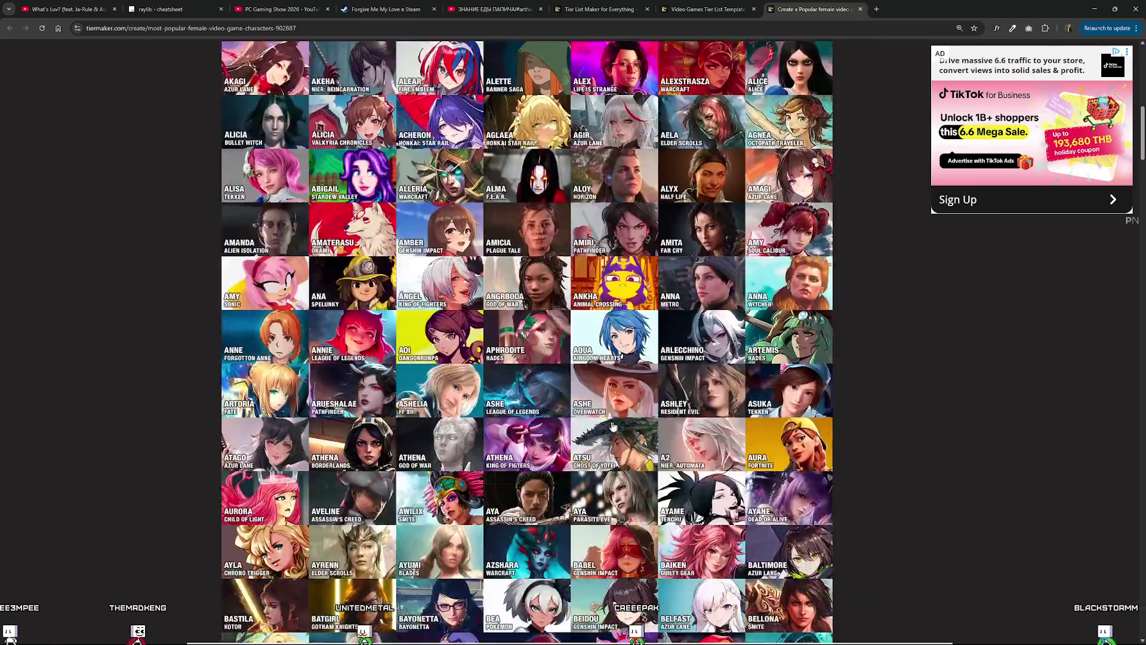
pyautogui.scroll(-7, 361, 402)
pyautogui.scroll(-7, 393, 404)
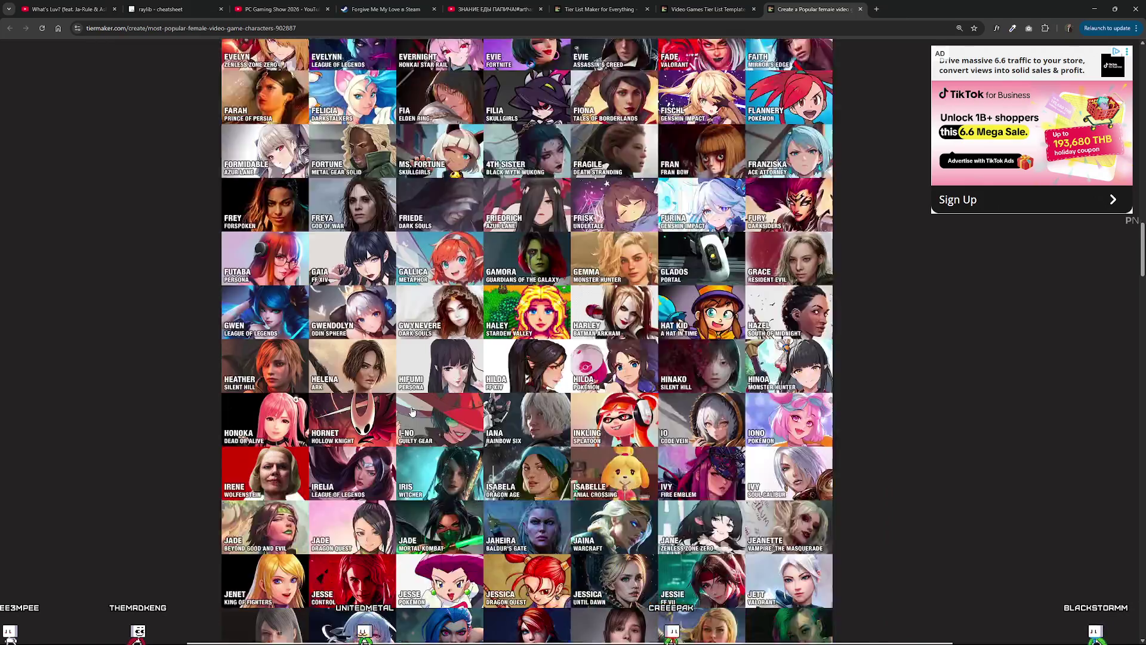
pyautogui.scroll(-5, 419, 409)
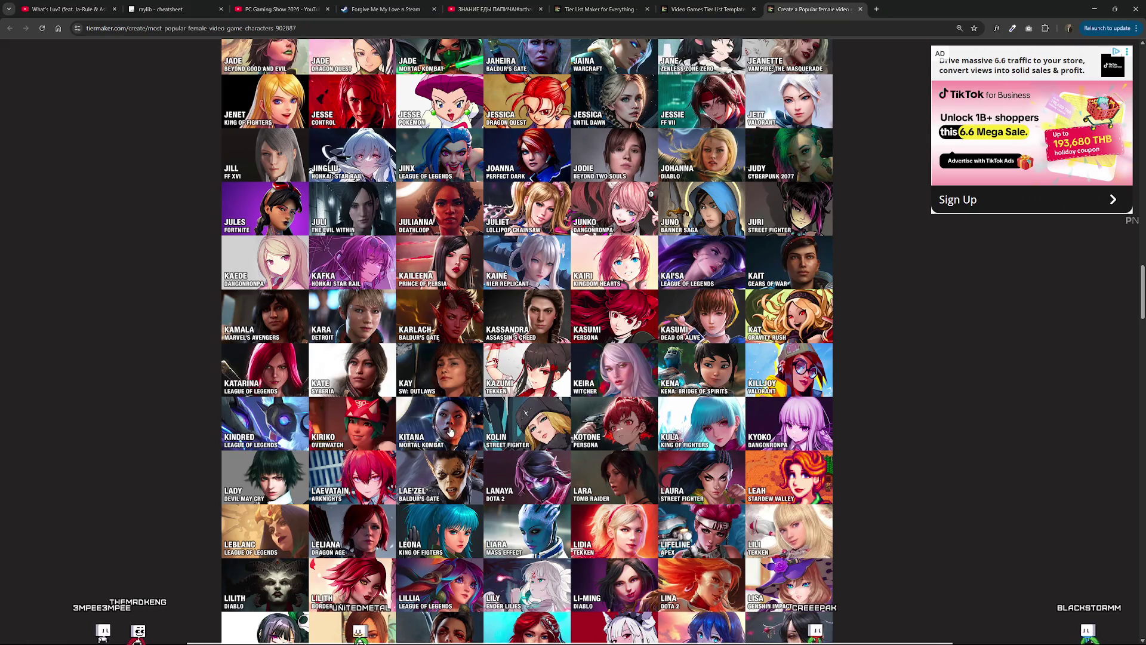
pyautogui.scroll(-5, 456, 429)
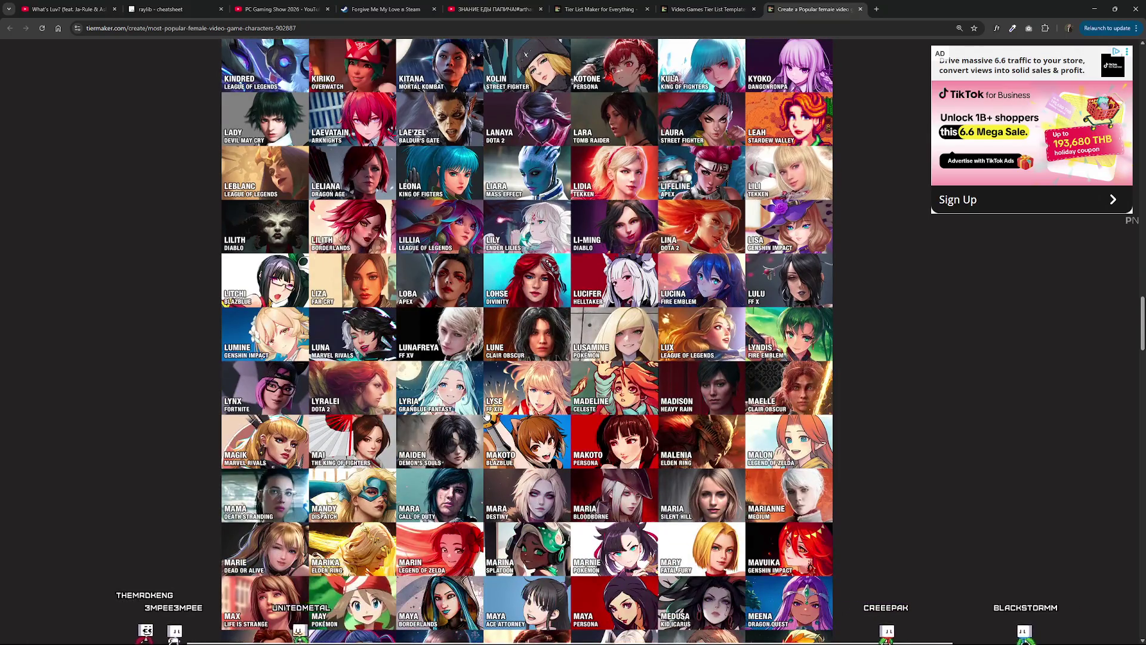
pyautogui.scroll(-5, 478, 418)
pyautogui.scroll(-7, 487, 414)
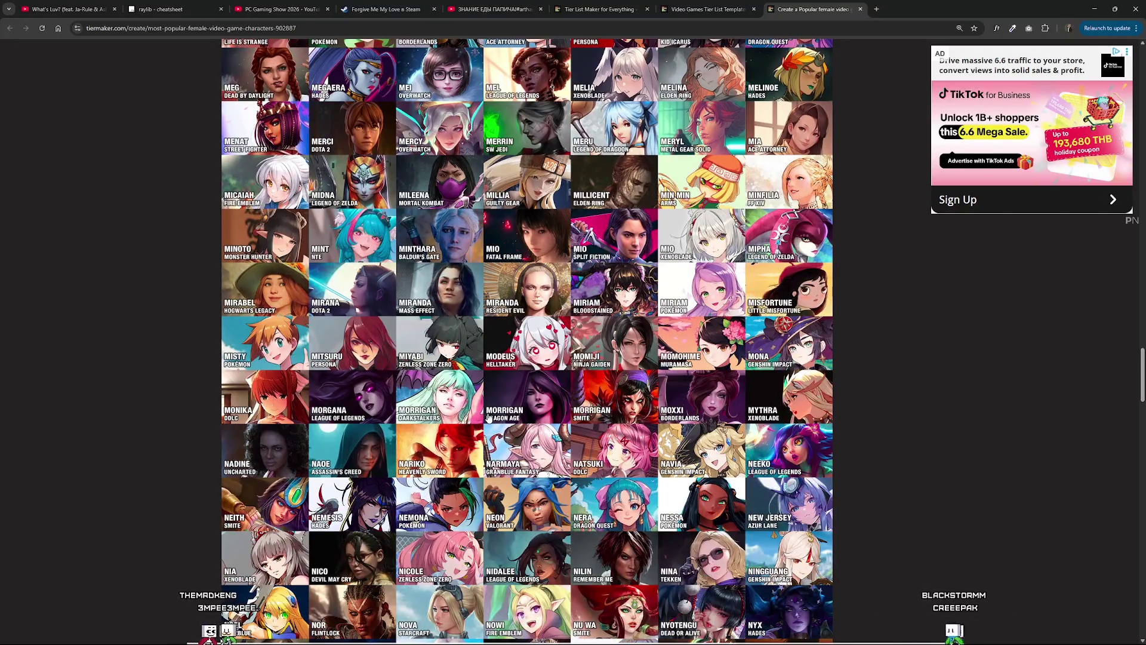
pyautogui.scroll(-7, 488, 417)
pyautogui.scroll(-7, 488, 418)
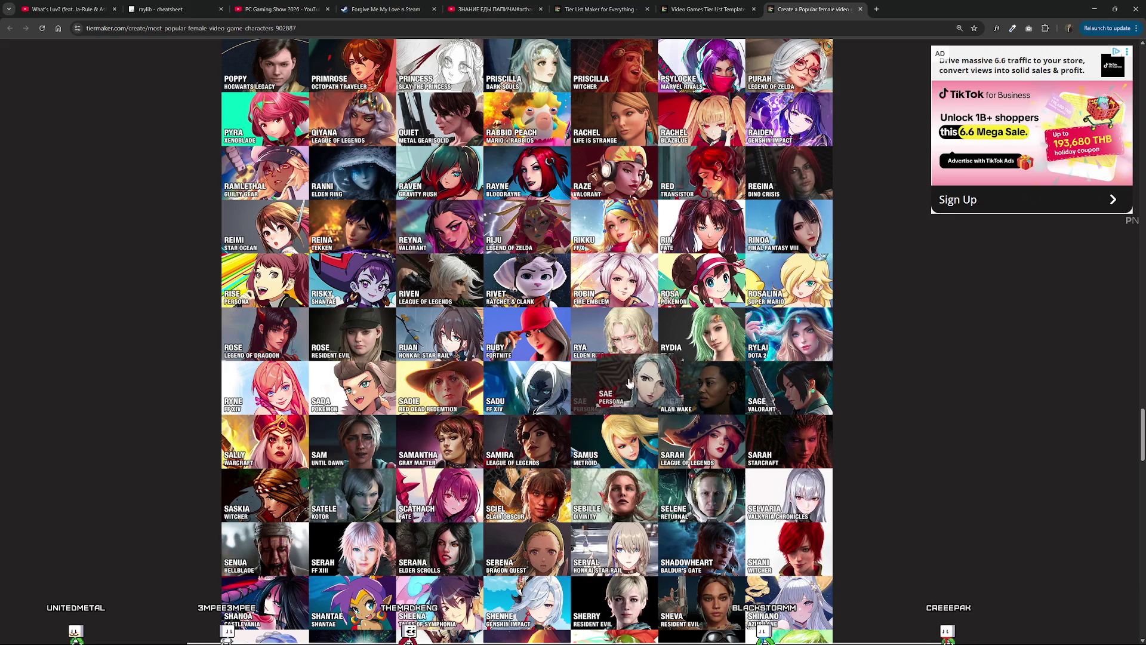
pyautogui.scroll(-4, 542, 436)
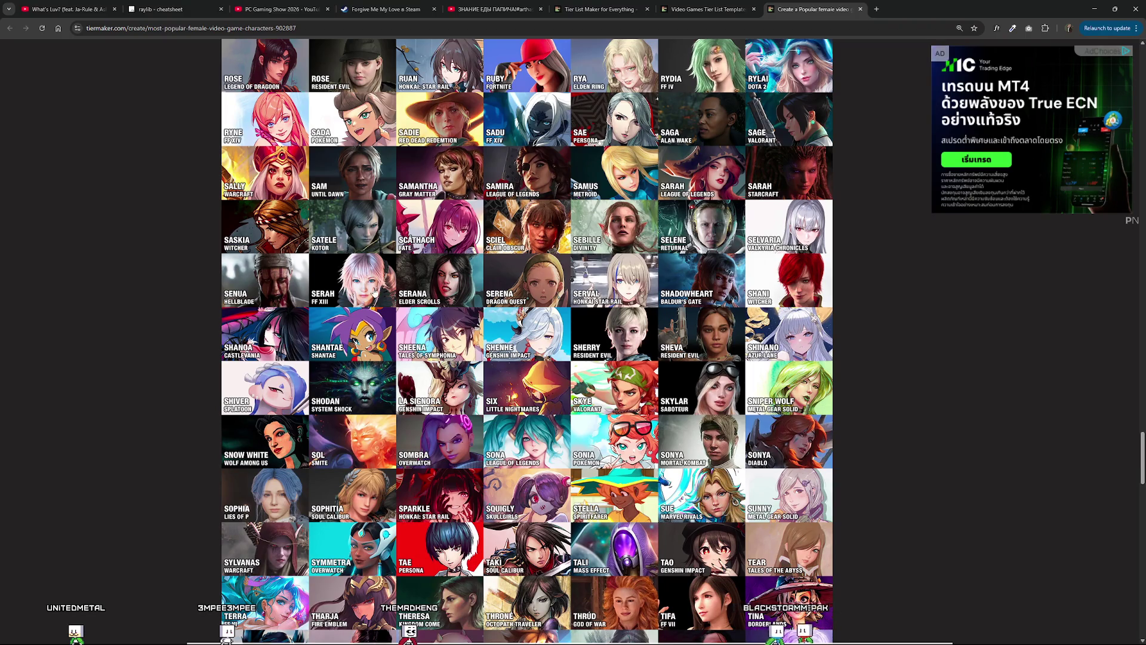
pyautogui.scroll(-4, 283, 298)
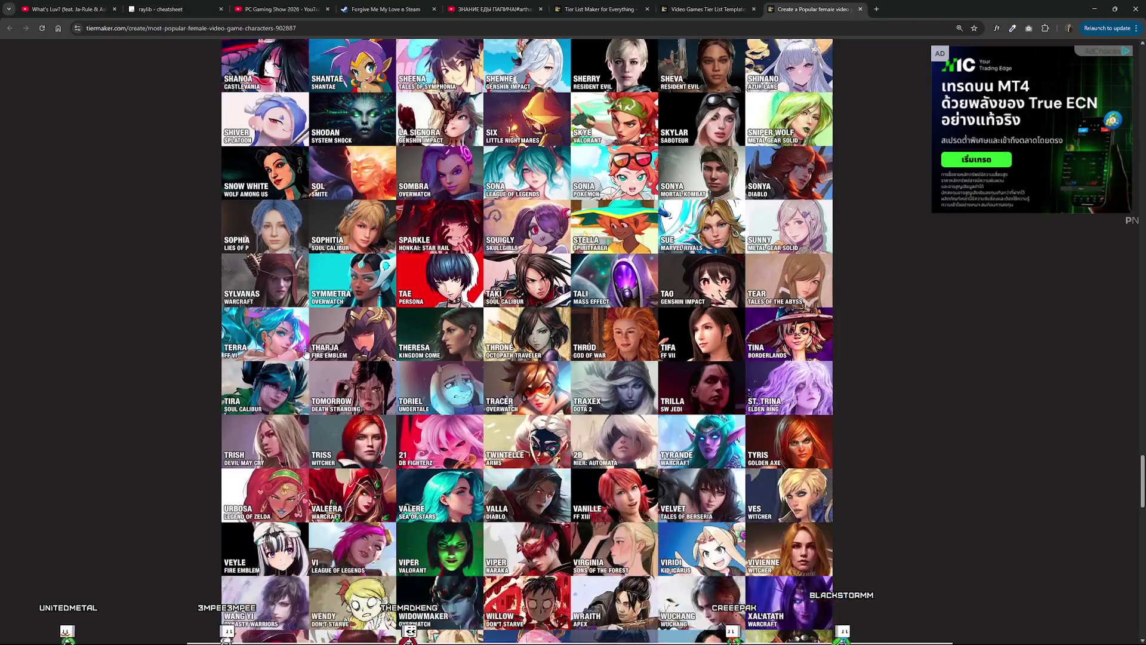
pyautogui.scroll(-5, 325, 352)
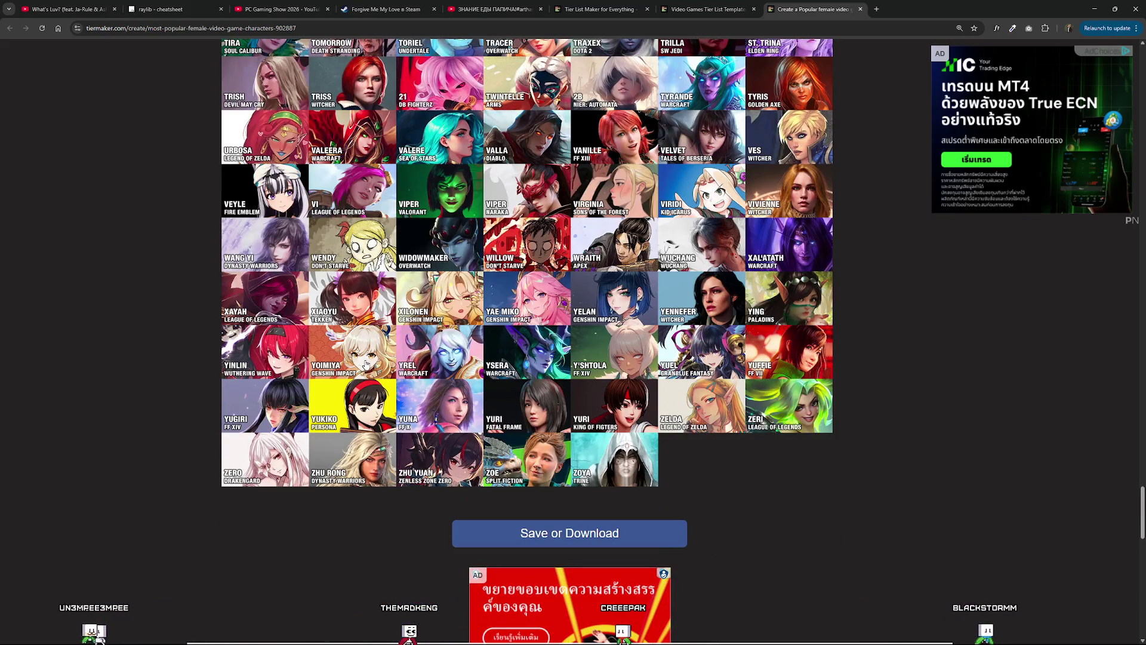
pyautogui.moveTo(377, 415)
pyautogui.mouseDown()
pyautogui.moveTo(558, 338)
pyautogui.moveTo(588, 255)
pyautogui.moveTo(745, 357)
pyautogui.mouseUp()
# Look over the finished female characters list, then close its tab with Ctrl+W.
pyautogui.scroll(1, 478, 370)
pyautogui.scroll(20, 561, 331)
pyautogui.scroll(20, 572, 309)
pyautogui.scroll(12, 588, 256)
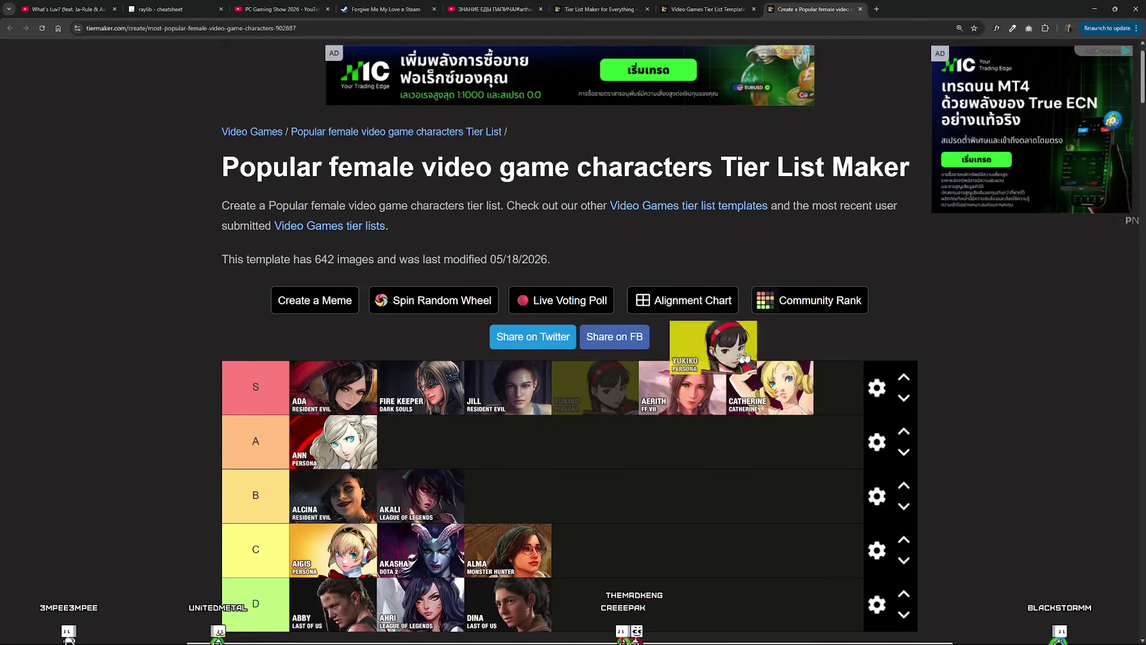
pyautogui.scroll(-20, 827, 420)
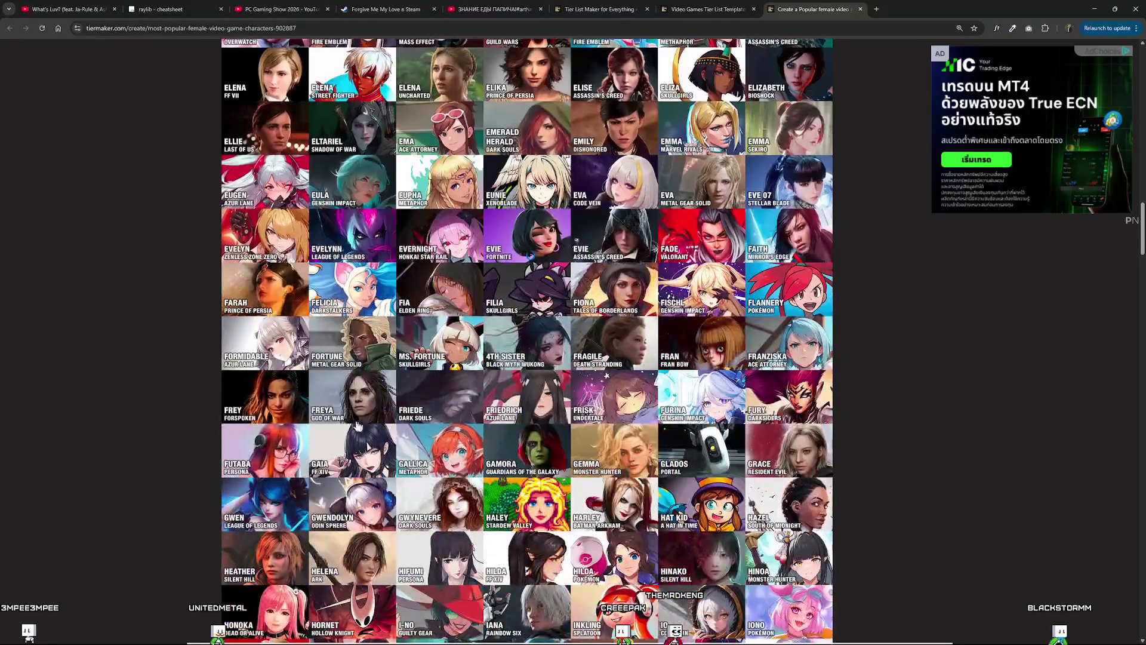
pyautogui.scroll(-20, 299, 416)
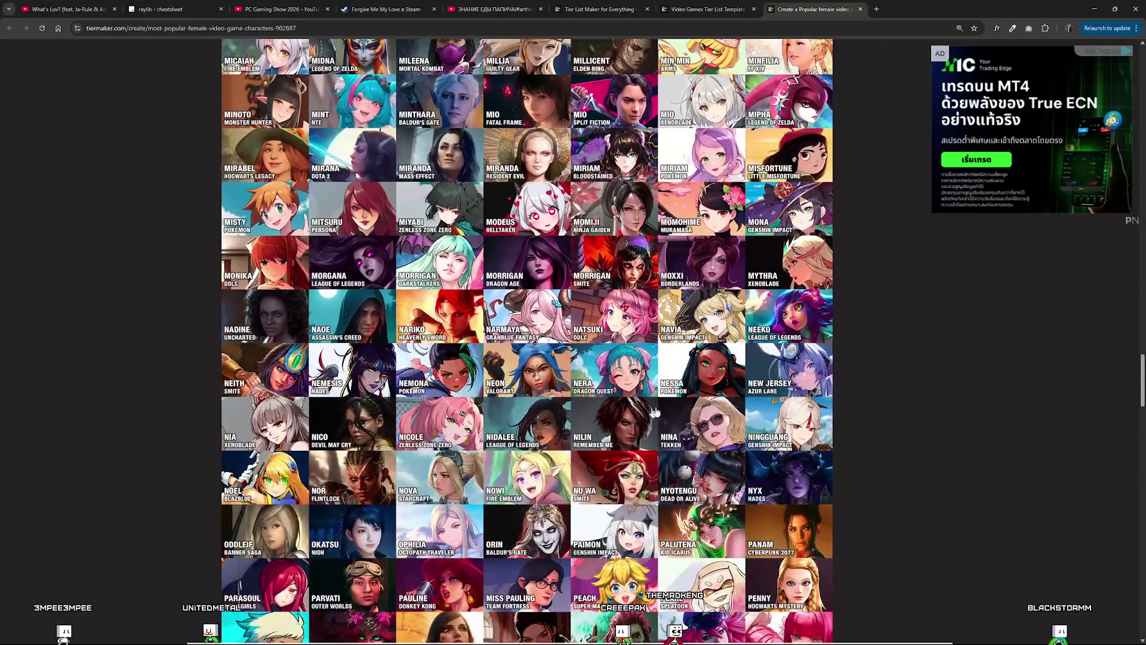
pyautogui.scroll(-7, 800, 389)
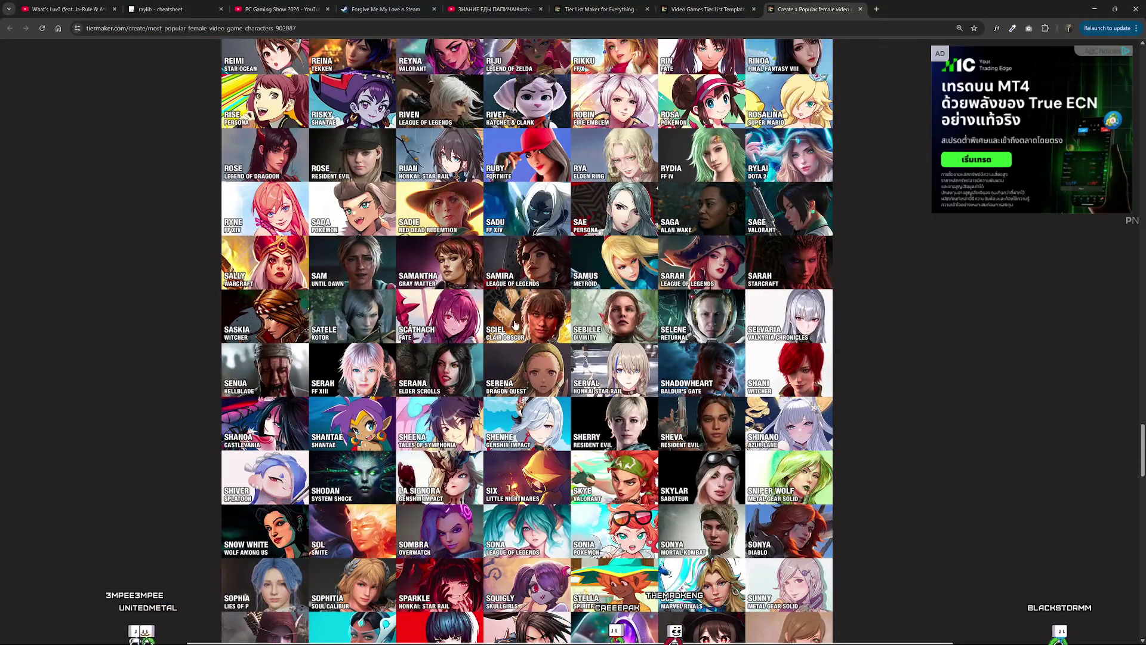
pyautogui.scroll(-8, 515, 324)
pyautogui.scroll(-6, 541, 326)
pyautogui.scroll(10, 535, 332)
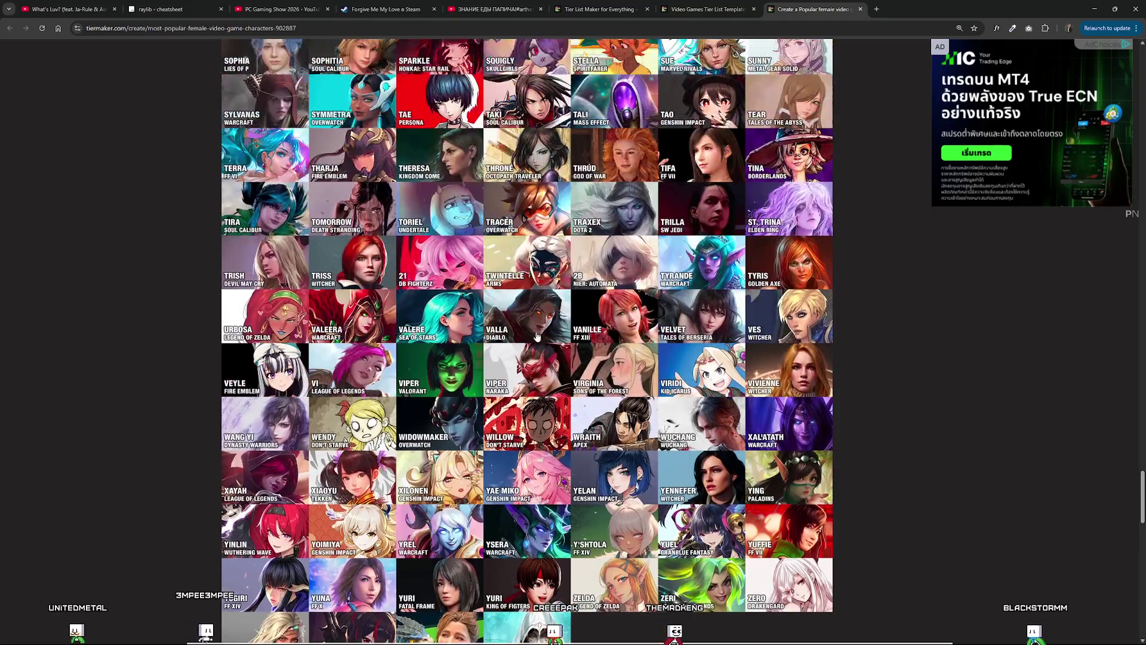
pyautogui.scroll(6, 513, 302)
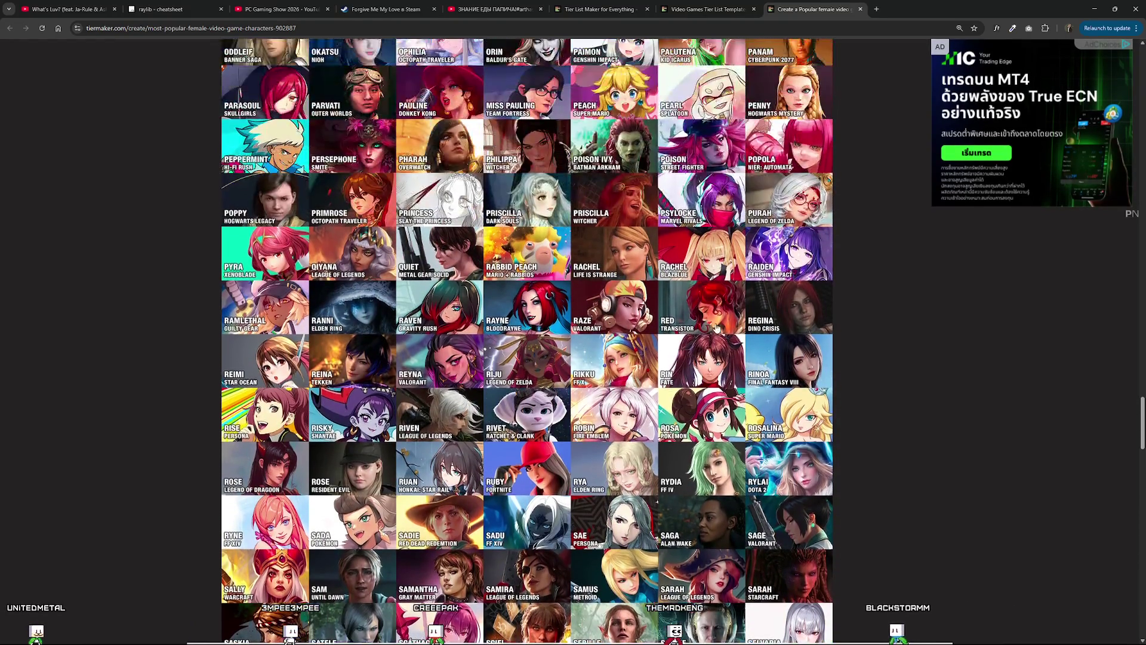
pyautogui.scroll(1, 811, 406)
pyautogui.scroll(-2, 764, 486)
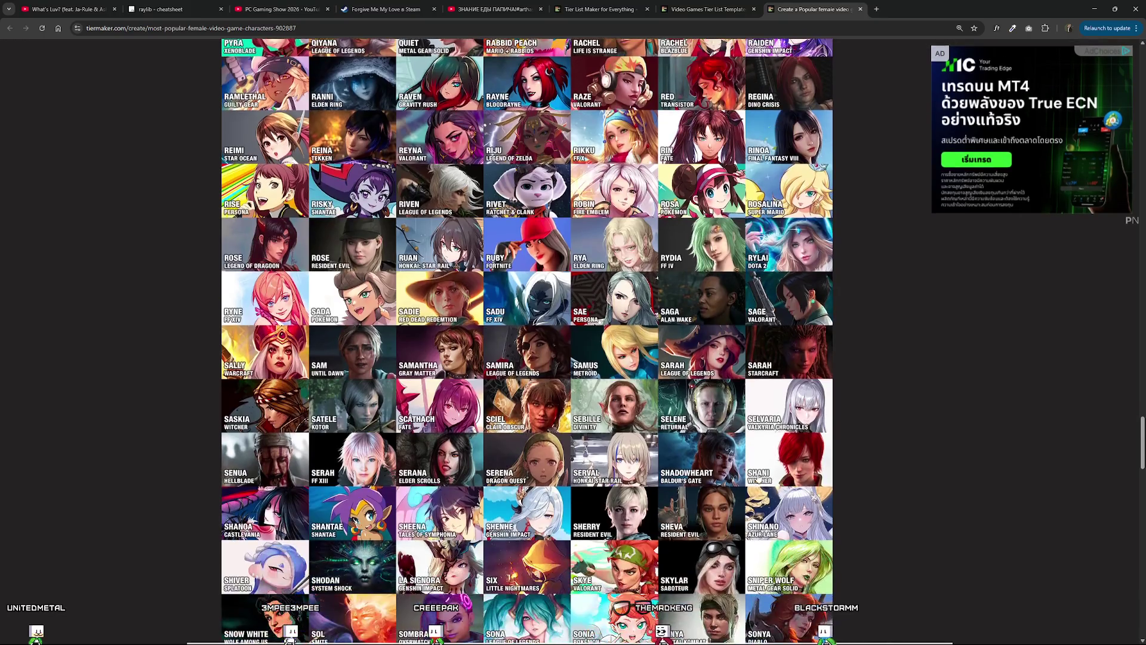
pyautogui.scroll(4, 465, 300)
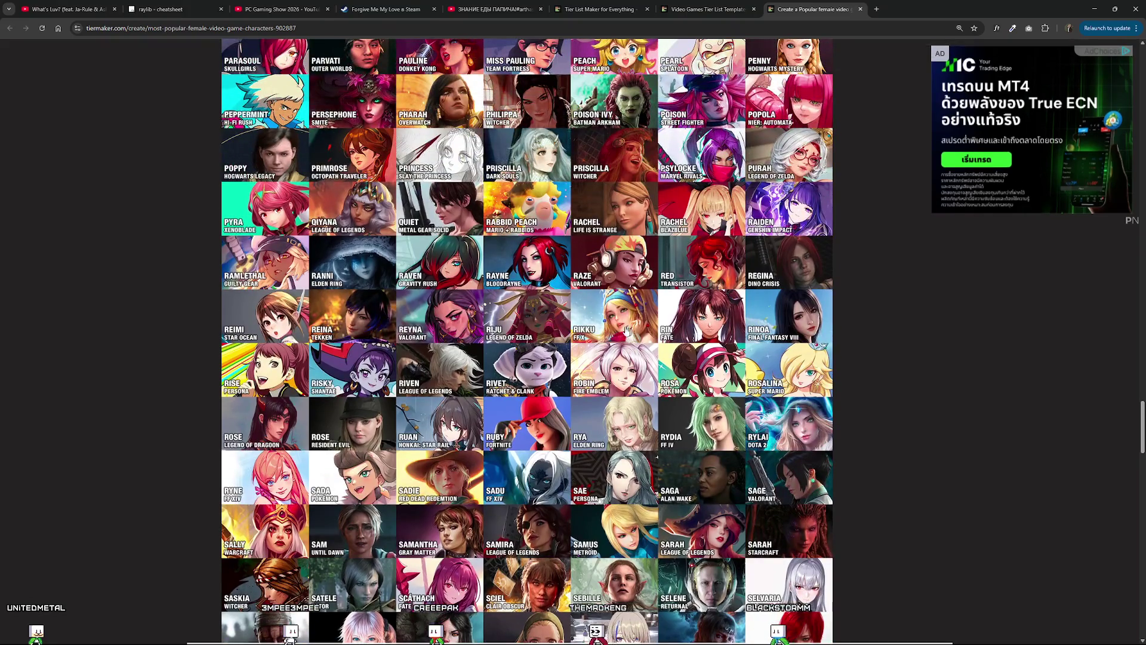
pyautogui.scroll(5, 420, 355)
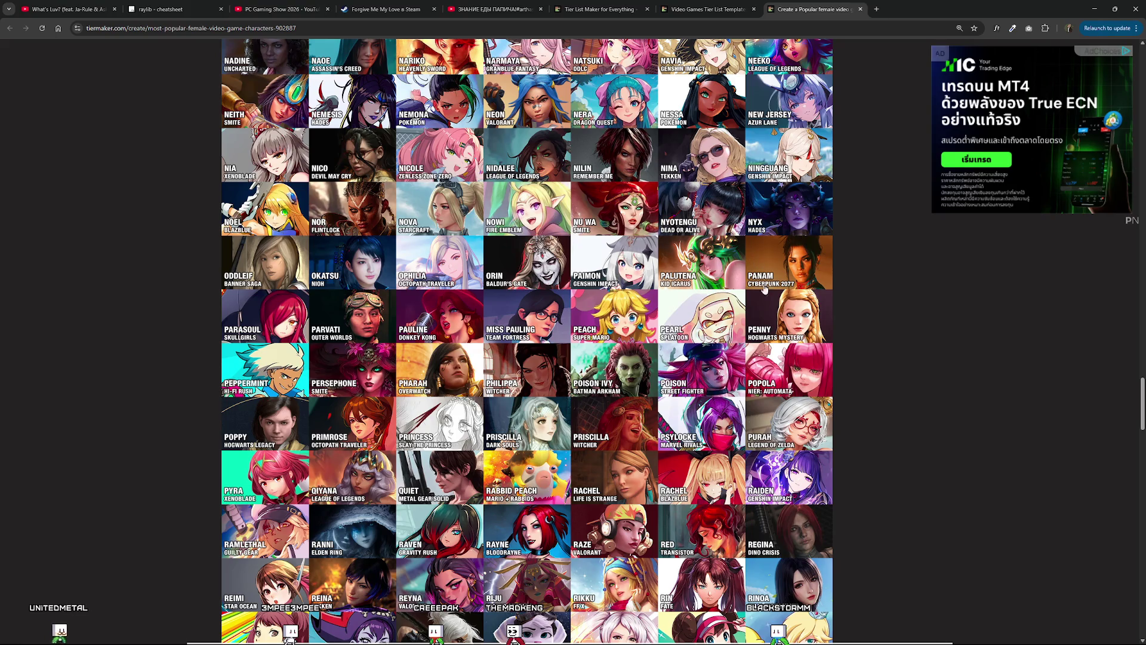
pyautogui.scroll(2, 764, 289)
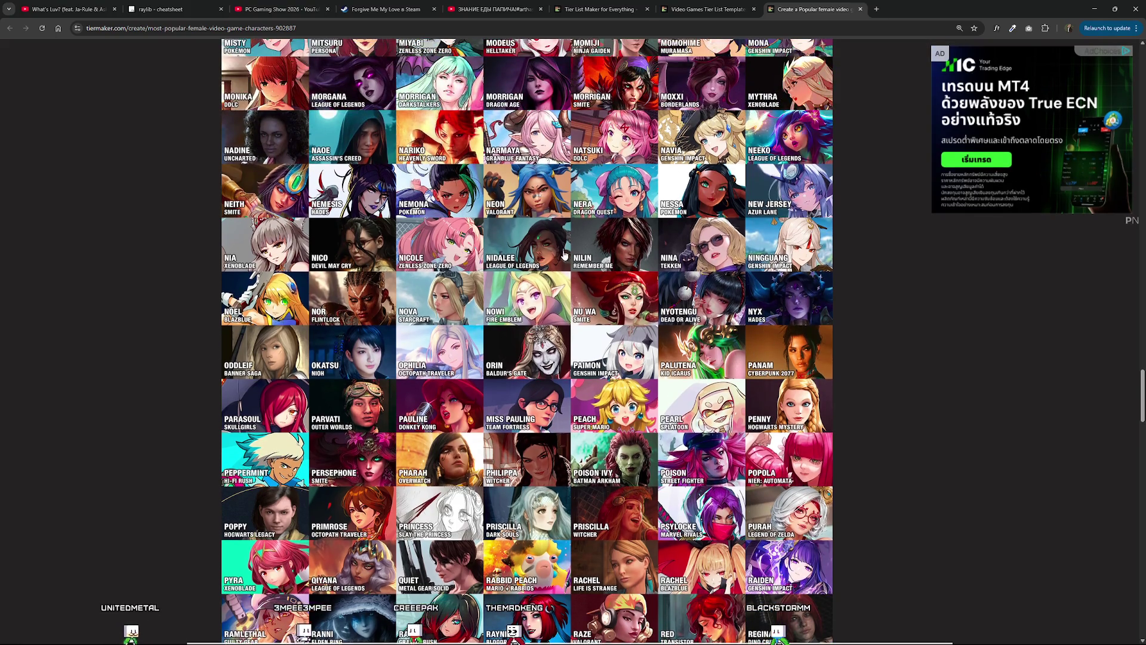
pyautogui.scroll(4, 564, 254)
pyautogui.scroll(4, 427, 222)
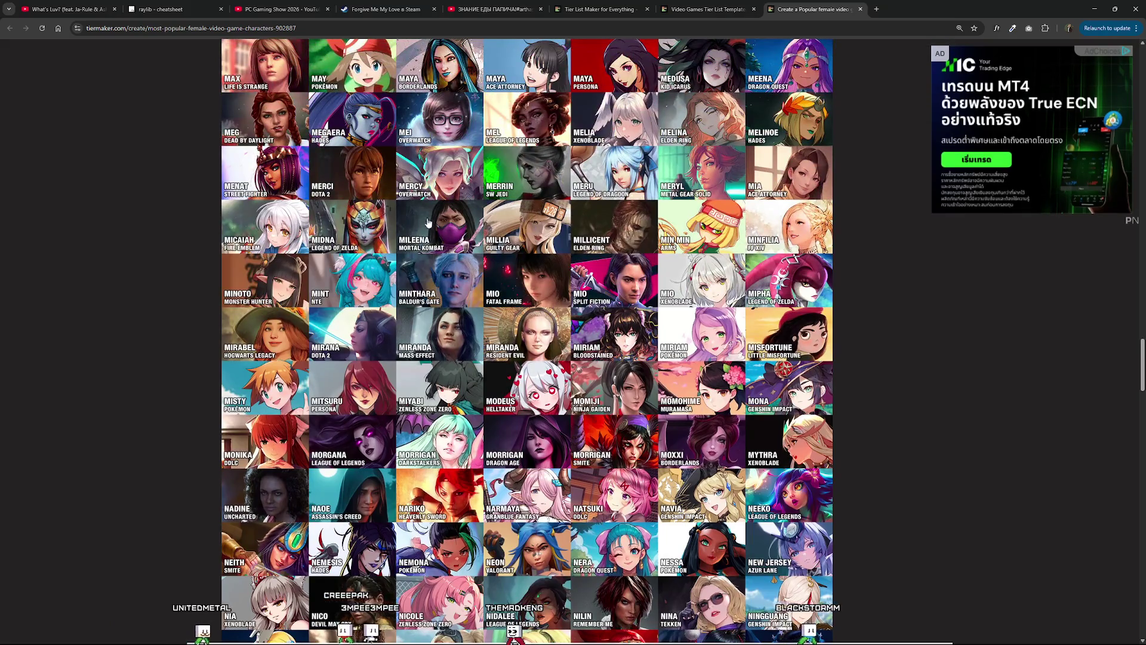
pyautogui.scroll(5, 427, 222)
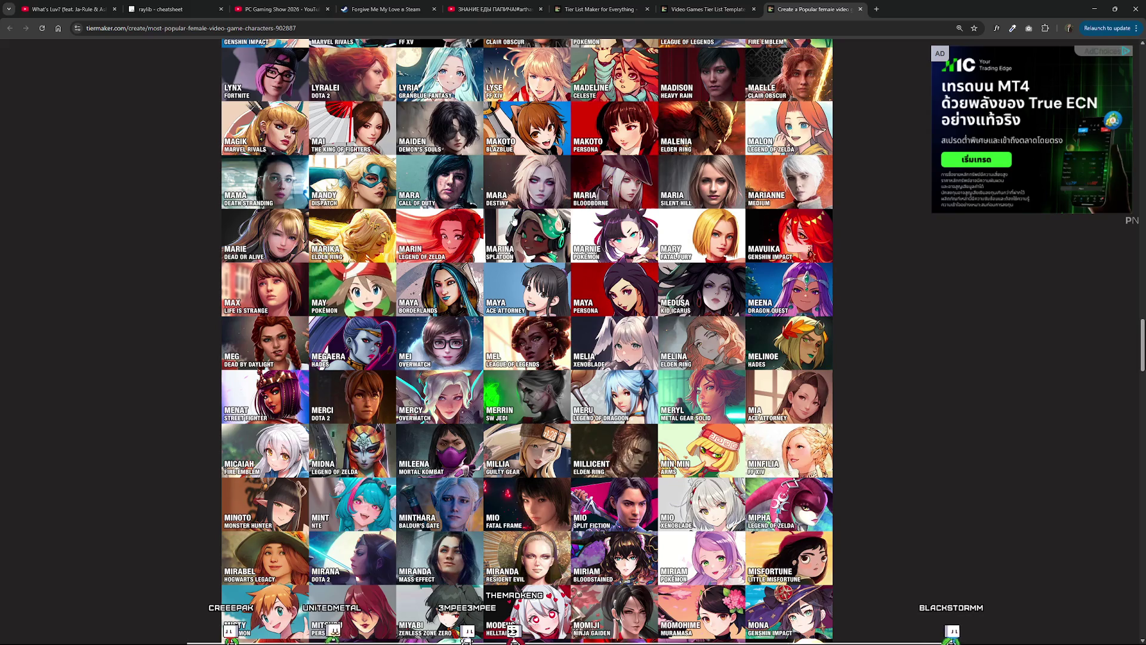
pyautogui.hotkey('ctrl', 'w')
pyautogui.scroll(-2, 593, 327)
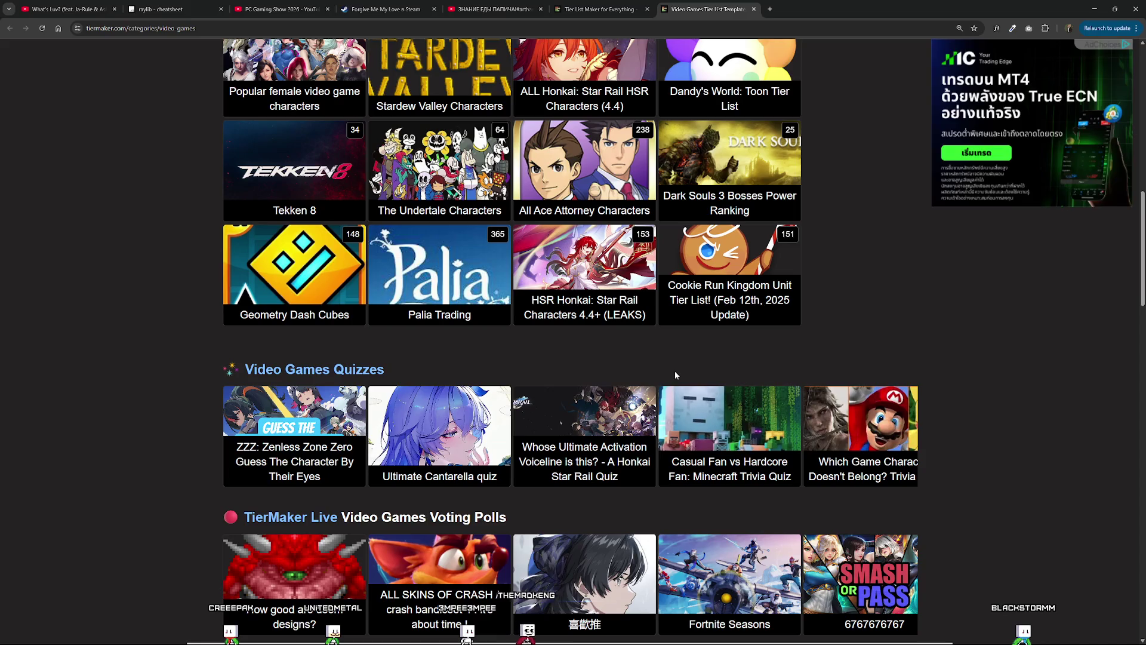
# Open the Resident Evil Games (2026) template from Video Games in a new tab and switch to it.
pyautogui.scroll(2, 694, 351)
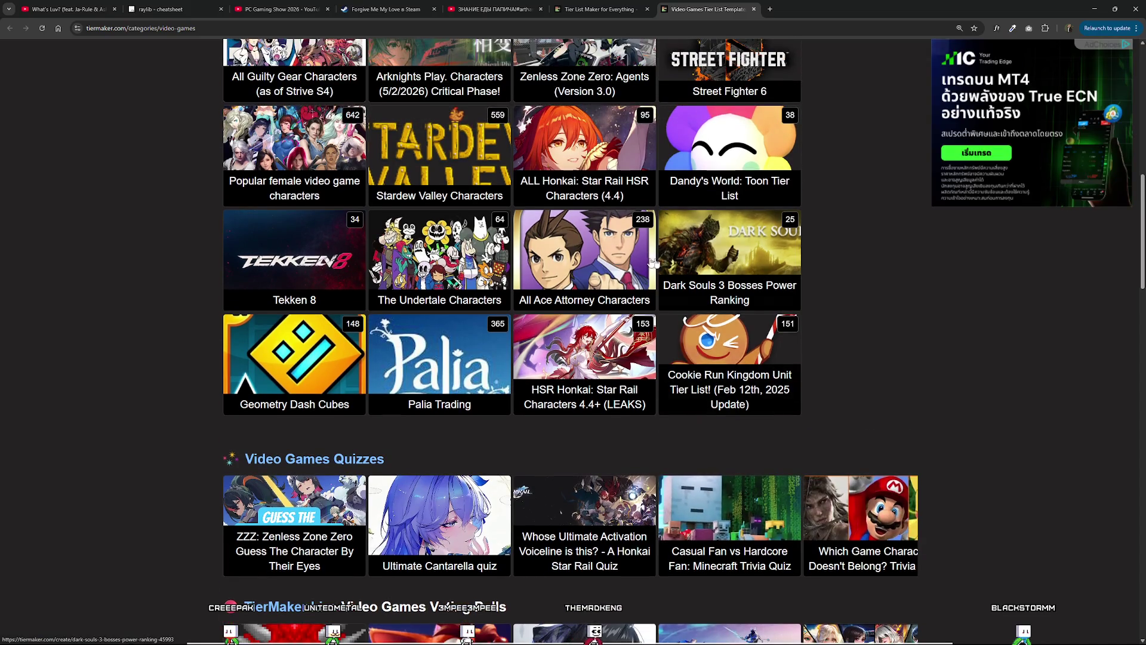
pyautogui.scroll(2, 710, 508)
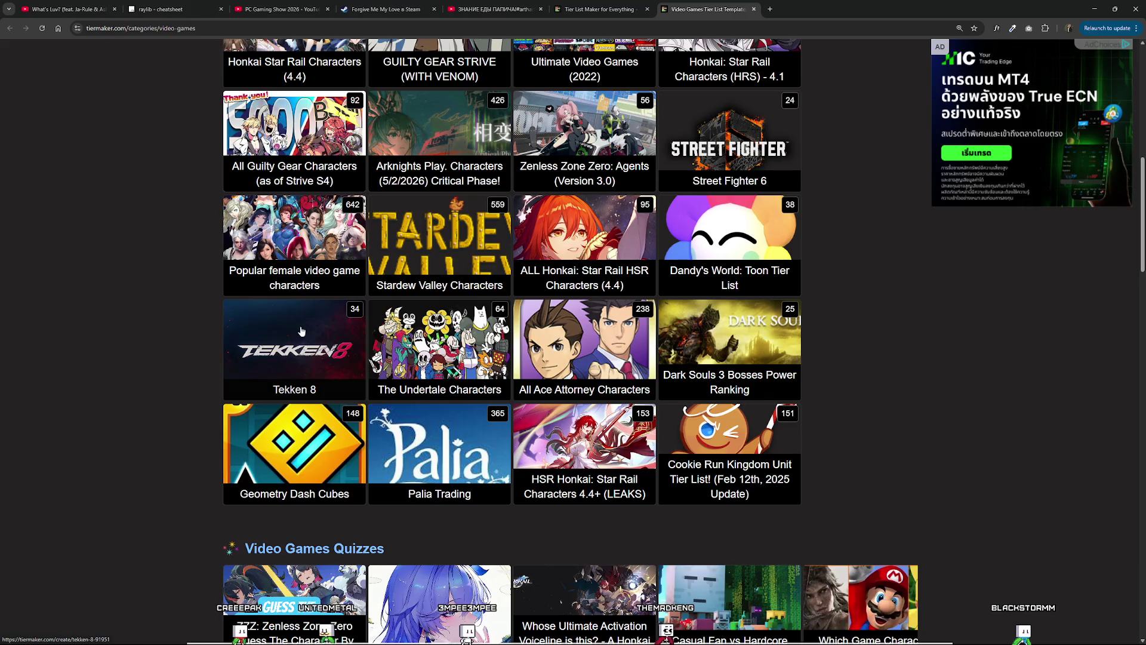
pyautogui.scroll(4, 709, 154)
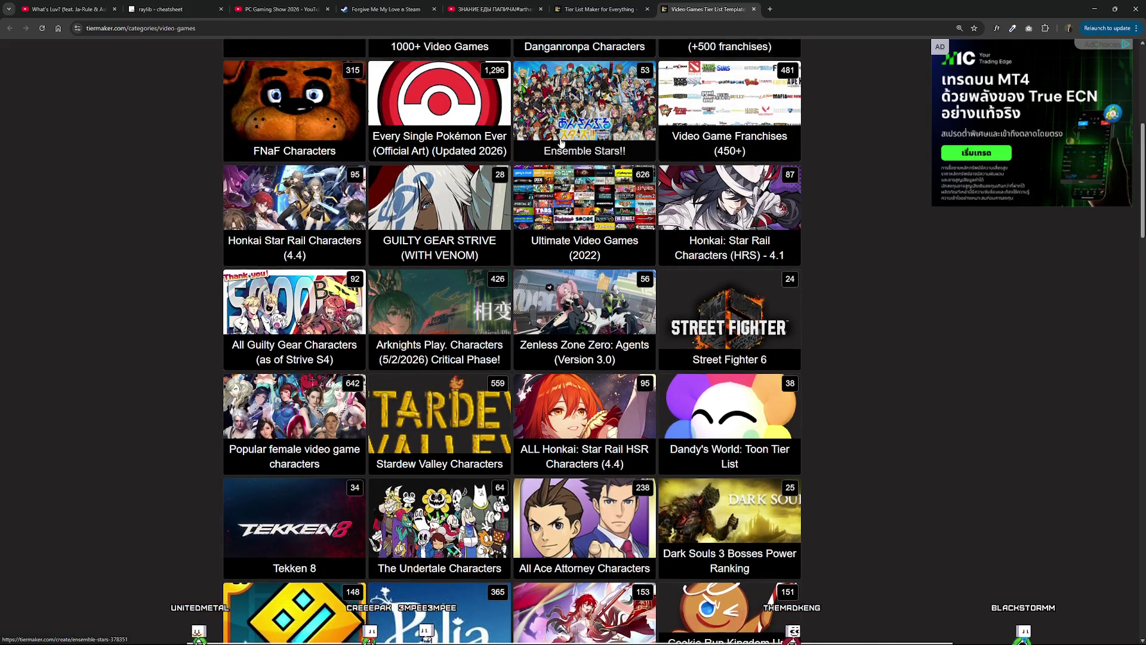
pyautogui.scroll(3, 551, 174)
pyautogui.scroll(-20, 557, 177)
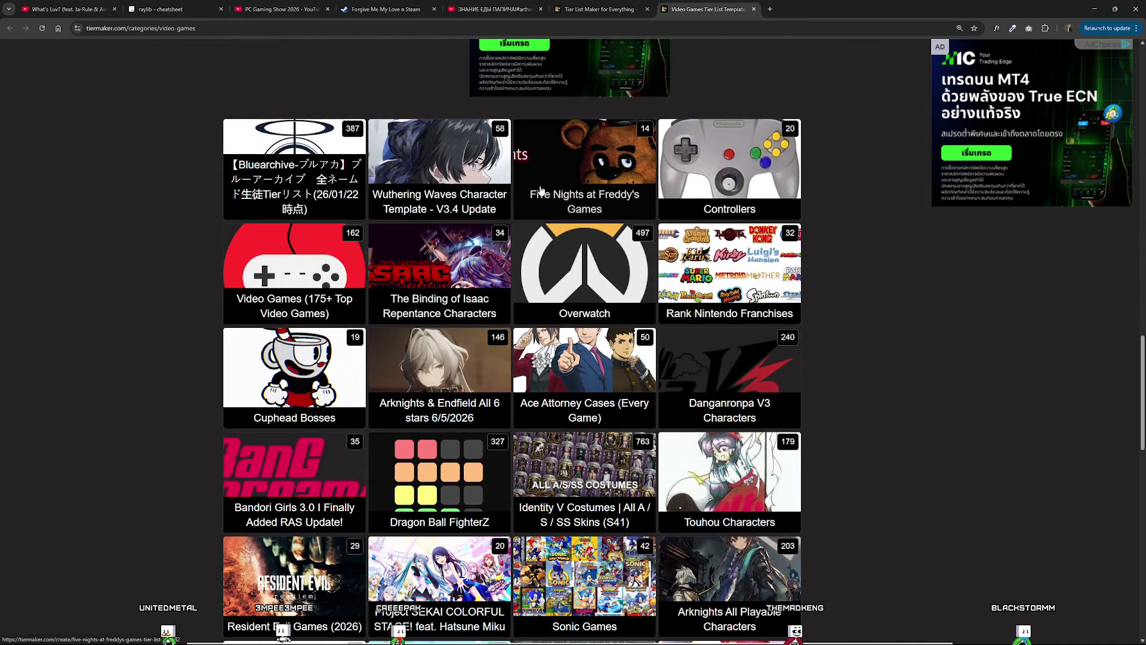
pyautogui.scroll(-4, 541, 189)
pyautogui.scroll(-3, 541, 191)
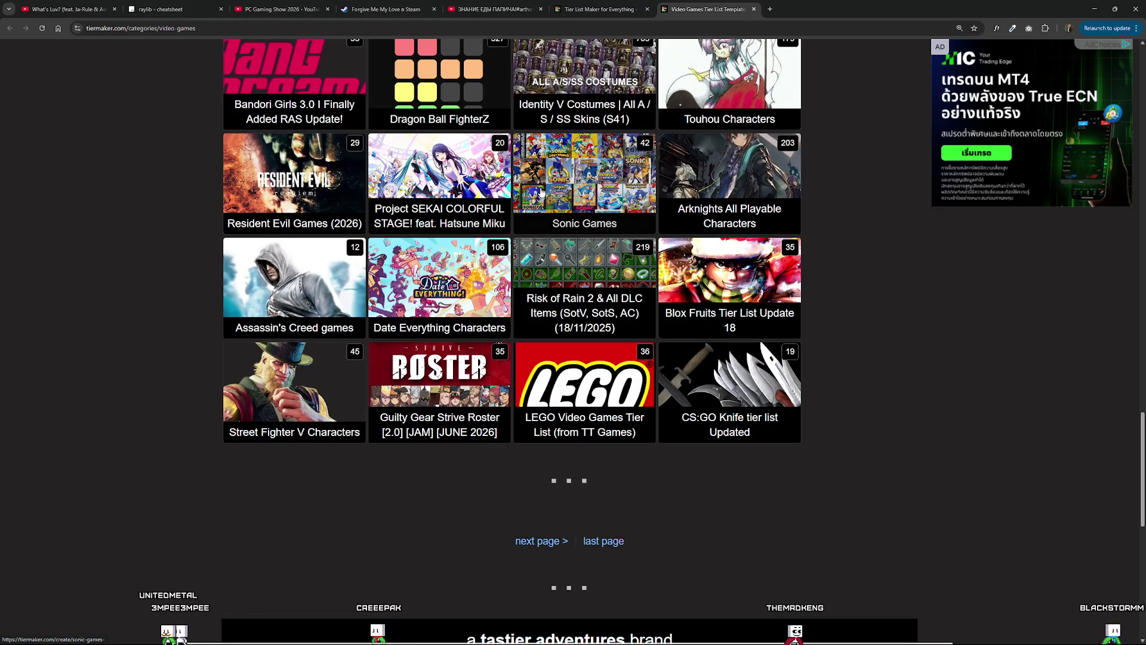
pyautogui.scroll(2, 604, 529)
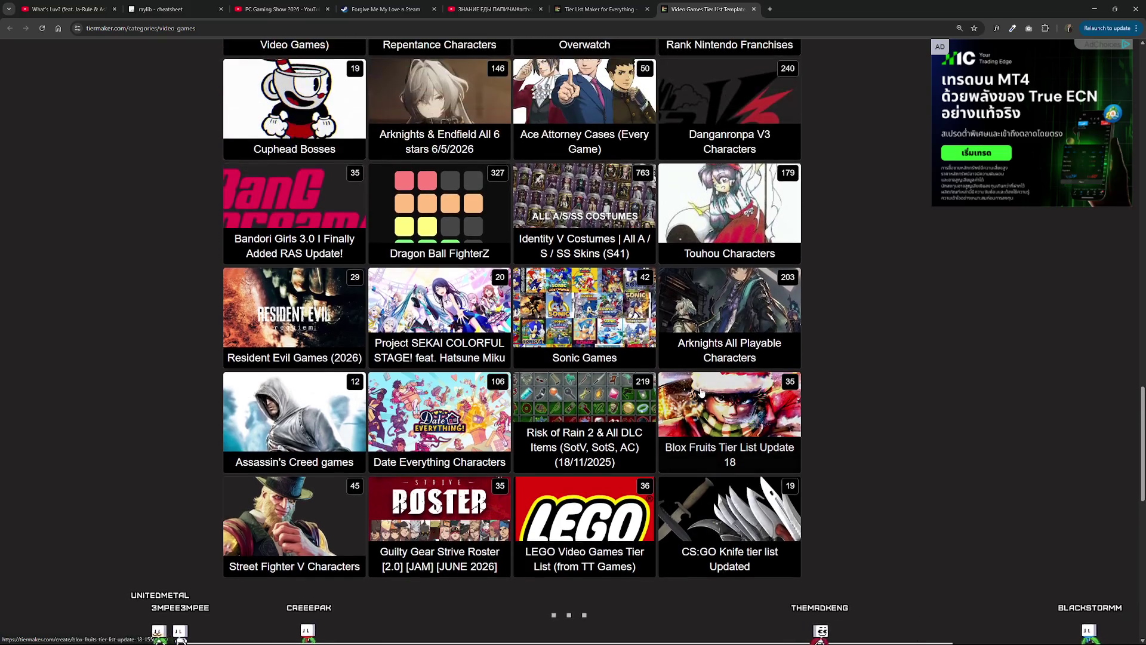
pyautogui.scroll(3, 438, 242)
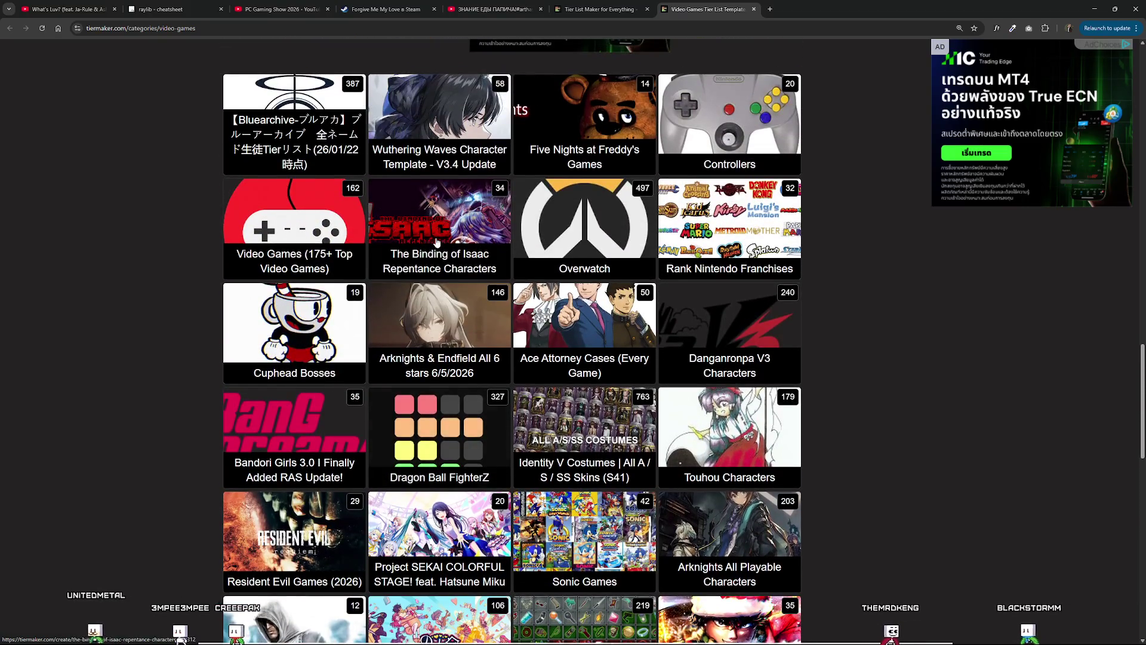
pyautogui.scroll(-1, 437, 242)
pyautogui.middleClick(287, 441)
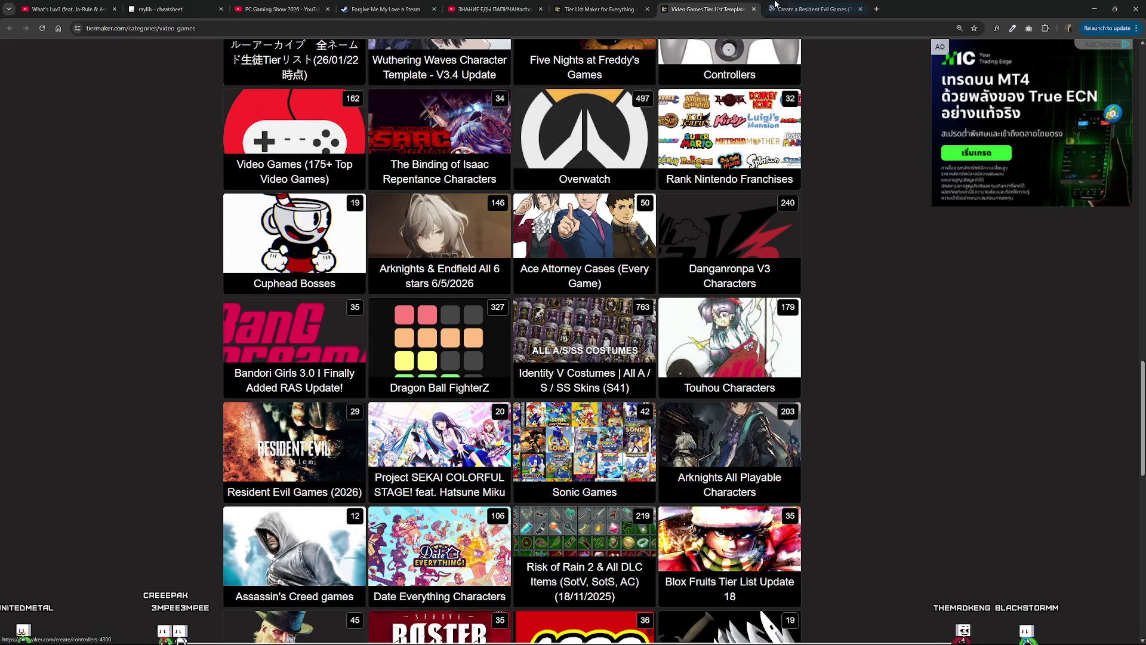
pyautogui.hotkey('ctrl', 'Tab')
pyautogui.scroll(-7, 525, 382)
pyautogui.scroll(3, 464, 399)
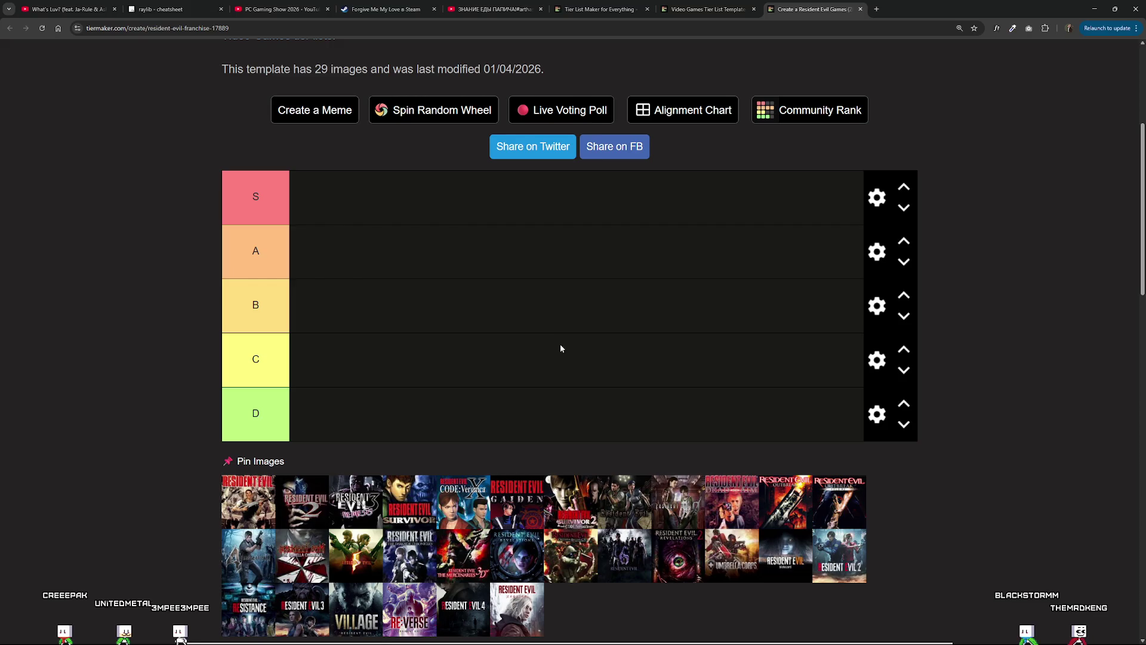
# Put Code: Veronica, Resident Evil, RE3 Nemesis, Survivor, Gaiden and Survivor 2 in the D tier.
pyautogui.scroll(-1, 561, 348)
pyautogui.moveTo(464, 476)
pyautogui.mouseDown()
pyautogui.moveTo(399, 384)
pyautogui.moveTo(334, 373)
pyautogui.mouseUp()
pyautogui.moveTo(250, 460)
pyautogui.mouseDown()
pyautogui.moveTo(322, 206)
pyautogui.moveTo(366, 374)
pyautogui.moveTo(262, 448)
pyautogui.moveTo(423, 370)
pyautogui.mouseUp()
pyautogui.moveTo(250, 466)
pyautogui.mouseDown()
pyautogui.moveTo(257, 454)
pyautogui.moveTo(488, 409)
pyautogui.mouseUp()
pyautogui.moveTo(267, 474); pyautogui.dragTo(532, 370)
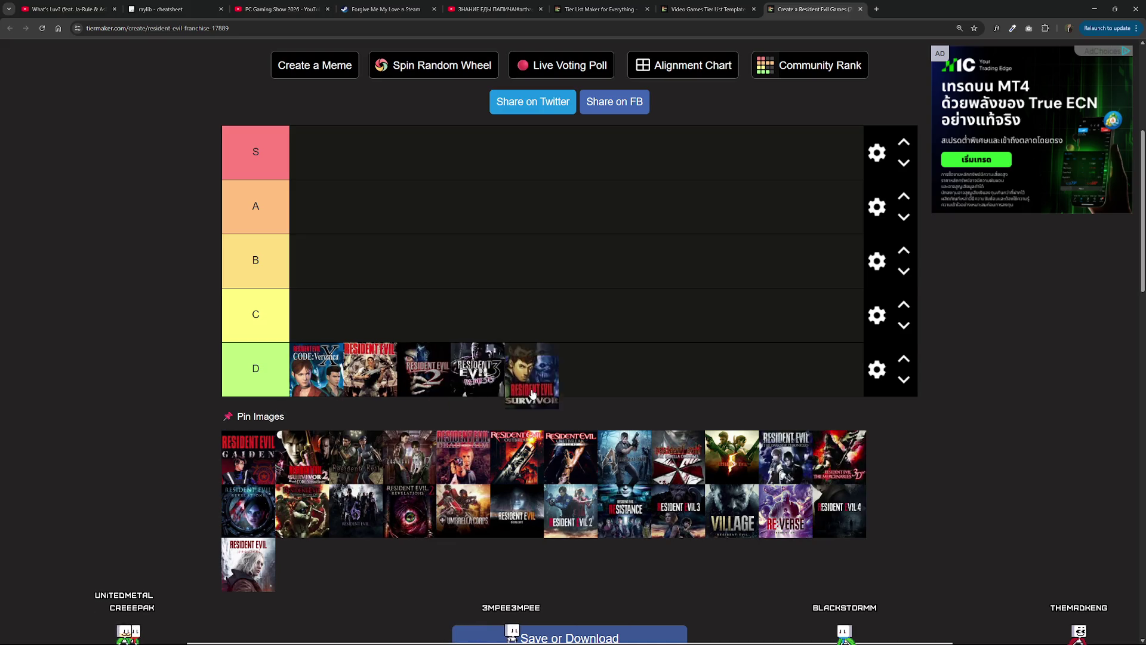
pyautogui.moveTo(277, 481)
pyautogui.mouseDown()
pyautogui.moveTo(448, 400)
pyautogui.moveTo(588, 370)
pyautogui.mouseUp()
pyautogui.moveTo(249, 458)
pyautogui.mouseDown()
pyautogui.moveTo(298, 418)
pyautogui.moveTo(662, 371)
pyautogui.mouseUp()
# Rank one game in B and one in A, both Outbreak games in D, and Resident Evil 5 in C.
pyautogui.moveTo(251, 457)
pyautogui.mouseDown()
pyautogui.moveTo(597, 396)
pyautogui.moveTo(400, 269)
pyautogui.moveTo(355, 148)
pyautogui.moveTo(359, 270)
pyautogui.mouseUp()
pyautogui.moveTo(350, 254)
pyautogui.mouseDown()
pyautogui.moveTo(325, 209)
pyautogui.moveTo(323, 265)
pyautogui.mouseUp()
pyautogui.moveTo(257, 465)
pyautogui.mouseDown()
pyautogui.moveTo(392, 251)
pyautogui.moveTo(325, 213)
pyautogui.mouseUp()
pyautogui.moveTo(260, 457)
pyautogui.mouseDown()
pyautogui.moveTo(496, 406)
pyautogui.moveTo(749, 375)
pyautogui.mouseUp()
pyautogui.moveTo(241, 461); pyautogui.dragTo(800, 373)
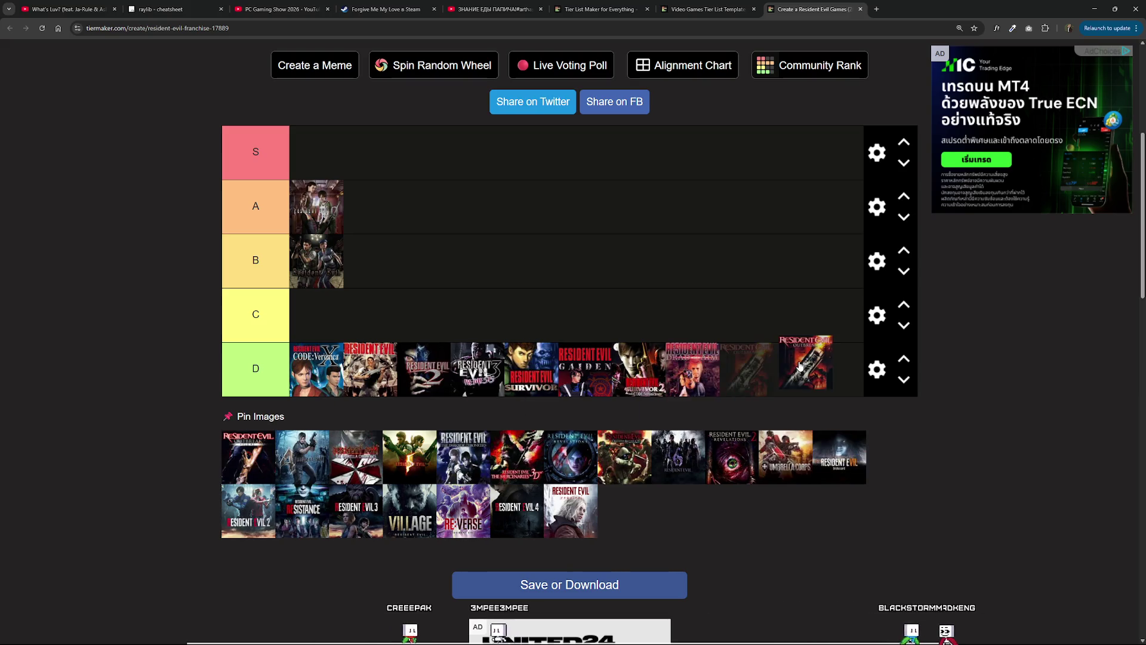
pyautogui.moveTo(248, 458)
pyautogui.mouseDown()
pyautogui.moveTo(470, 394)
pyautogui.moveTo(693, 371)
pyautogui.moveTo(299, 371)
pyautogui.moveTo(378, 194)
pyautogui.moveTo(373, 251)
pyautogui.moveTo(382, 206)
pyautogui.moveTo(399, 210)
pyautogui.moveTo(251, 458)
pyautogui.moveTo(278, 460)
pyautogui.moveTo(268, 460)
pyautogui.moveTo(454, 206)
pyautogui.moveTo(322, 322)
pyautogui.moveTo(412, 364)
pyautogui.moveTo(475, 373)
pyautogui.mouseUp()
pyautogui.moveTo(248, 486)
pyautogui.mouseDown()
pyautogui.moveTo(430, 237)
pyautogui.moveTo(403, 301)
pyautogui.moveTo(317, 313)
pyautogui.moveTo(293, 491)
pyautogui.moveTo(424, 367)
pyautogui.mouseUp()
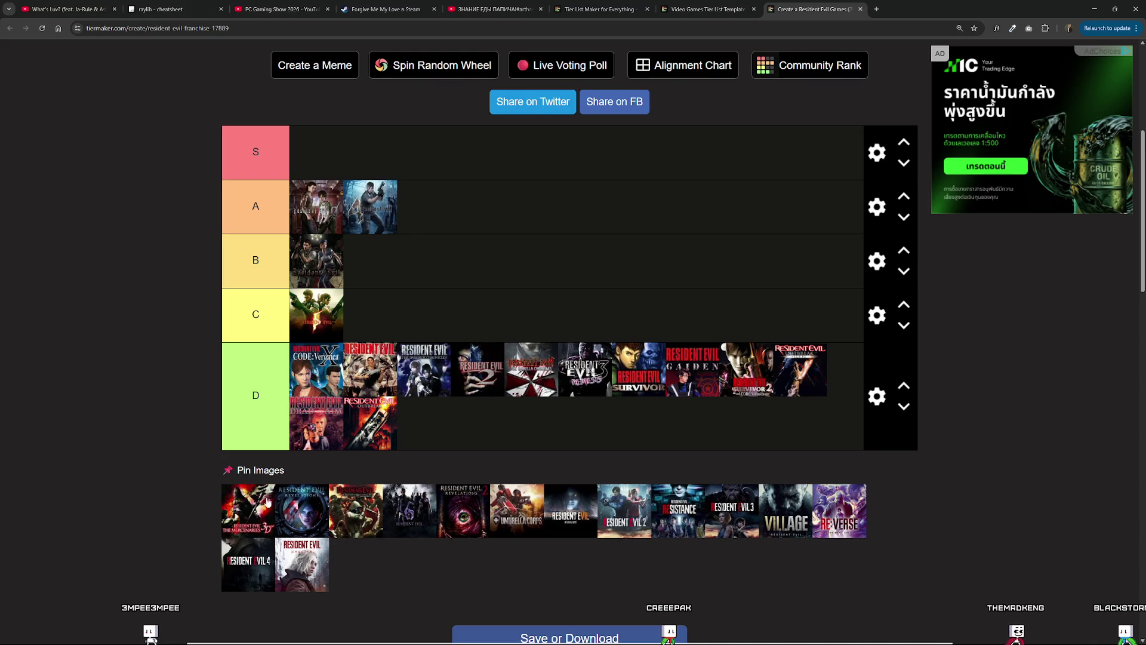
# Put Mercenaries 3D, Umbrella Chronicles and Umbrella Corps in D, both Revelations in S, RE6 in A.
pyautogui.moveTo(267, 501); pyautogui.dragTo(394, 384)
pyautogui.moveTo(268, 510); pyautogui.dragTo(313, 152)
pyautogui.moveTo(251, 520); pyautogui.dragTo(384, 420)
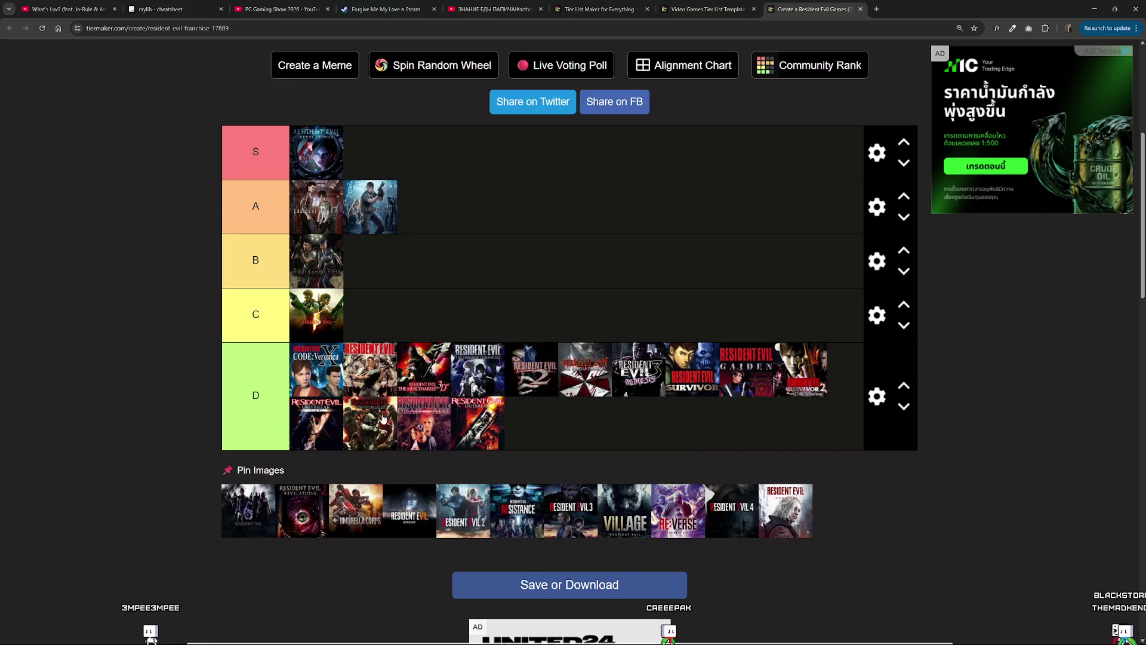
pyautogui.moveTo(264, 521)
pyautogui.mouseDown()
pyautogui.moveTo(370, 221)
pyautogui.moveTo(406, 197)
pyautogui.moveTo(430, 206)
pyautogui.moveTo(346, 215)
pyautogui.moveTo(357, 212)
pyautogui.mouseUp()
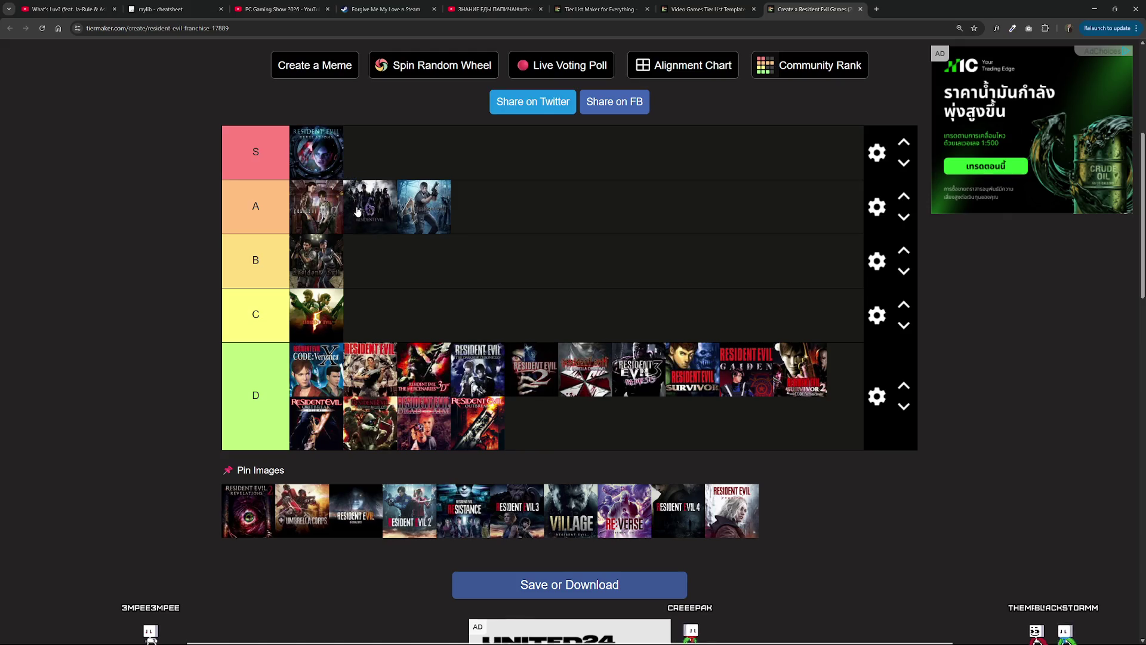
pyautogui.moveTo(248, 511)
pyautogui.mouseDown()
pyautogui.moveTo(457, 226)
pyautogui.moveTo(418, 159)
pyautogui.mouseUp()
pyautogui.moveTo(265, 526)
pyautogui.mouseDown()
pyautogui.moveTo(424, 421)
pyautogui.moveTo(409, 286)
pyautogui.moveTo(473, 154)
pyautogui.moveTo(445, 154)
pyautogui.mouseUp()
# Put RE2, RE3 and Village in S, Resistance and Re:Verse in D, RE4 in B; move RE2, RE3 earlier in S.
pyautogui.moveTo(260, 519)
pyautogui.mouseDown()
pyautogui.moveTo(484, 191)
pyautogui.moveTo(539, 190)
pyautogui.mouseUp()
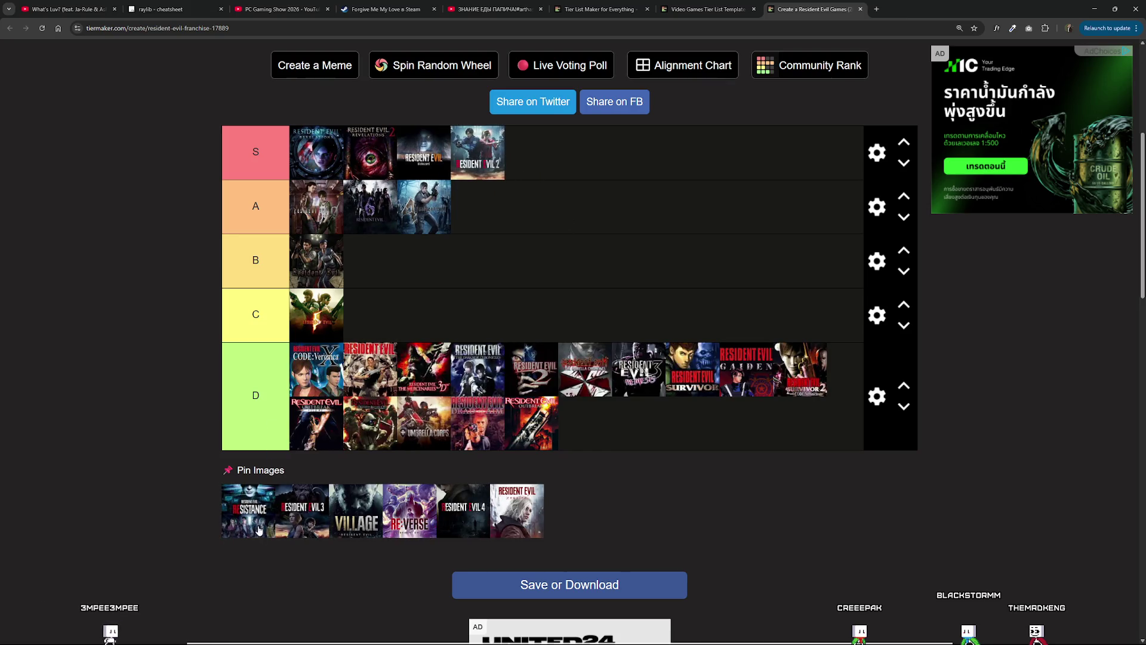
pyautogui.moveTo(274, 501); pyautogui.dragTo(478, 369)
pyautogui.moveTo(255, 534); pyautogui.dragTo(531, 152)
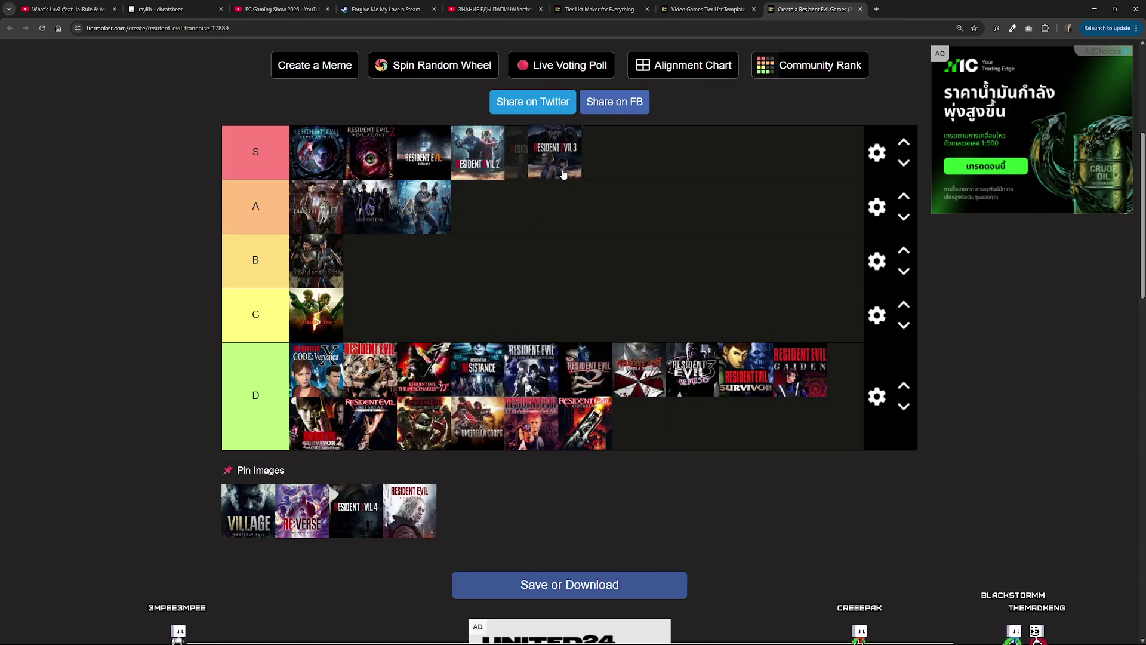
pyautogui.moveTo(250, 531); pyautogui.dragTo(585, 154)
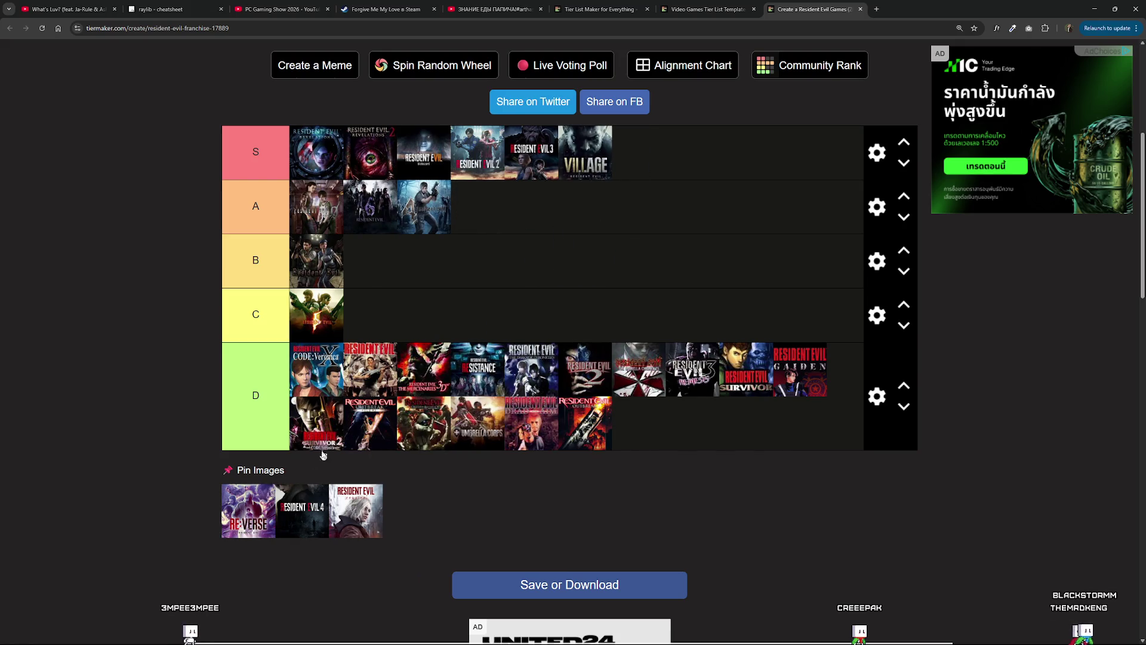
pyautogui.moveTo(269, 517); pyautogui.dragTo(425, 424)
pyautogui.moveTo(310, 515); pyautogui.dragTo(316, 152)
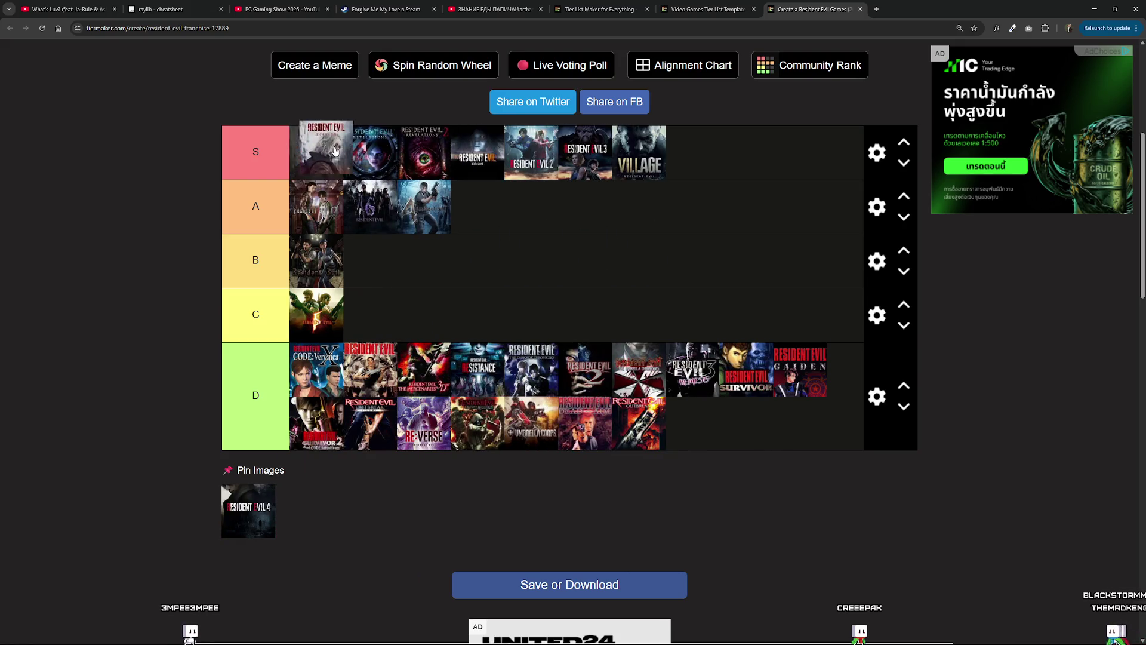
pyautogui.moveTo(248, 510)
pyautogui.mouseDown()
pyautogui.moveTo(441, 382)
pyautogui.moveTo(470, 213)
pyautogui.moveTo(456, 177)
pyautogui.moveTo(471, 179)
pyautogui.moveTo(463, 308)
pyautogui.moveTo(425, 344)
pyautogui.moveTo(353, 254)
pyautogui.moveTo(308, 261)
pyautogui.mouseUp()
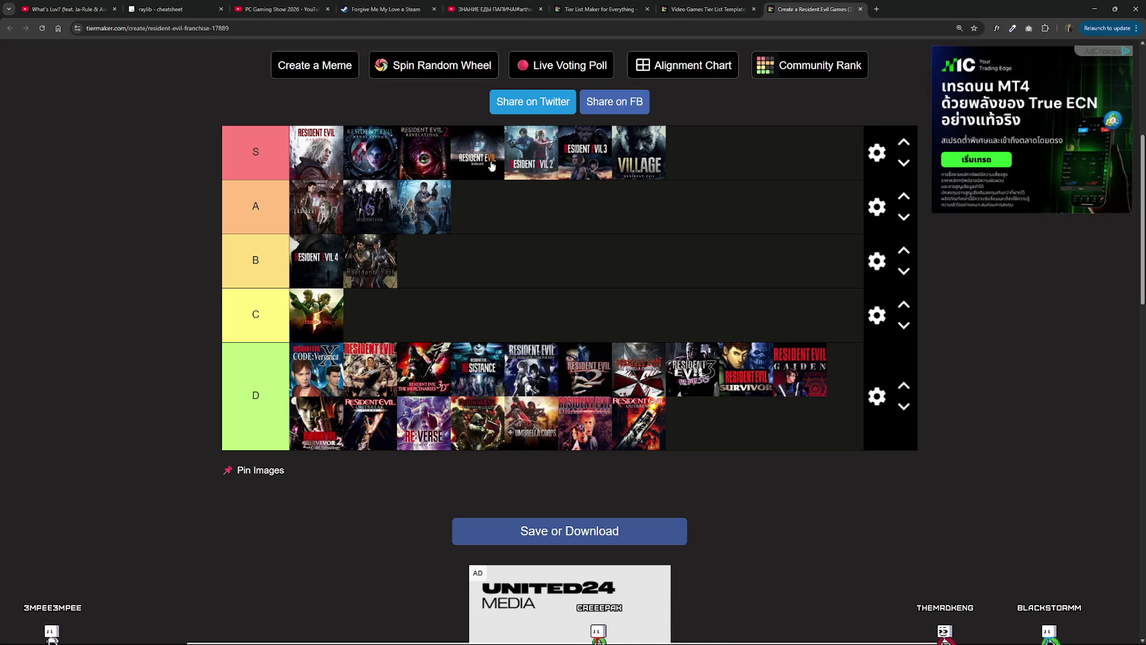
pyautogui.moveTo(532, 153); pyautogui.dragTo(430, 157)
pyautogui.moveTo(594, 166)
pyautogui.mouseDown()
pyautogui.moveTo(429, 161)
pyautogui.moveTo(477, 161)
pyautogui.mouseUp()
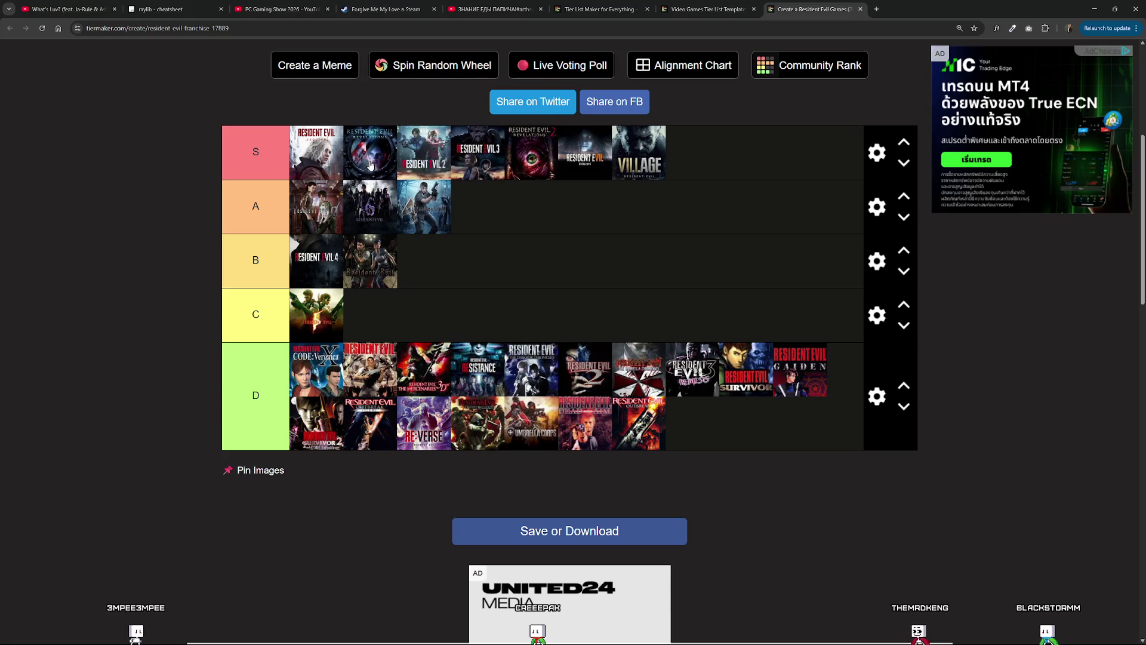
# Close the finished Resident Evil tab and open the Persona 5 Character template from Video Games.
pyautogui.click(860, 9)
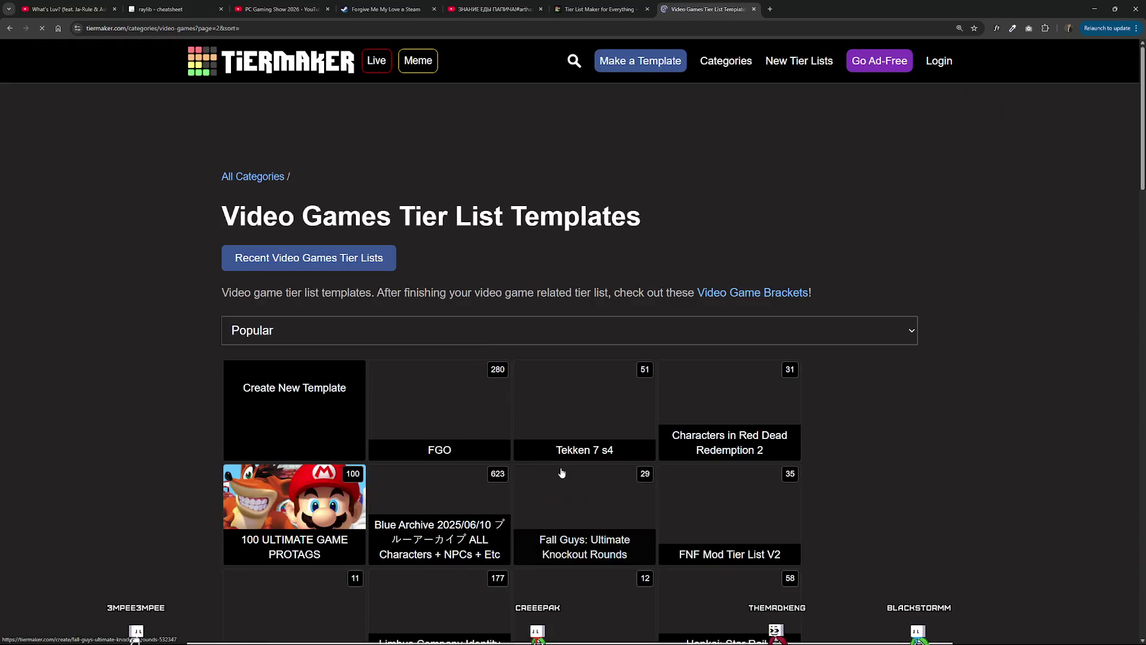
pyautogui.scroll(-4, 574, 418)
pyautogui.scroll(-3, 581, 411)
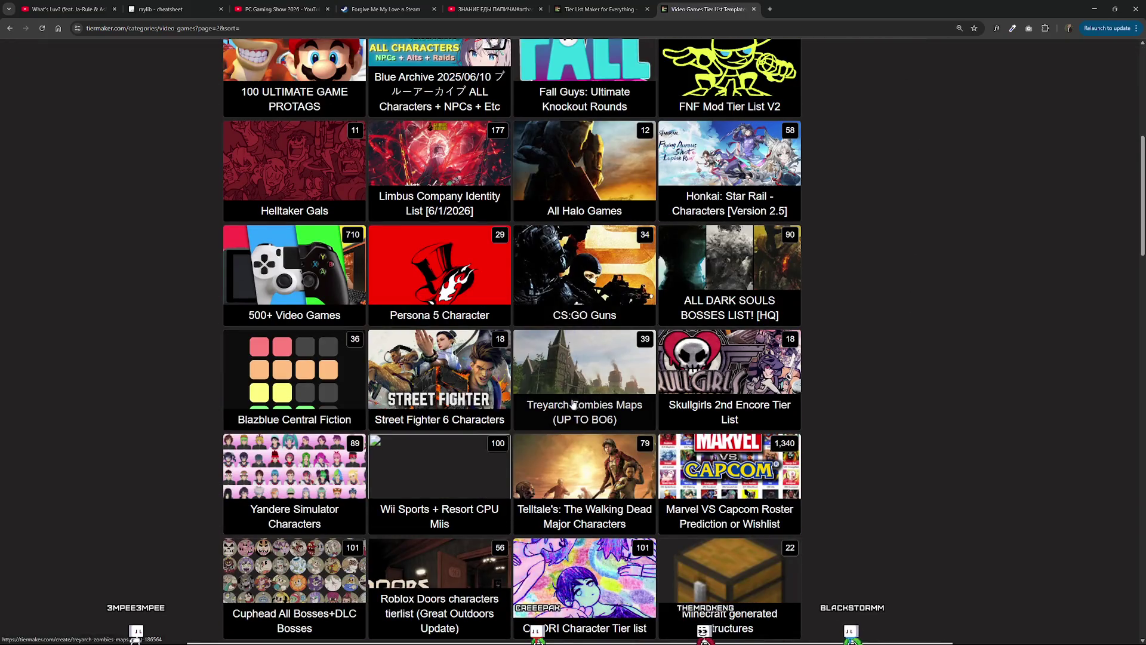
pyautogui.scroll(1, 582, 411)
pyautogui.middleClick(439, 310)
pyautogui.click(805, 4)
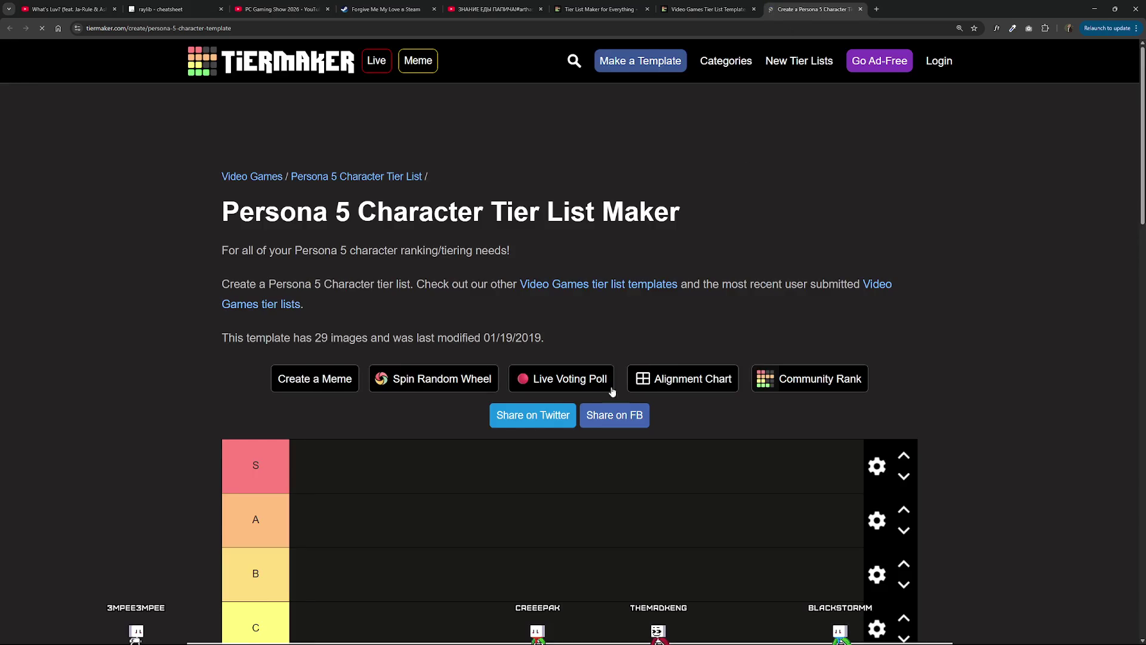
pyautogui.scroll(-10, 576, 353)
pyautogui.scroll(5, 537, 370)
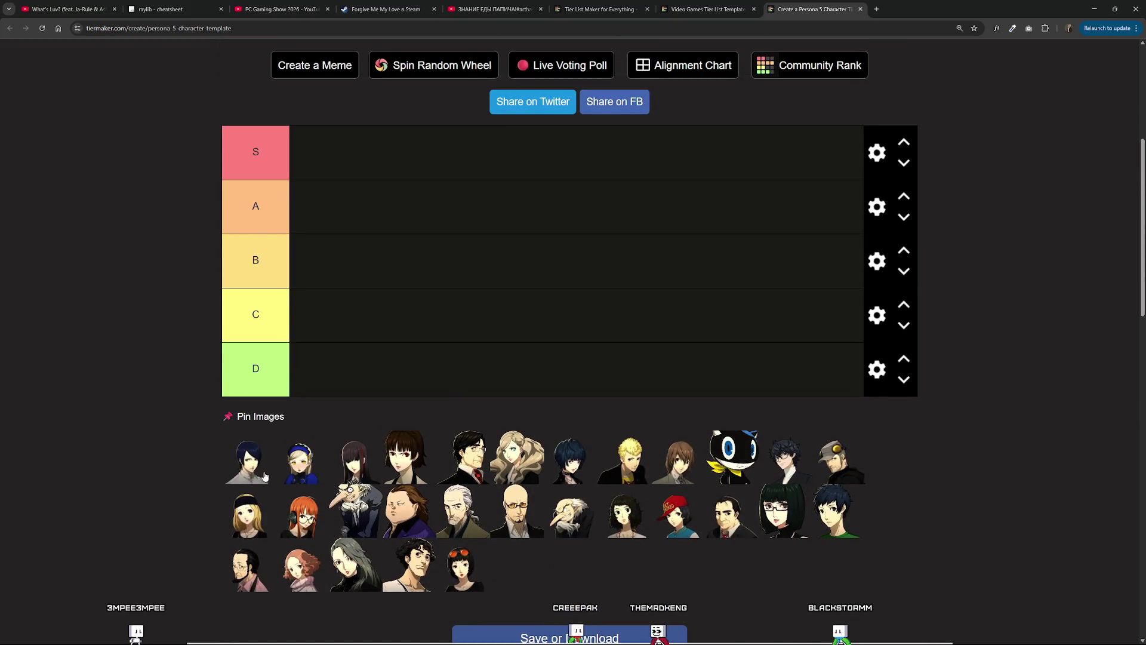
# Put Yusuke in D, Ryuji and Igor in S, Ann and the grey-haired woman in A, Morgana in C.
pyautogui.moveTo(303, 404); pyautogui.dragTo(304, 391)
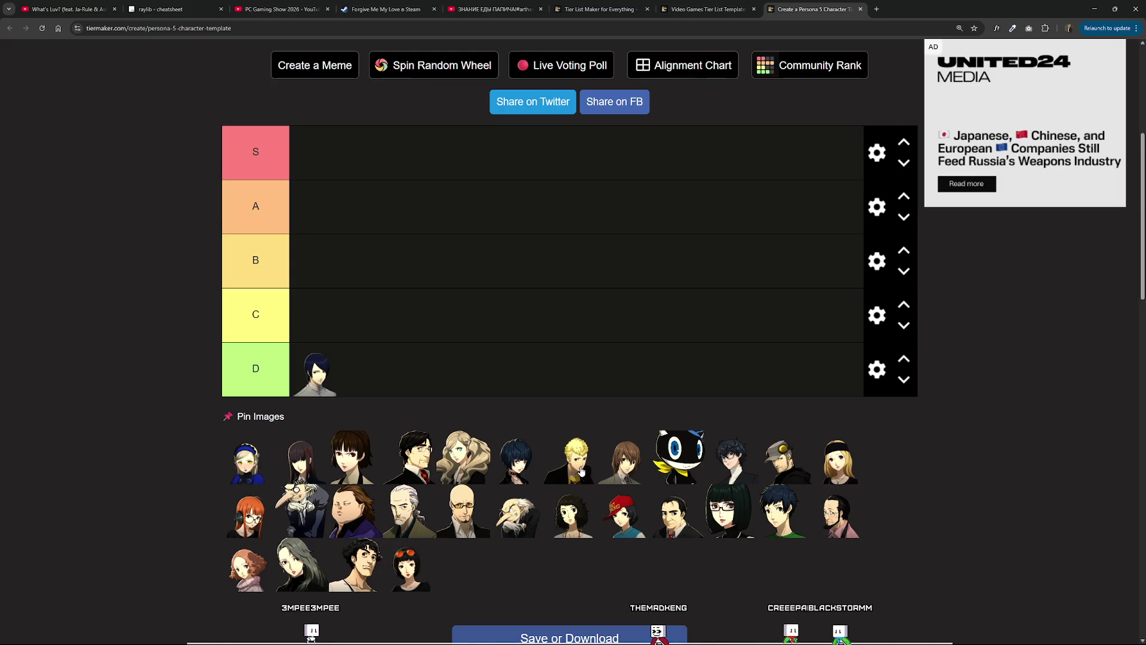
pyautogui.moveTo(582, 472)
pyautogui.mouseDown()
pyautogui.moveTo(471, 227)
pyautogui.moveTo(382, 162)
pyautogui.mouseUp()
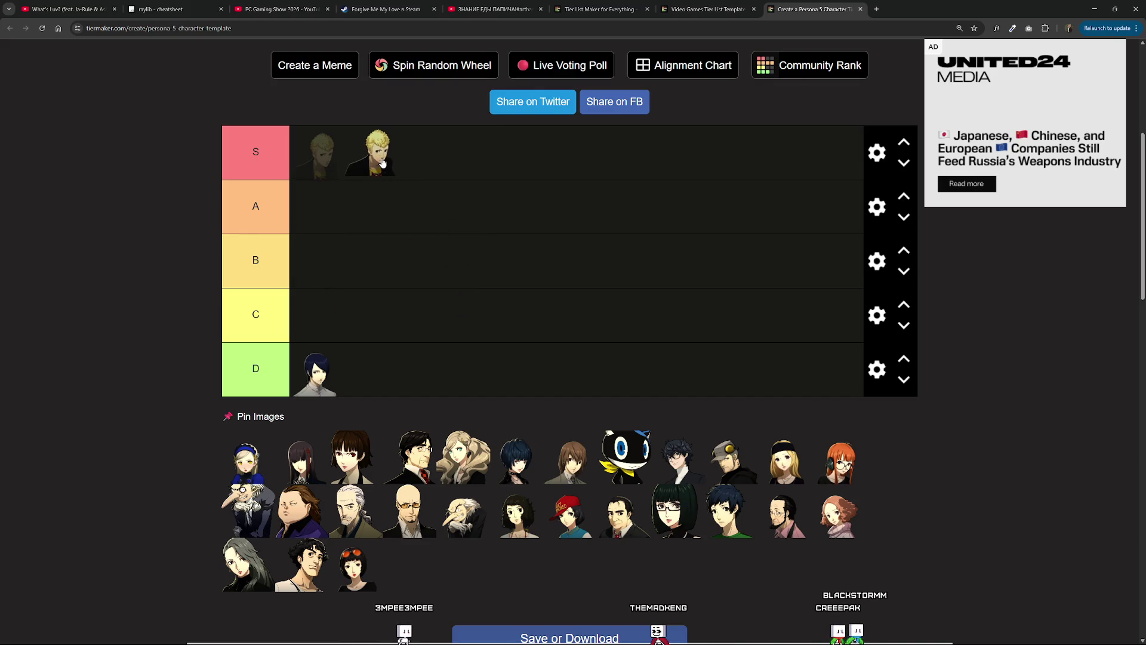
pyautogui.moveTo(382, 163); pyautogui.dragTo(382, 162)
pyautogui.moveTo(491, 459)
pyautogui.mouseDown()
pyautogui.moveTo(441, 372)
pyautogui.moveTo(443, 257)
pyautogui.moveTo(381, 203)
pyautogui.mouseUp()
pyautogui.moveTo(574, 457)
pyautogui.mouseDown()
pyautogui.moveTo(474, 250)
pyautogui.moveTo(436, 340)
pyautogui.moveTo(422, 306)
pyautogui.mouseUp()
pyautogui.moveTo(794, 463)
pyautogui.mouseDown()
pyautogui.moveTo(420, 151)
pyautogui.moveTo(316, 145)
pyautogui.mouseUp()
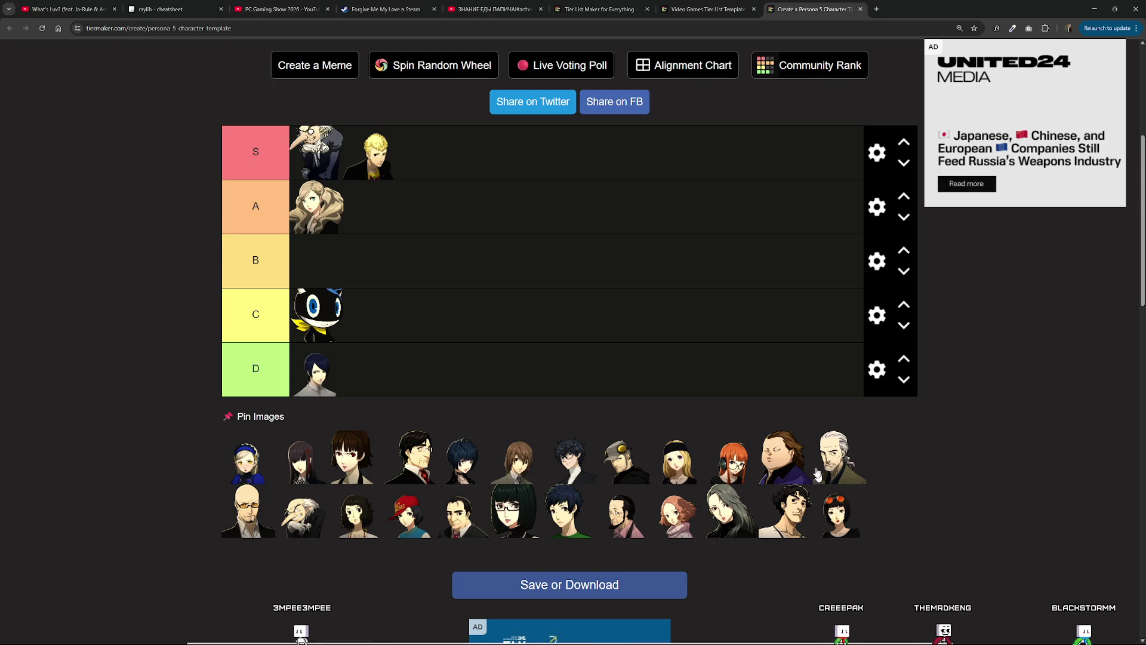
pyautogui.moveTo(726, 512)
pyautogui.mouseDown()
pyautogui.moveTo(657, 418)
pyautogui.moveTo(416, 151)
pyautogui.moveTo(442, 273)
pyautogui.moveTo(427, 203)
pyautogui.moveTo(325, 199)
pyautogui.moveTo(425, 200)
pyautogui.moveTo(314, 209)
pyautogui.mouseUp()
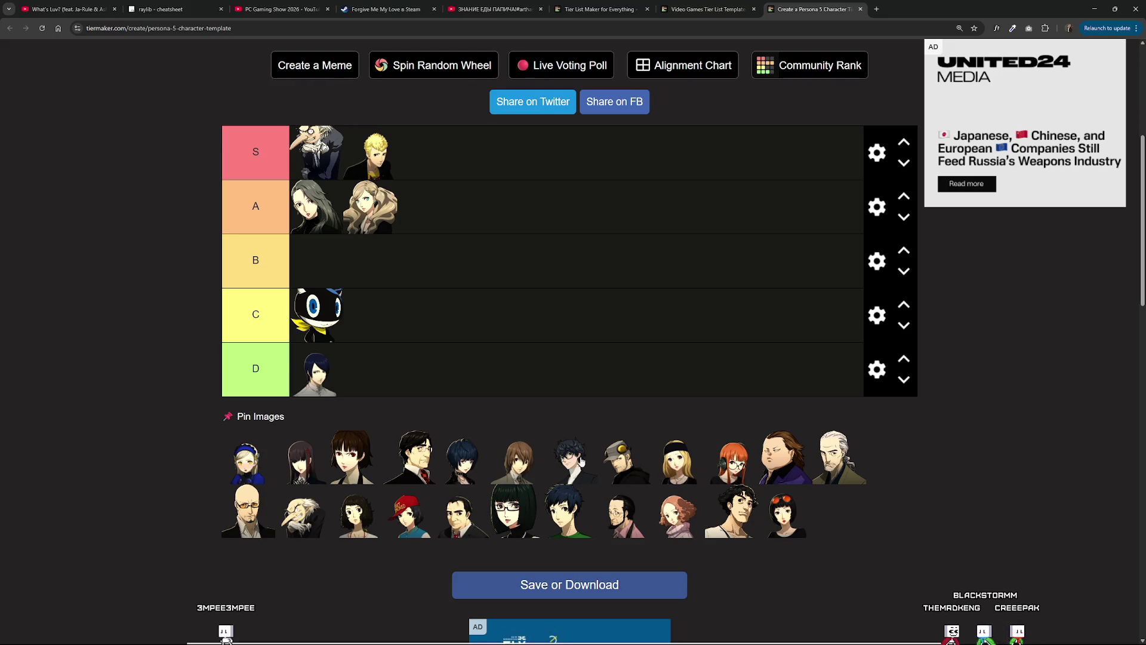
# Add the dark-haired girl, old man and Joker to S, reorder S, demote dark Igor to D, Makoto to A.
pyautogui.moveTo(466, 460); pyautogui.dragTo(360, 141)
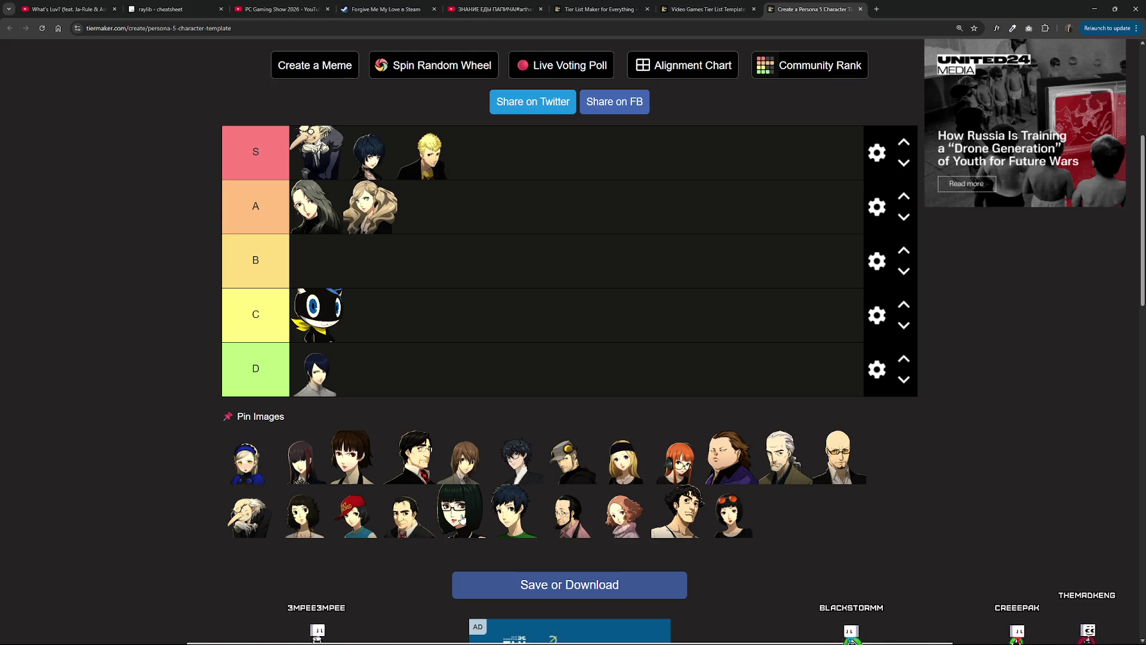
pyautogui.moveTo(257, 523)
pyautogui.mouseDown()
pyautogui.moveTo(335, 156)
pyautogui.moveTo(320, 170)
pyautogui.mouseUp()
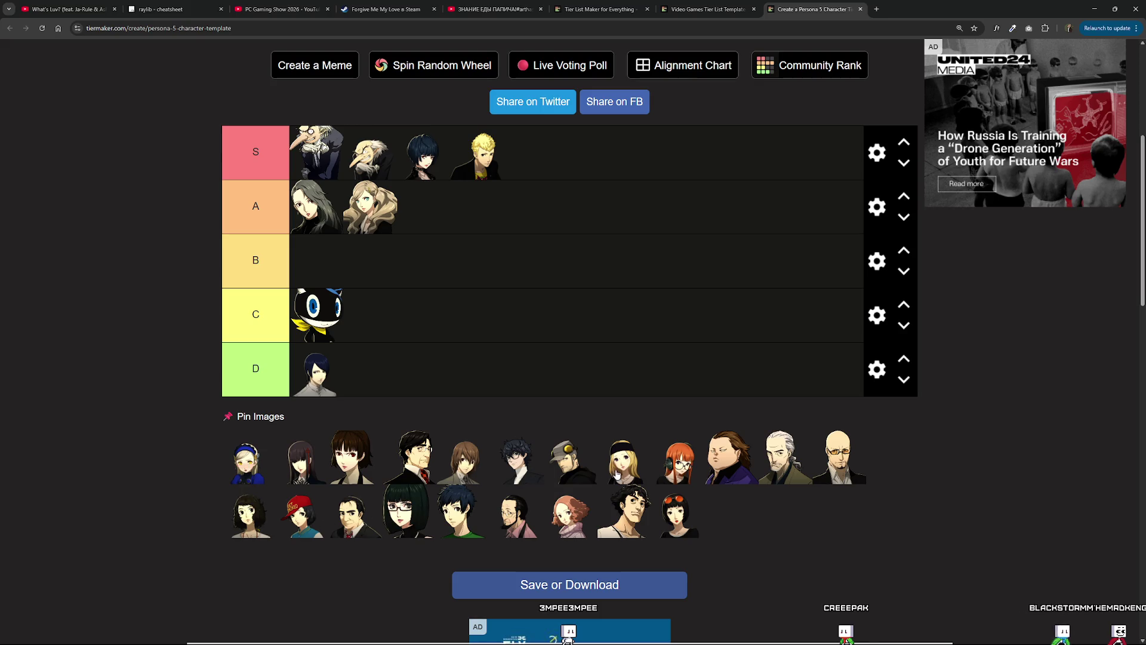
pyautogui.moveTo(514, 472)
pyautogui.mouseDown()
pyautogui.moveTo(478, 152)
pyautogui.moveTo(309, 145)
pyautogui.moveTo(321, 157)
pyautogui.mouseUp()
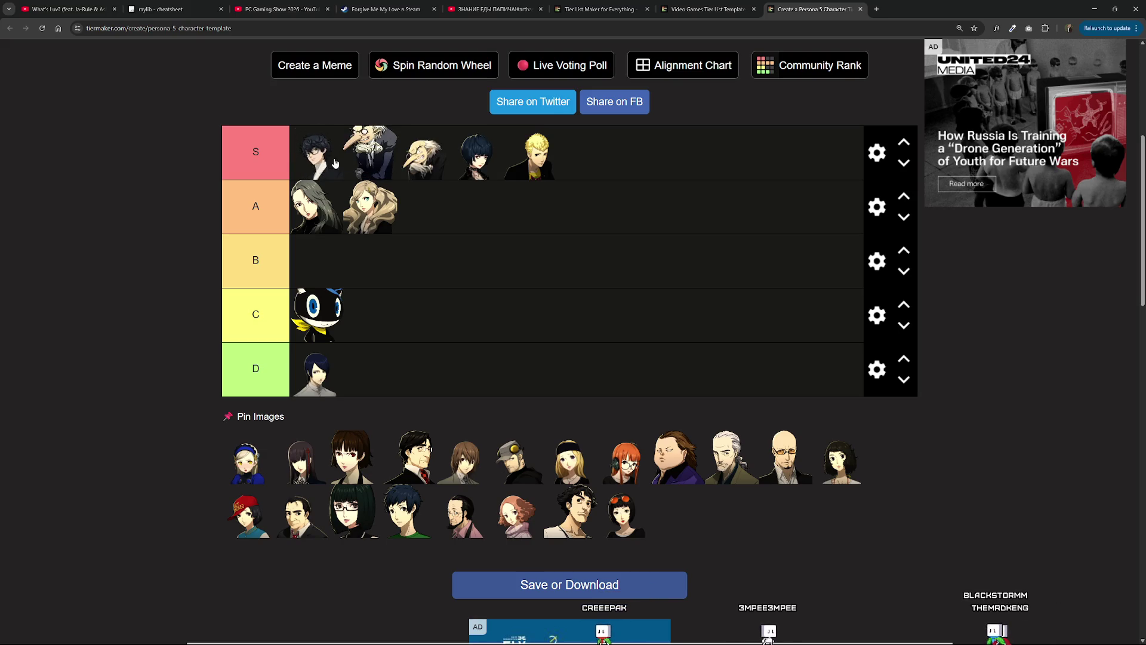
pyautogui.moveTo(423, 154)
pyautogui.mouseDown()
pyautogui.moveTo(310, 158)
pyautogui.moveTo(369, 149)
pyautogui.moveTo(377, 170)
pyautogui.mouseUp()
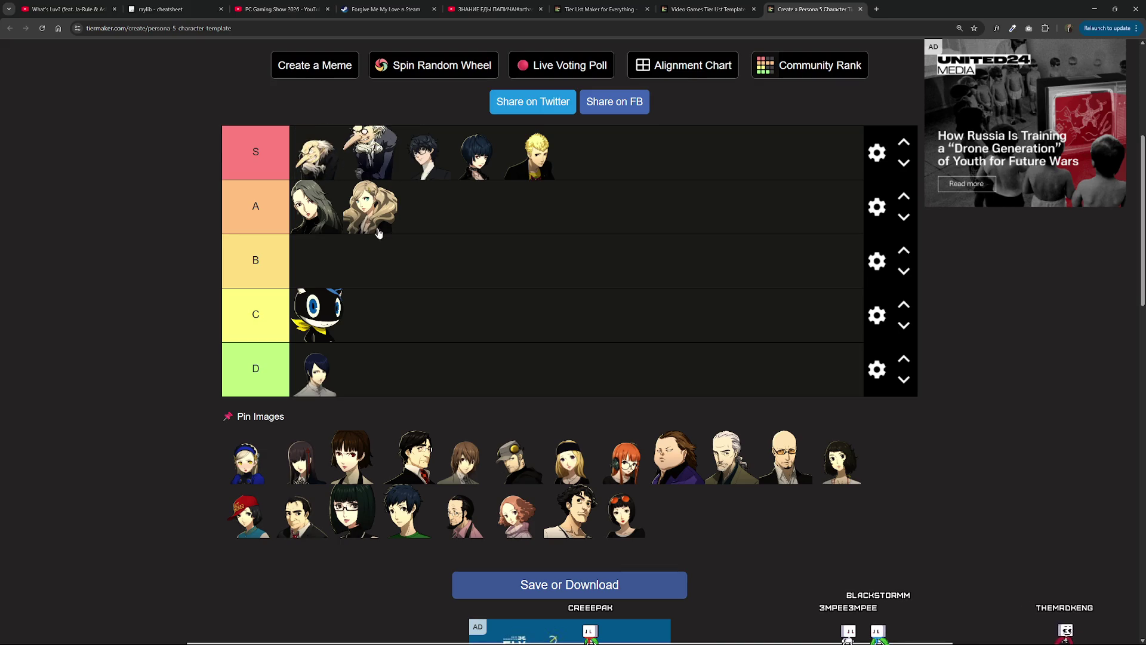
pyautogui.moveTo(370, 154); pyautogui.dragTo(445, 382)
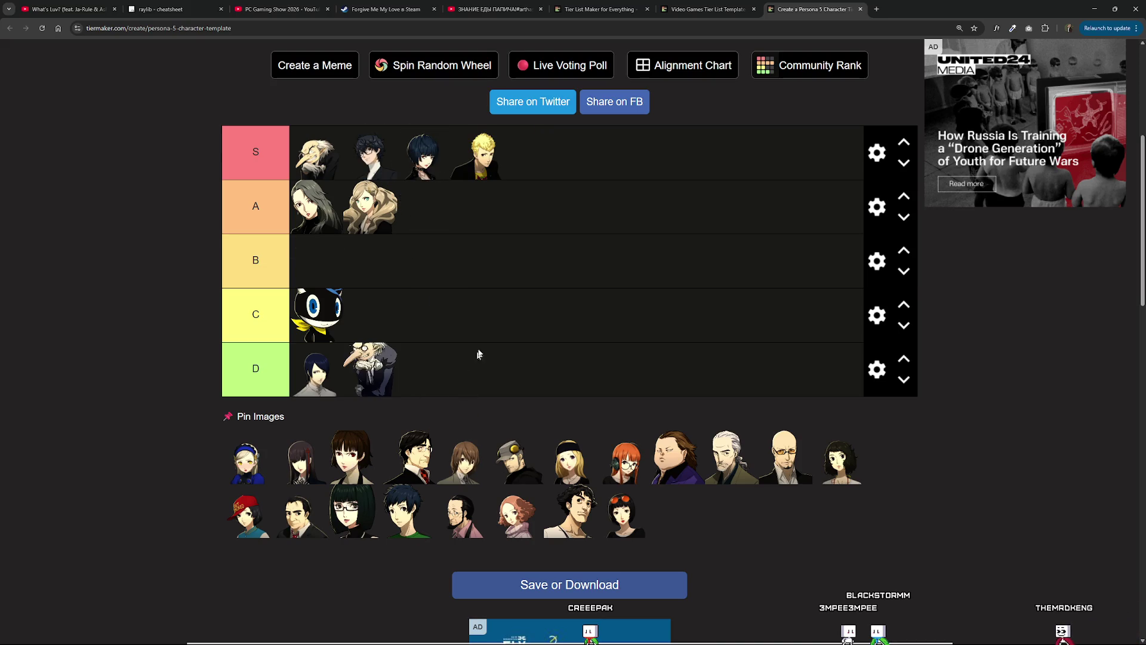
pyautogui.moveTo(442, 267)
pyautogui.mouseDown()
pyautogui.moveTo(316, 154)
pyautogui.moveTo(331, 158)
pyautogui.moveTo(367, 374)
pyautogui.mouseUp()
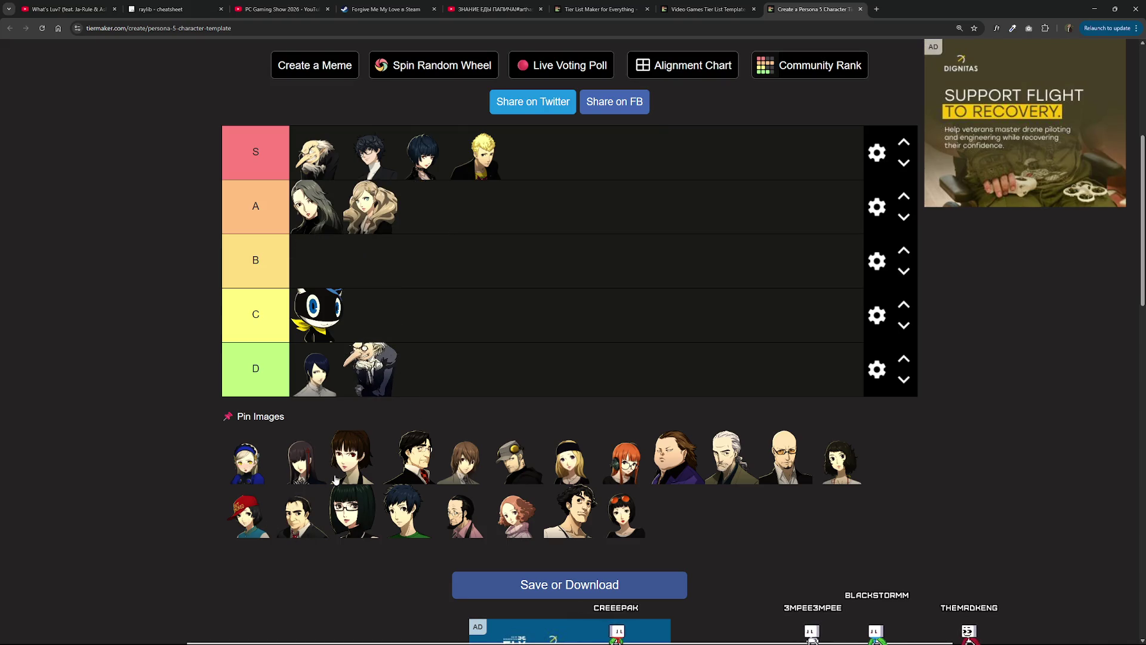
pyautogui.moveTo(356, 470)
pyautogui.mouseDown()
pyautogui.moveTo(412, 278)
pyautogui.moveTo(409, 197)
pyautogui.moveTo(382, 161)
pyautogui.moveTo(355, 212)
pyautogui.moveTo(290, 203)
pyautogui.moveTo(355, 211)
pyautogui.moveTo(317, 212)
pyautogui.mouseUp()
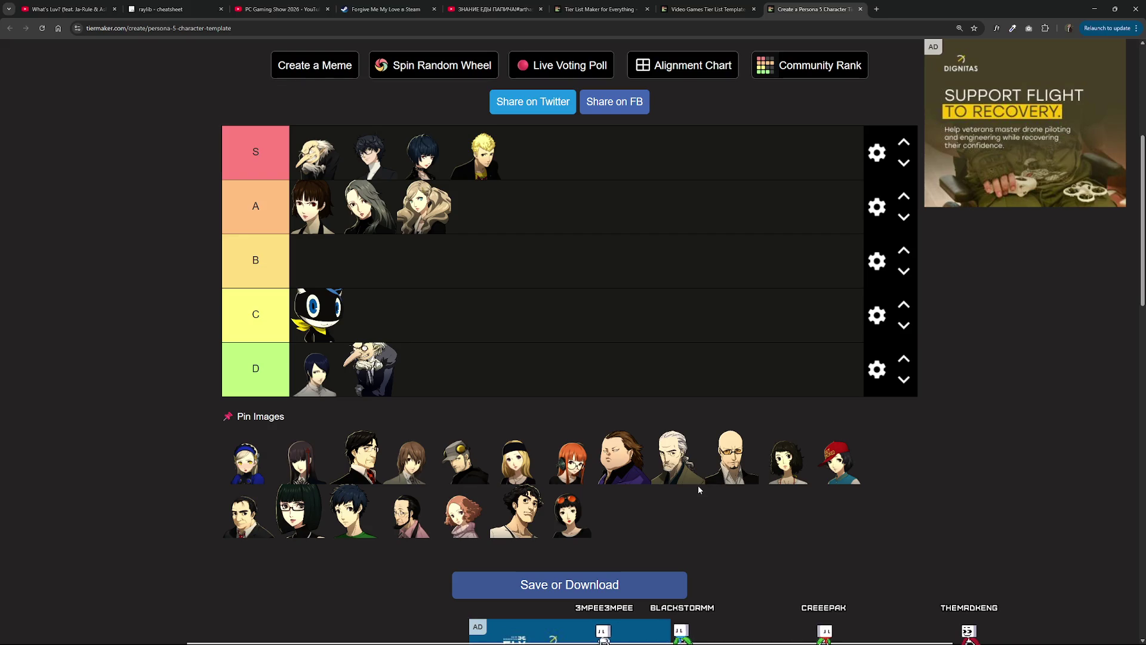
pyautogui.click(1136, 9)
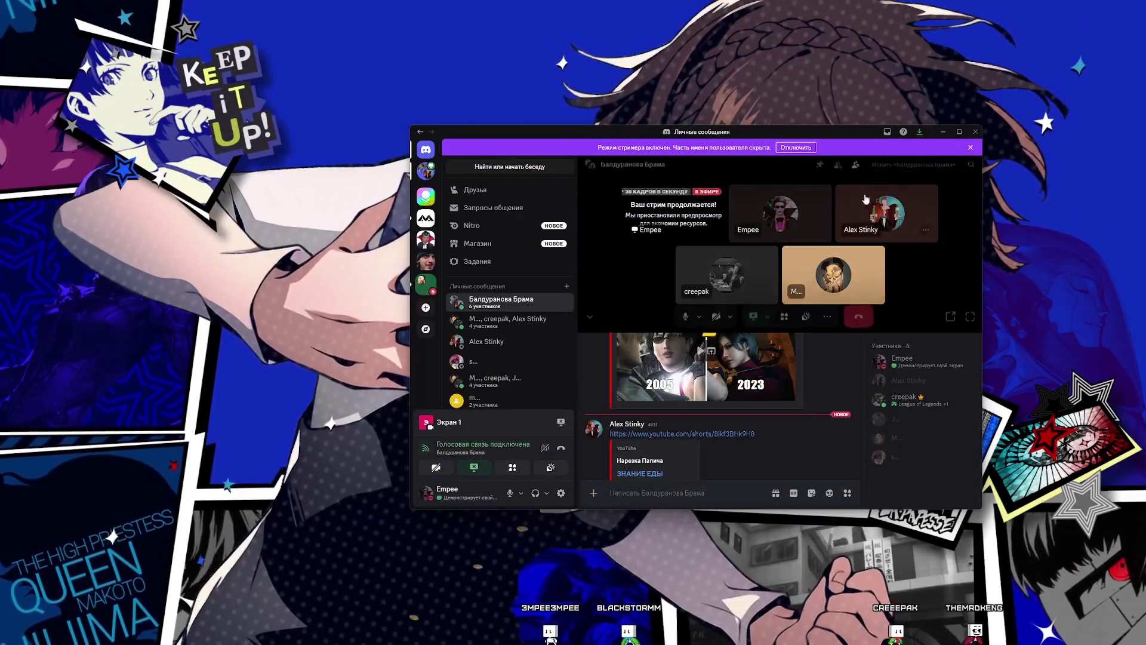
pyautogui.click(942, 134)
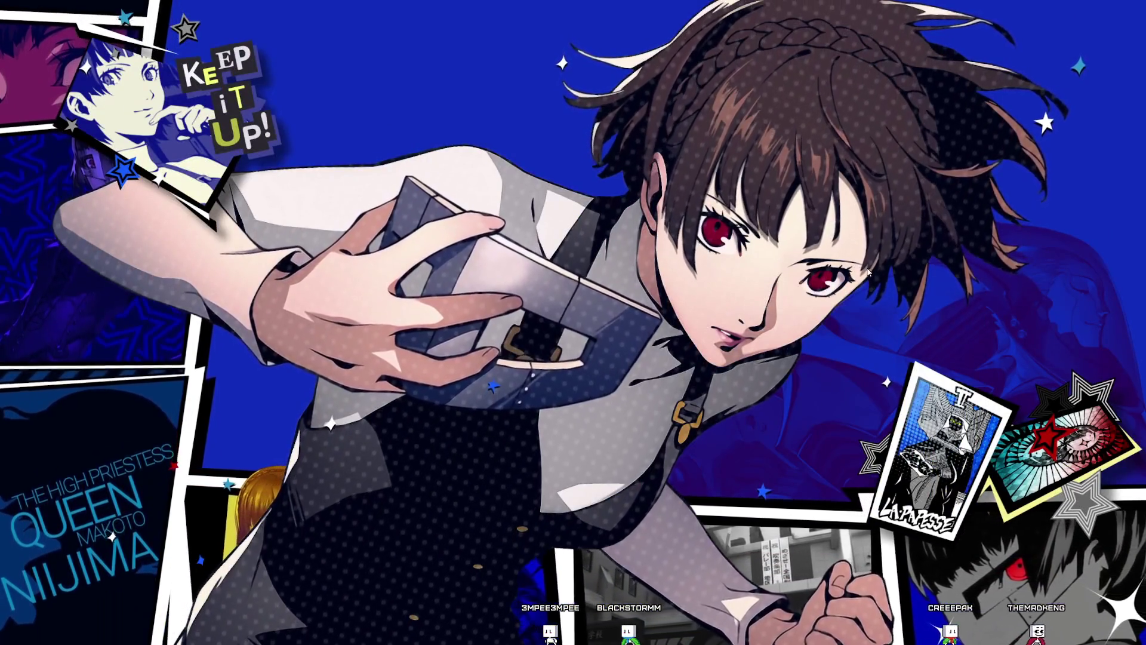
pyautogui.moveTo(604, 634)
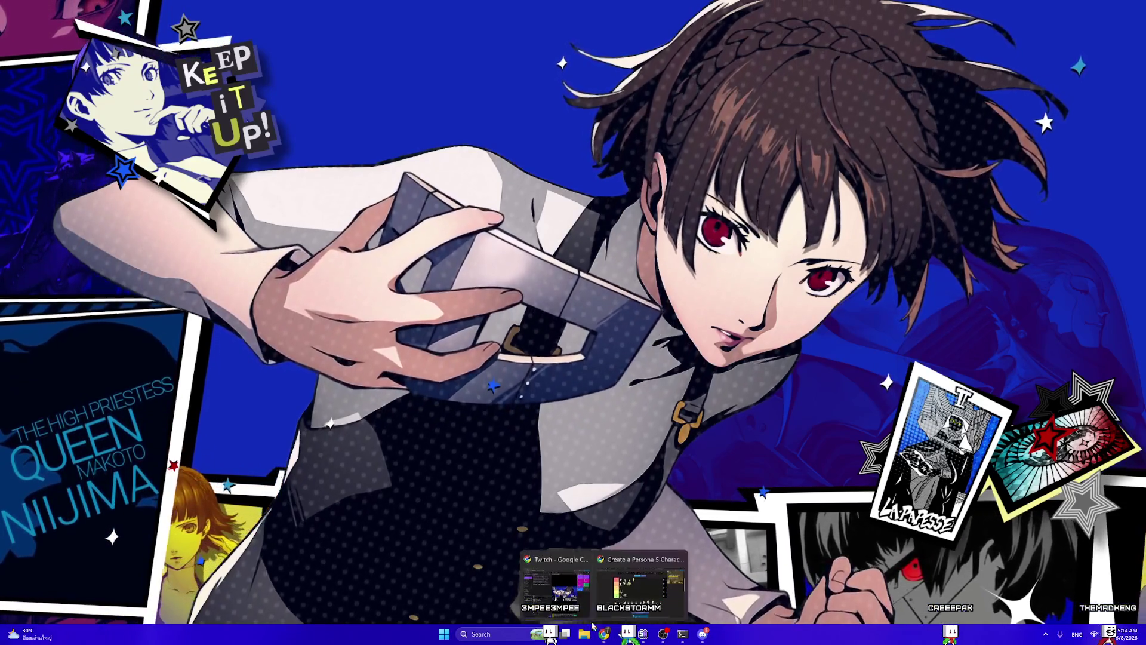
pyautogui.click(633, 588)
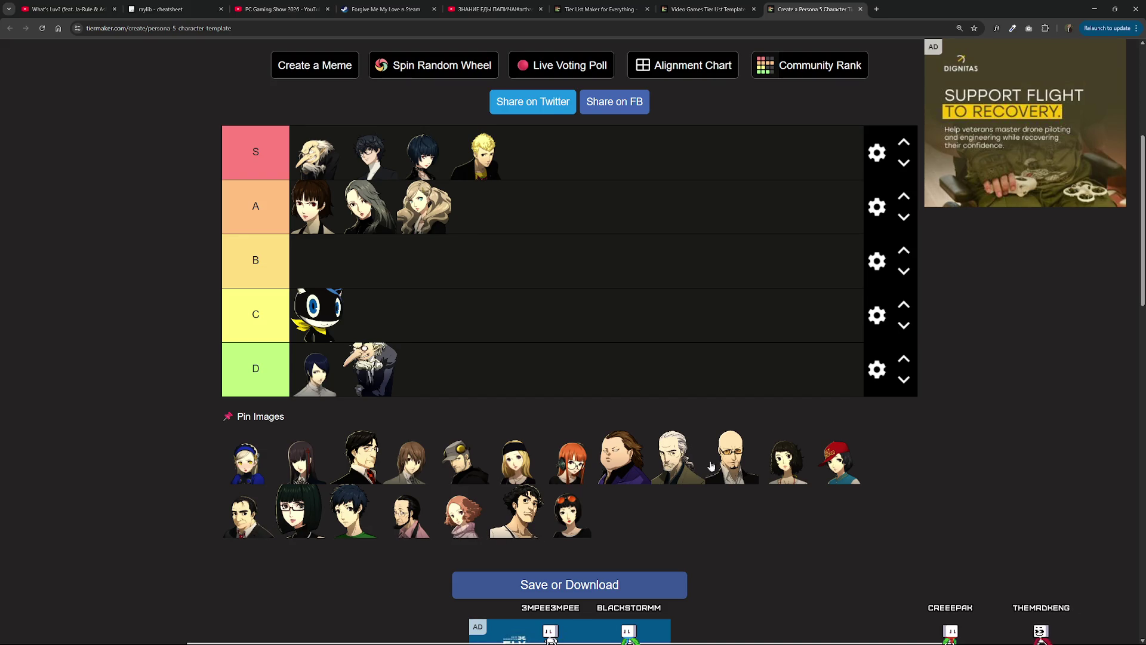
# Place the short dark-haired woman's portrait at the end of the A tier, after Ann.
pyautogui.moveTo(779, 471)
pyautogui.mouseDown()
pyautogui.moveTo(775, 445)
pyautogui.moveTo(697, 424)
pyautogui.moveTo(507, 234)
pyautogui.moveTo(395, 159)
pyautogui.moveTo(334, 154)
pyautogui.moveTo(377, 189)
pyautogui.moveTo(370, 197)
pyautogui.moveTo(498, 243)
pyautogui.mouseUp()
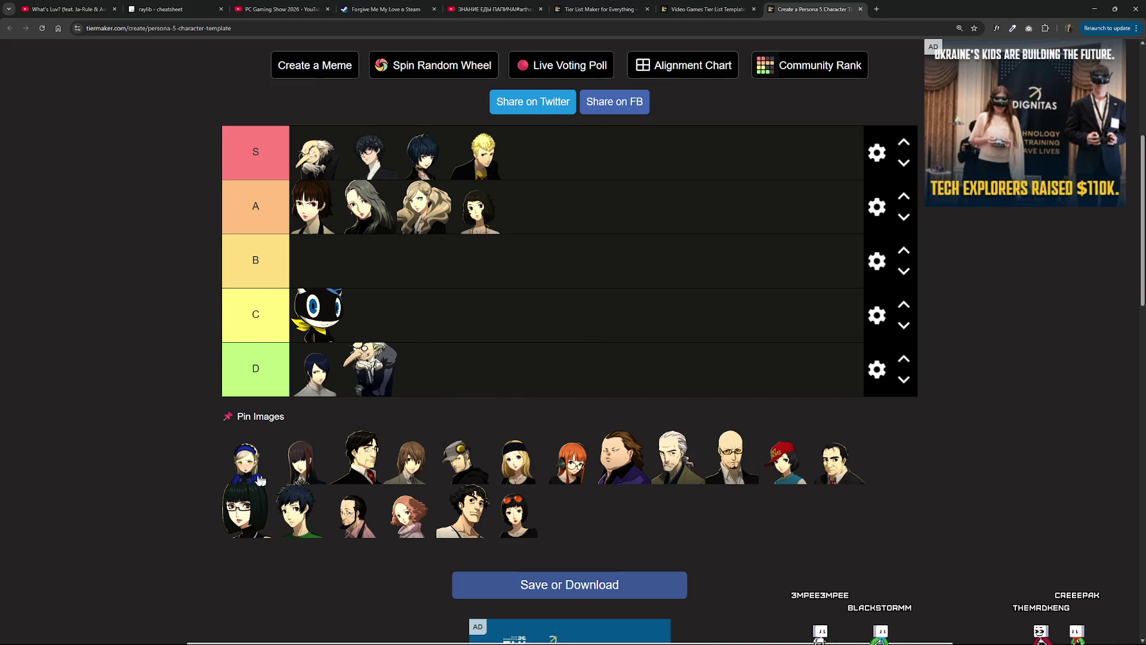
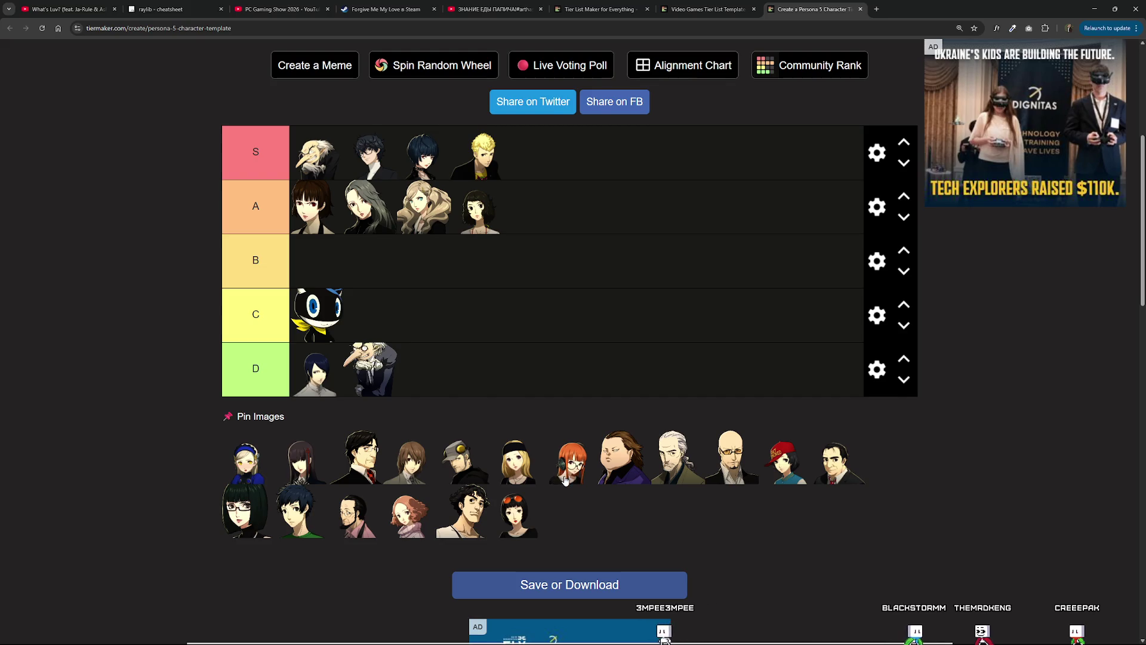
# Add the stubbled dark-haired man and grey-haired old man to D, then close the Persona 5 list.
pyautogui.moveTo(462, 511)
pyautogui.mouseDown()
pyautogui.moveTo(344, 278)
pyautogui.moveTo(457, 356)
pyautogui.mouseUp()
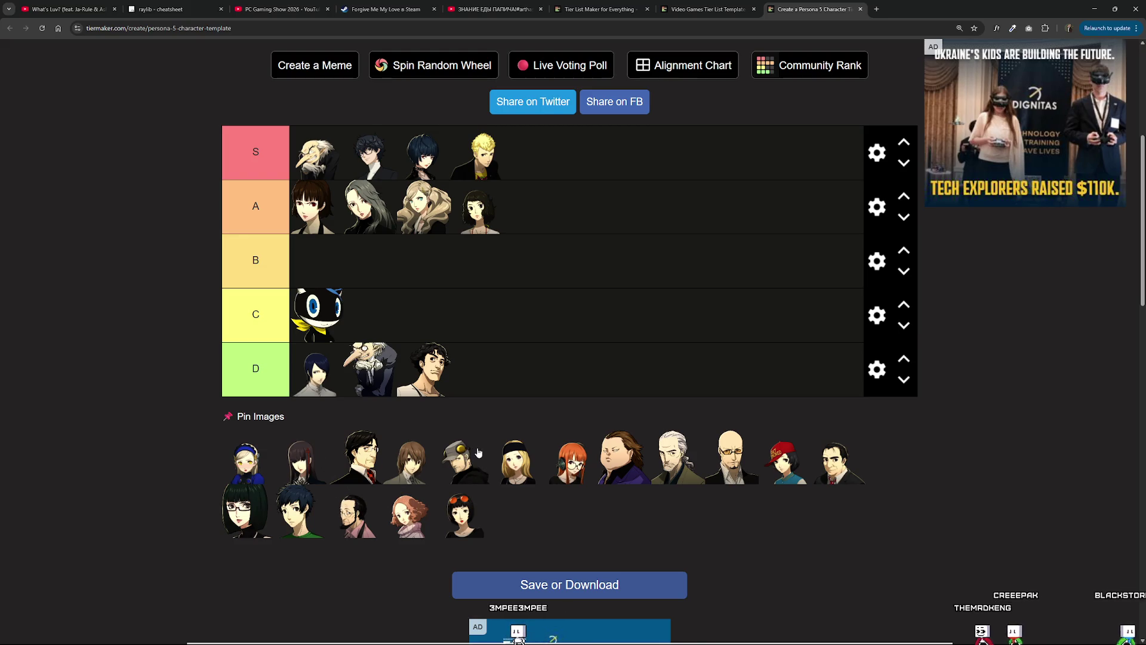
pyautogui.moveTo(676, 457)
pyautogui.mouseDown()
pyautogui.moveTo(514, 358)
pyautogui.moveTo(424, 371)
pyautogui.mouseUp()
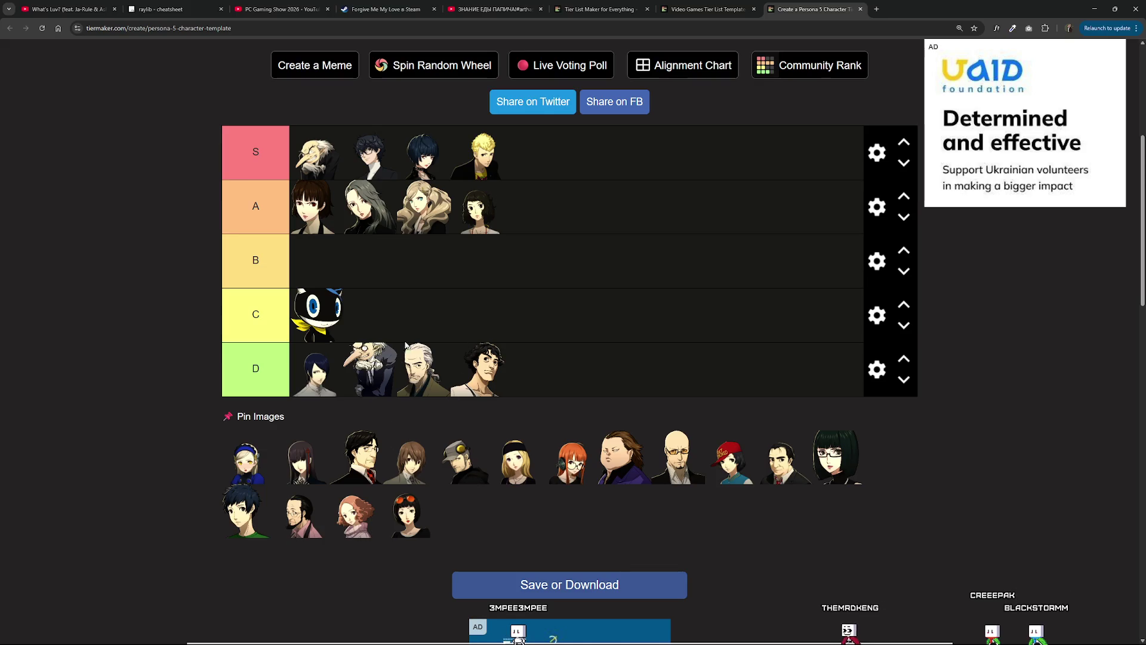
pyautogui.moveTo(577, 468)
pyautogui.mouseDown()
pyautogui.moveTo(549, 436)
pyautogui.moveTo(573, 439)
pyautogui.moveTo(561, 456)
pyautogui.moveTo(595, 457)
pyautogui.mouseUp()
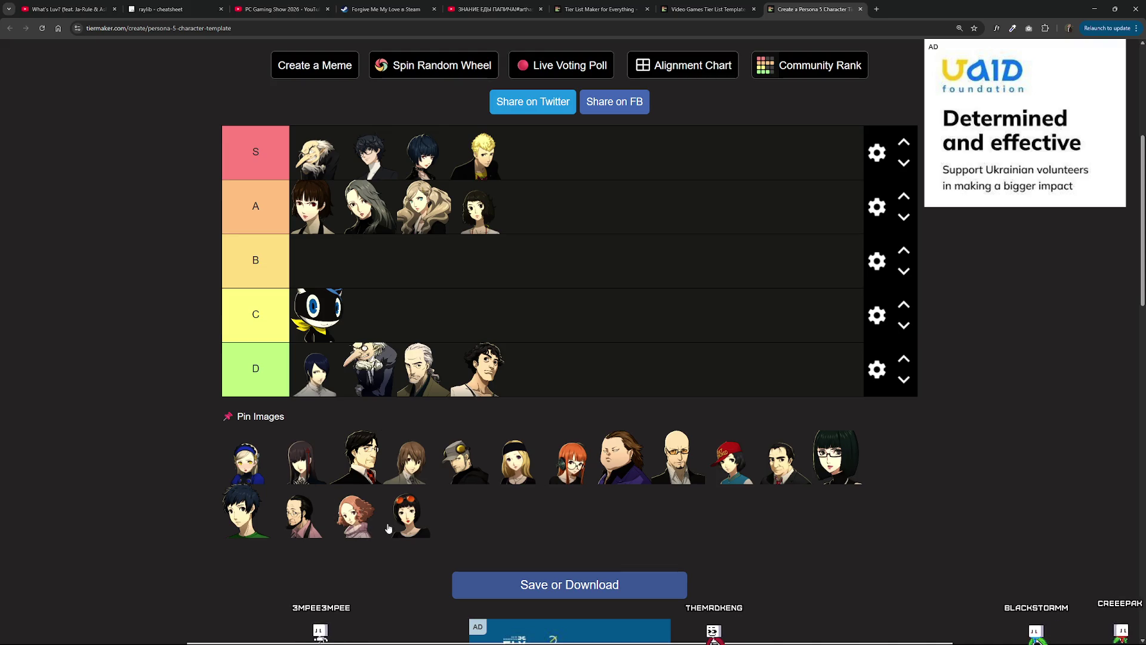
pyautogui.hotkey('ctrl', 'w')
# Browse the Video Games templates and move to the next page.
pyautogui.scroll(-9, 639, 163)
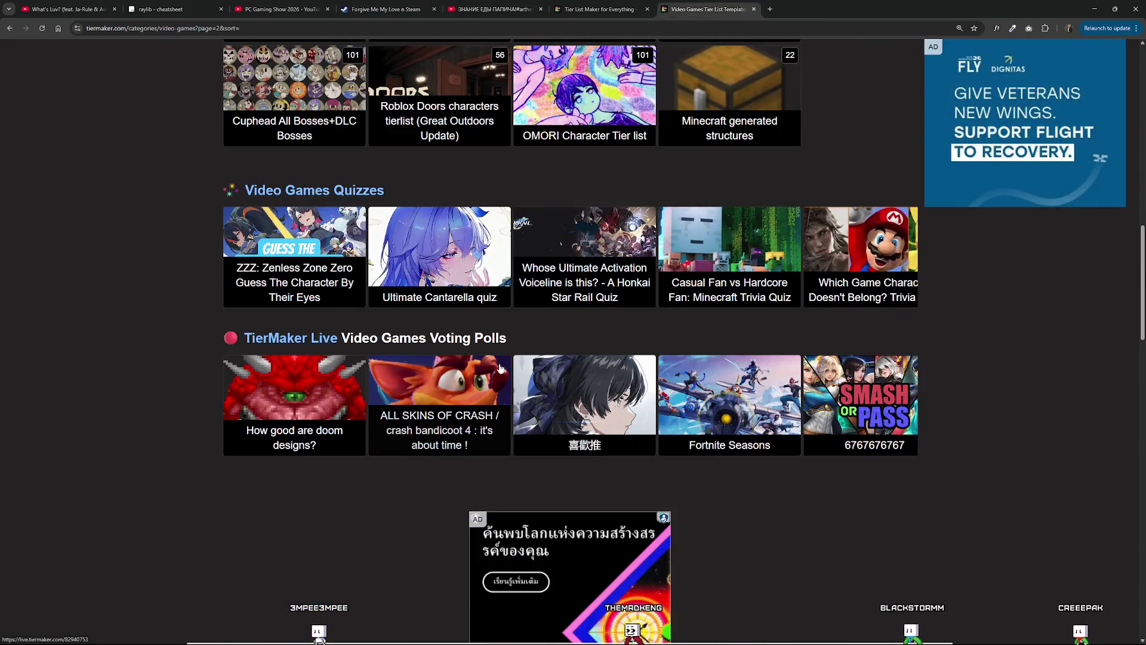
pyautogui.scroll(-10, 500, 368)
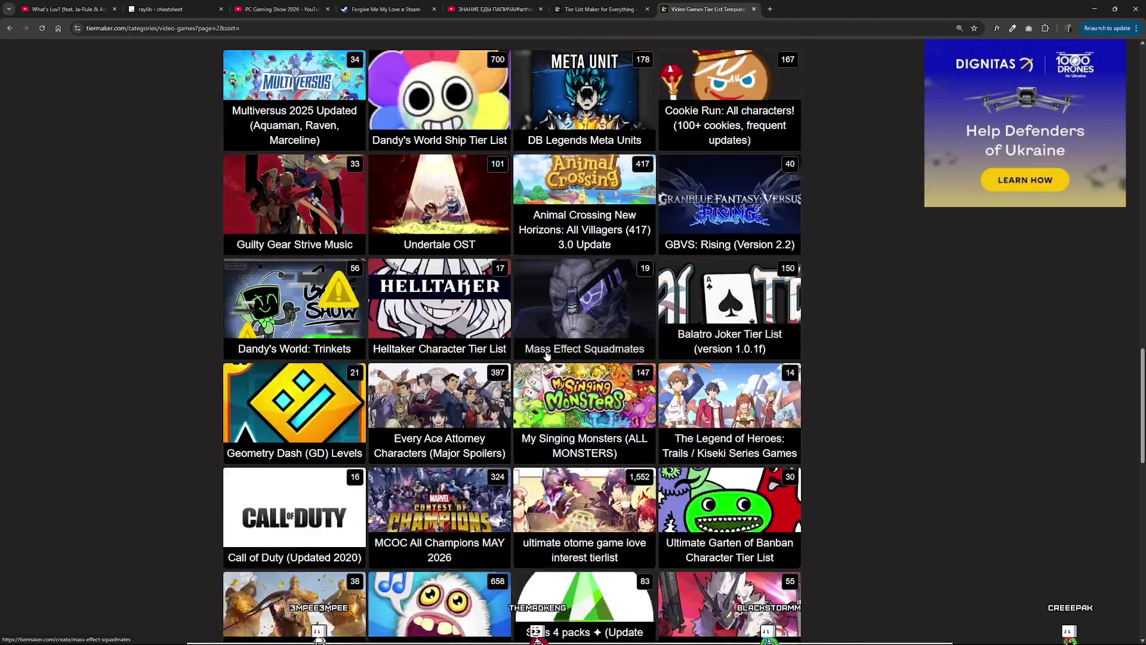
pyautogui.scroll(-6, 555, 347)
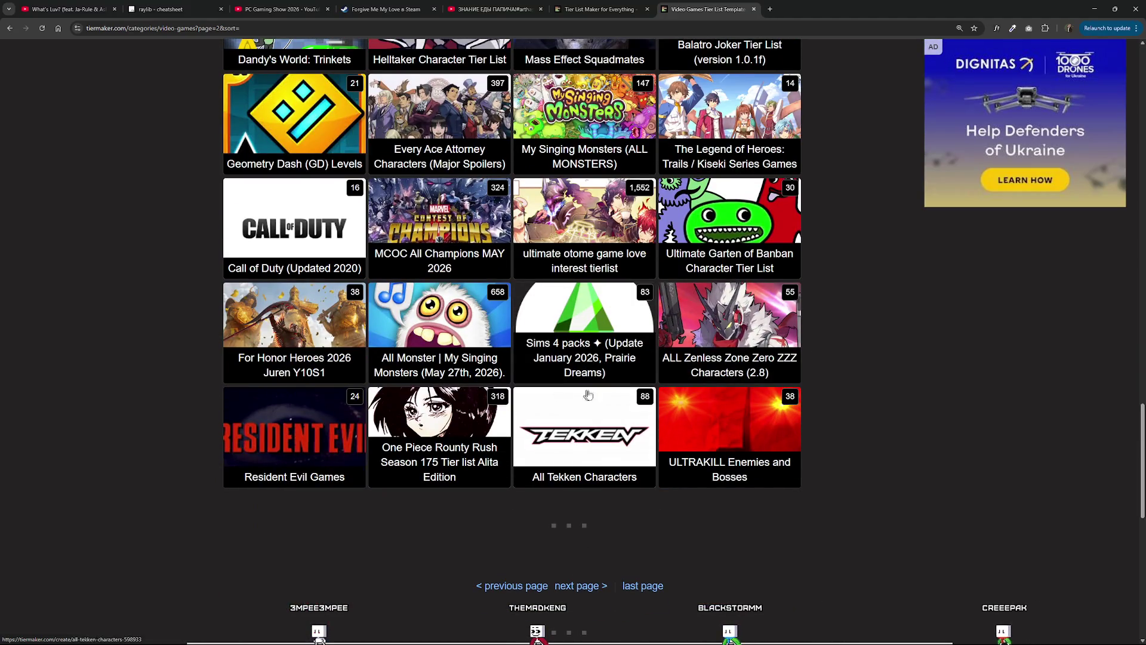
pyautogui.scroll(2, 632, 378)
pyautogui.scroll(2, 632, 378)
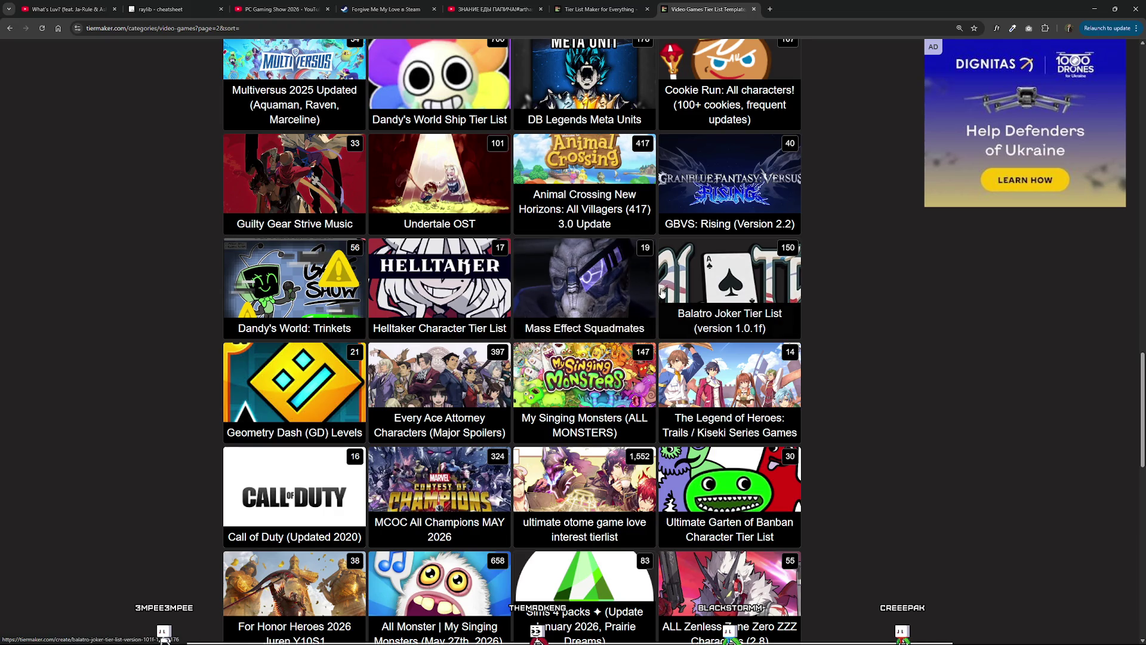
pyautogui.scroll(-6, 549, 437)
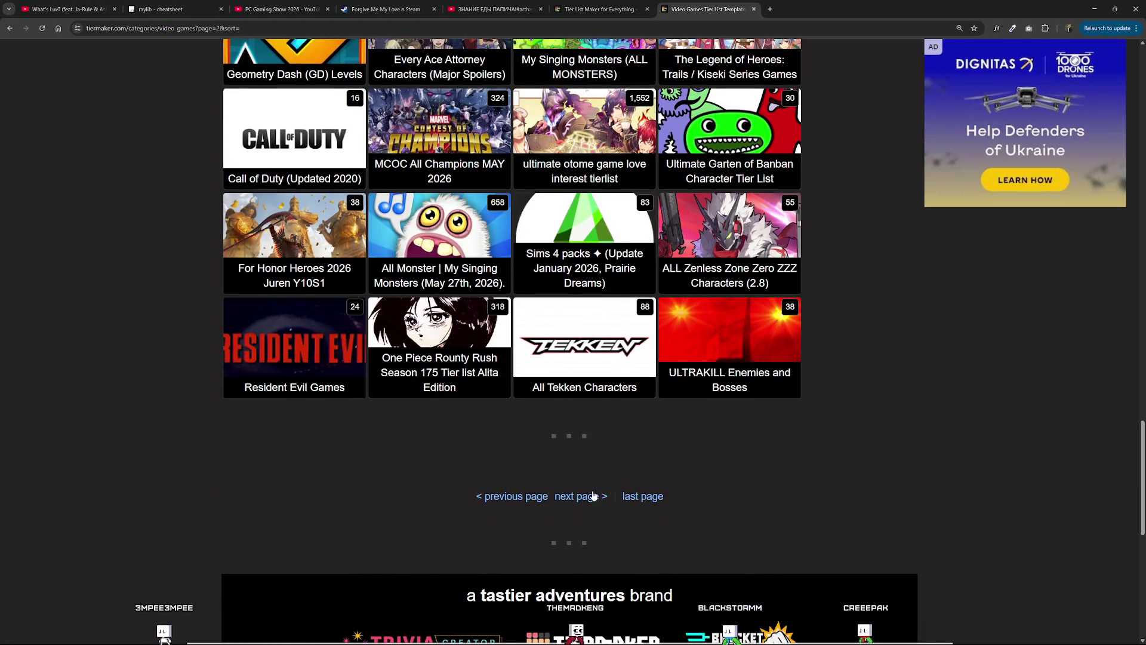
pyautogui.click(642, 496)
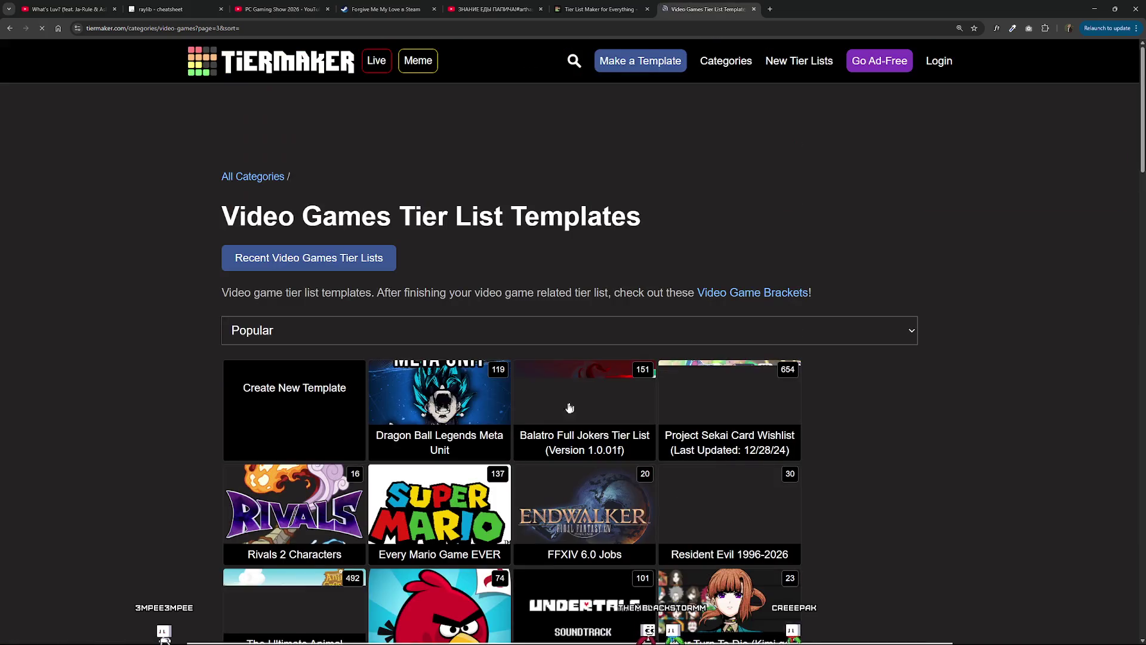
# Open the Grand Theft Auto Games tier list template.
pyautogui.scroll(-3, 538, 397)
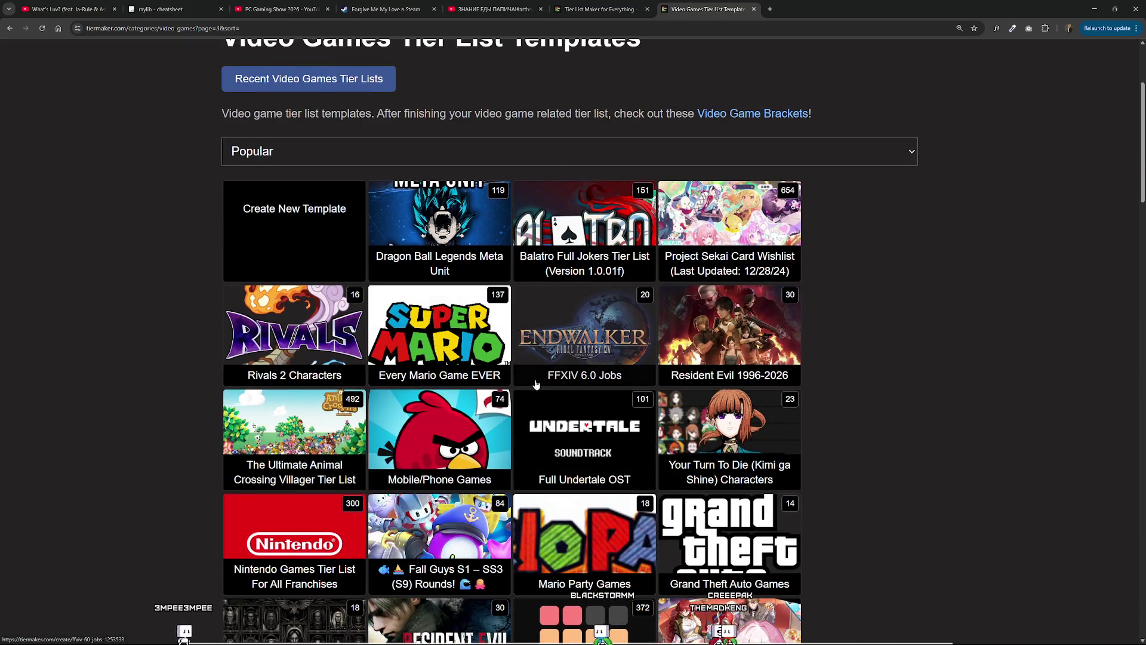
pyautogui.scroll(-2, 657, 293)
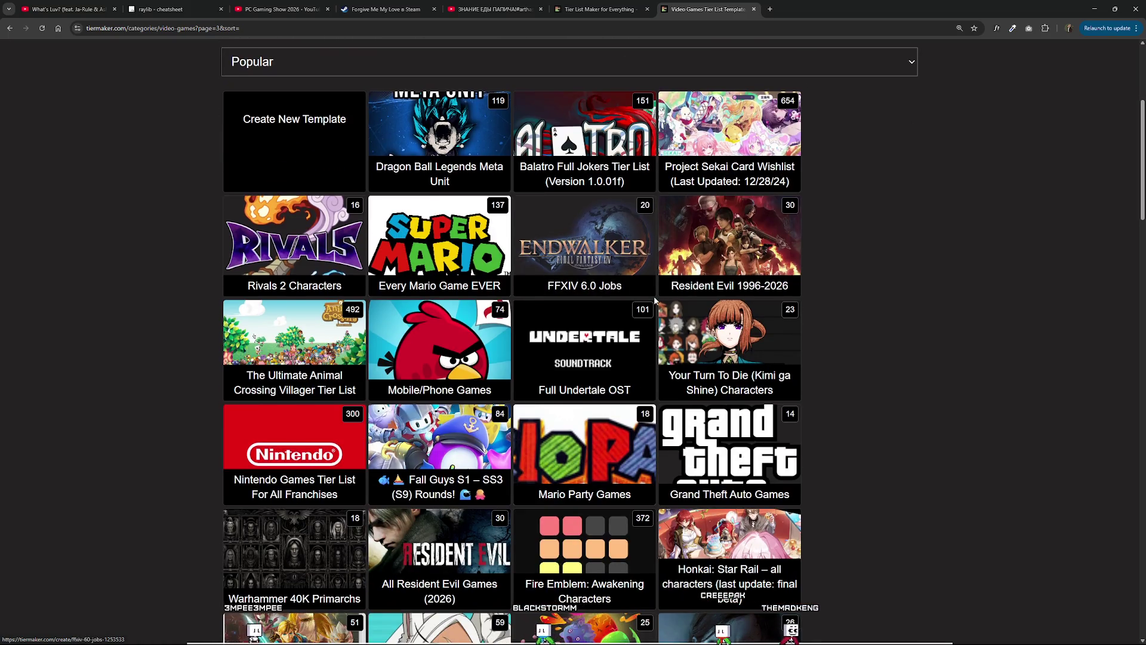
pyautogui.scroll(-2, 654, 296)
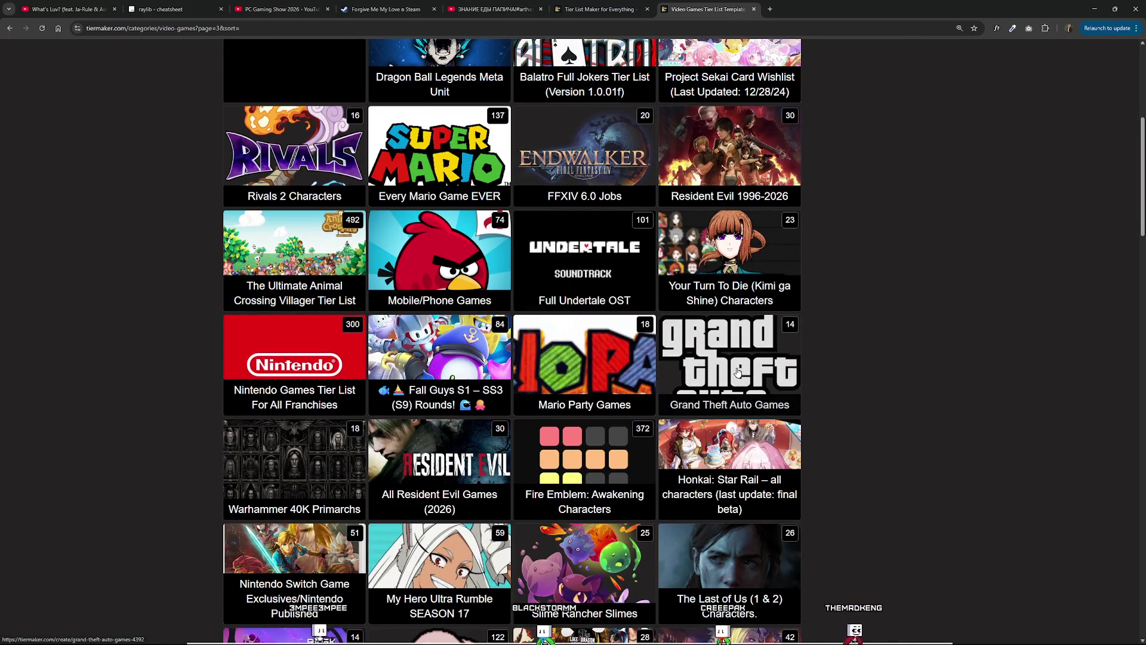
pyautogui.click(663, 326)
pyautogui.scroll(-3, 458, 333)
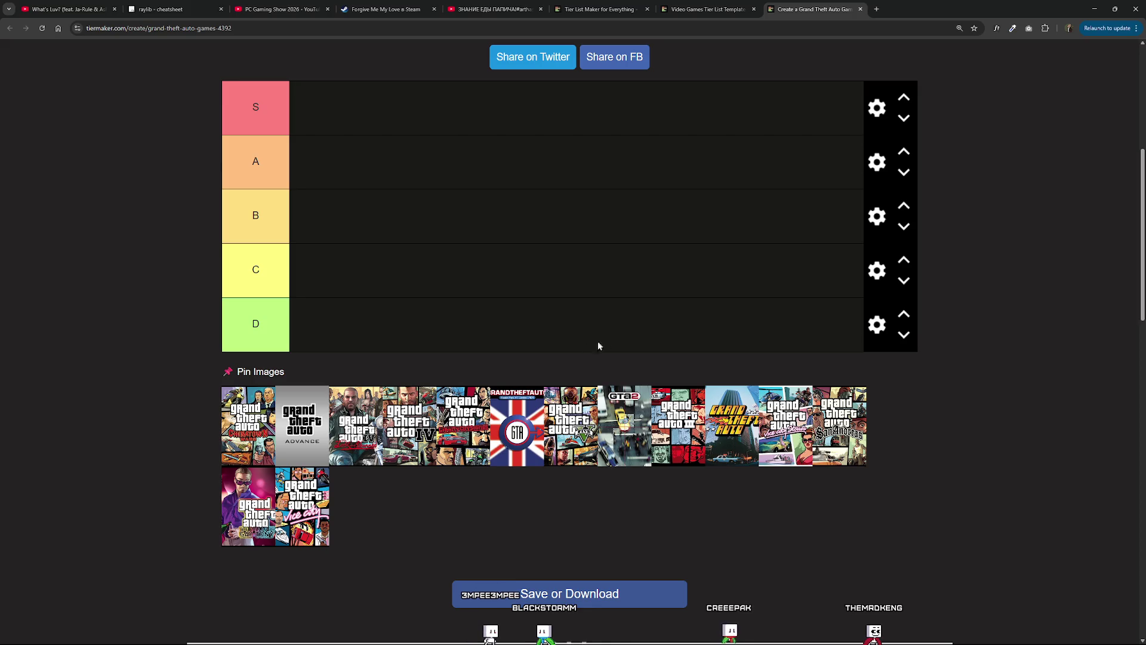
# Rank The Lost and Damned, GTA IV, Vice City and San Andreas in S, GTA V in B.
pyautogui.moveTo(332, 404)
pyautogui.mouseDown()
pyautogui.moveTo(280, 116)
pyautogui.moveTo(327, 178)
pyautogui.mouseUp()
pyautogui.moveTo(357, 442)
pyautogui.mouseDown()
pyautogui.moveTo(413, 189)
pyautogui.moveTo(327, 143)
pyautogui.moveTo(387, 146)
pyautogui.moveTo(361, 154)
pyautogui.moveTo(287, 107)
pyautogui.moveTo(295, 114)
pyautogui.mouseUp()
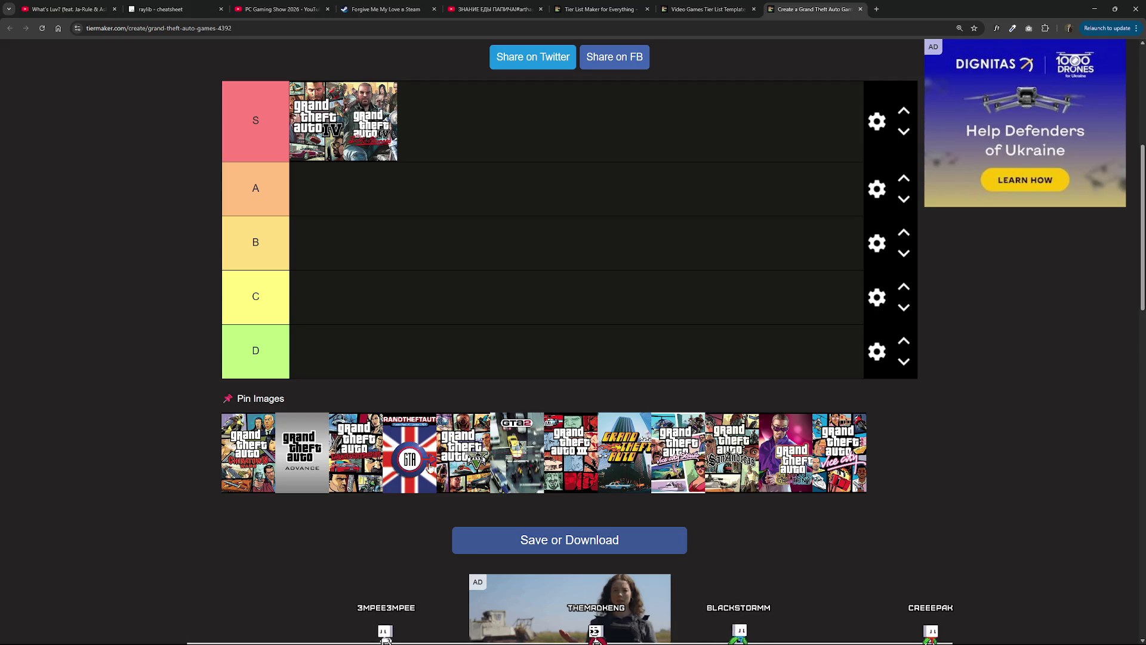
pyautogui.moveTo(495, 466)
pyautogui.mouseDown()
pyautogui.moveTo(460, 424)
pyautogui.moveTo(346, 206)
pyautogui.moveTo(351, 225)
pyautogui.moveTo(359, 213)
pyautogui.moveTo(353, 281)
pyautogui.moveTo(346, 215)
pyautogui.moveTo(349, 310)
pyautogui.moveTo(355, 249)
pyautogui.moveTo(352, 266)
pyautogui.mouseUp()
pyautogui.moveTo(763, 489)
pyautogui.mouseDown()
pyautogui.moveTo(406, 144)
pyautogui.moveTo(338, 119)
pyautogui.moveTo(355, 119)
pyautogui.mouseUp()
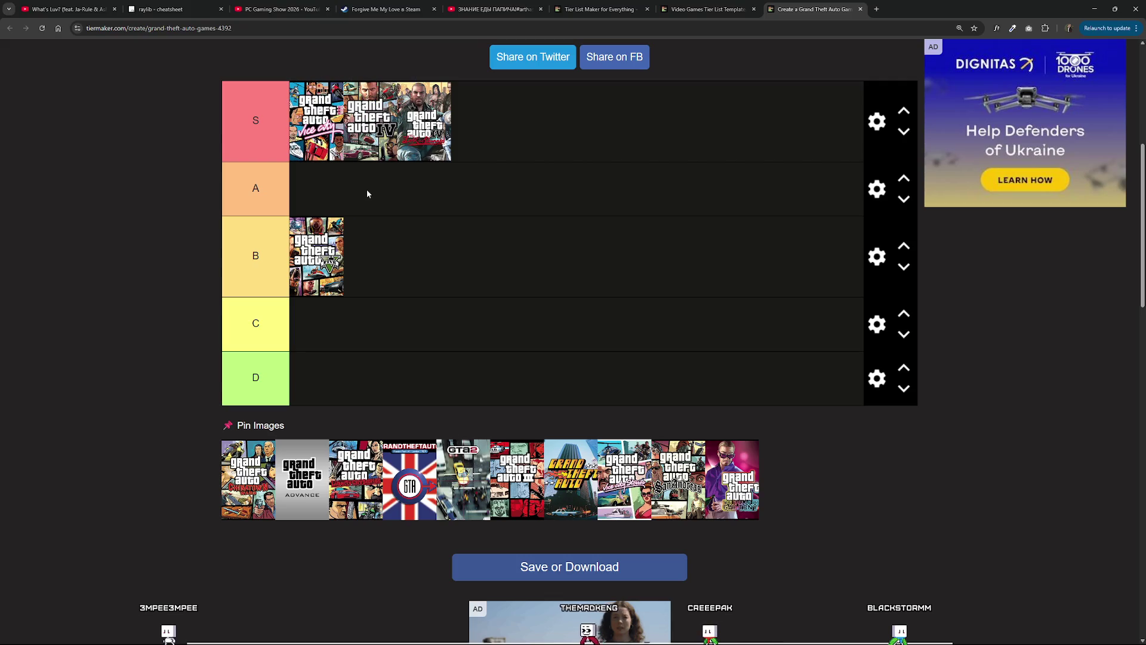
pyautogui.moveTo(671, 493)
pyautogui.mouseDown()
pyautogui.moveTo(598, 403)
pyautogui.moveTo(314, 212)
pyautogui.moveTo(365, 137)
pyautogui.moveTo(348, 142)
pyautogui.moveTo(378, 221)
pyautogui.moveTo(366, 131)
pyautogui.moveTo(368, 193)
pyautogui.moveTo(377, 130)
pyautogui.moveTo(275, 122)
pyautogui.mouseUp()
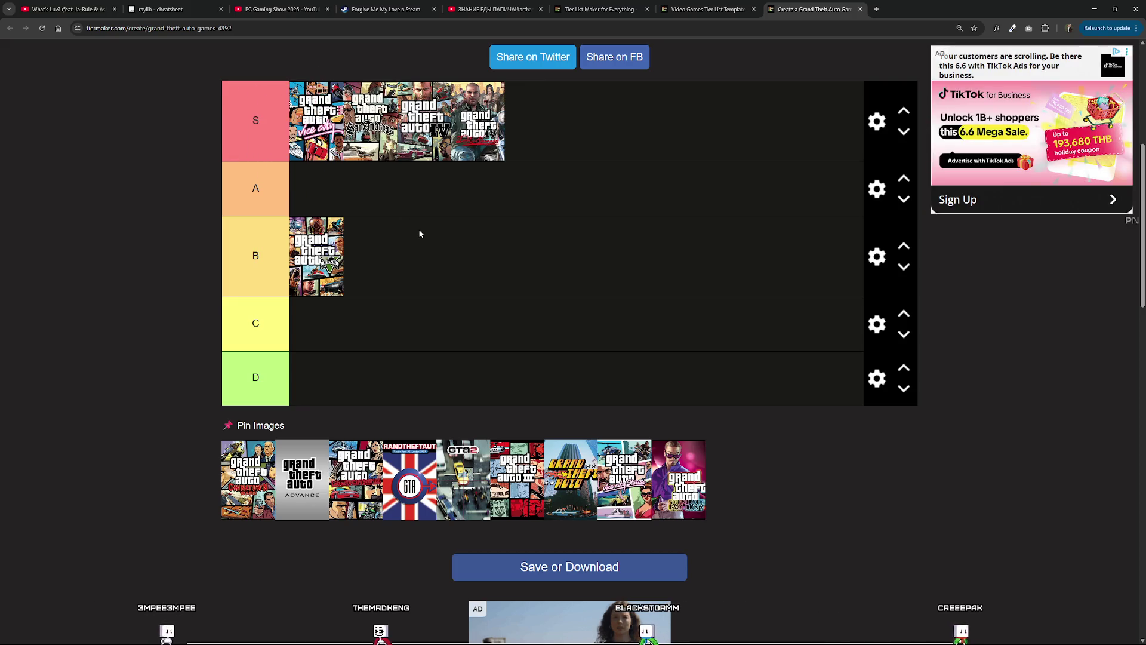
# Put Chinatown Wars, GTA III and Vice City Stories in A, keep original GTA unranked, close the list.
pyautogui.moveTo(581, 504); pyautogui.dragTo(433, 385)
pyautogui.moveTo(316, 391); pyautogui.dragTo(500, 544)
pyautogui.moveTo(268, 498)
pyautogui.mouseDown()
pyautogui.moveTo(270, 446)
pyautogui.moveTo(287, 445)
pyautogui.moveTo(383, 290)
pyautogui.moveTo(360, 177)
pyautogui.mouseUp()
pyautogui.moveTo(517, 505); pyautogui.dragTo(370, 200)
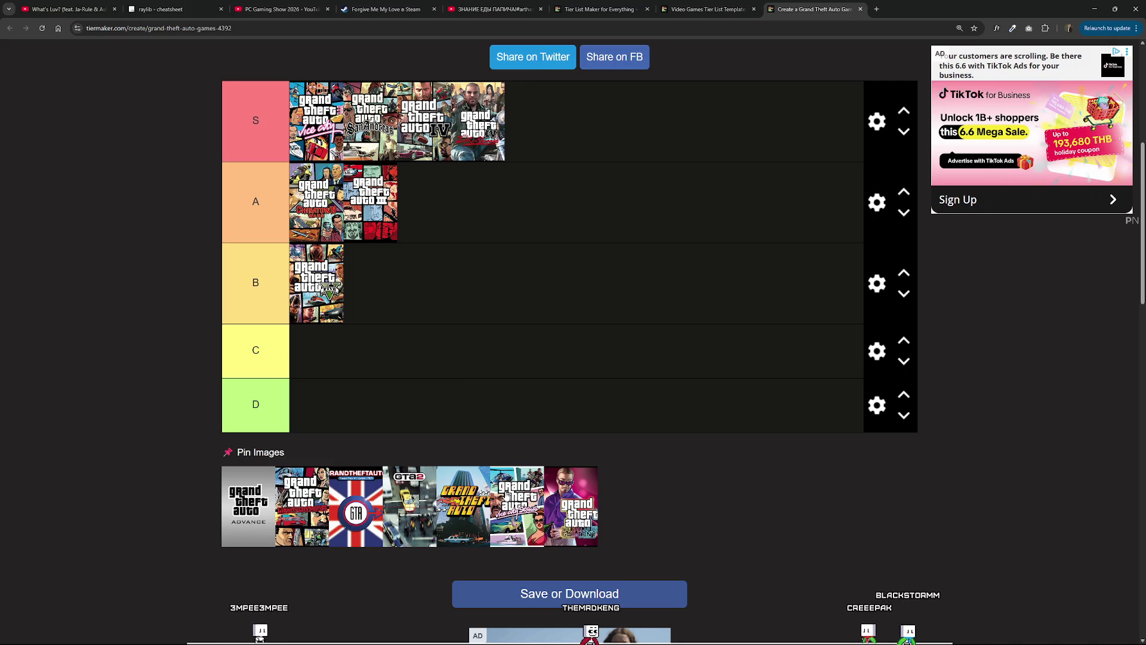
pyautogui.moveTo(506, 495); pyautogui.dragTo(424, 270)
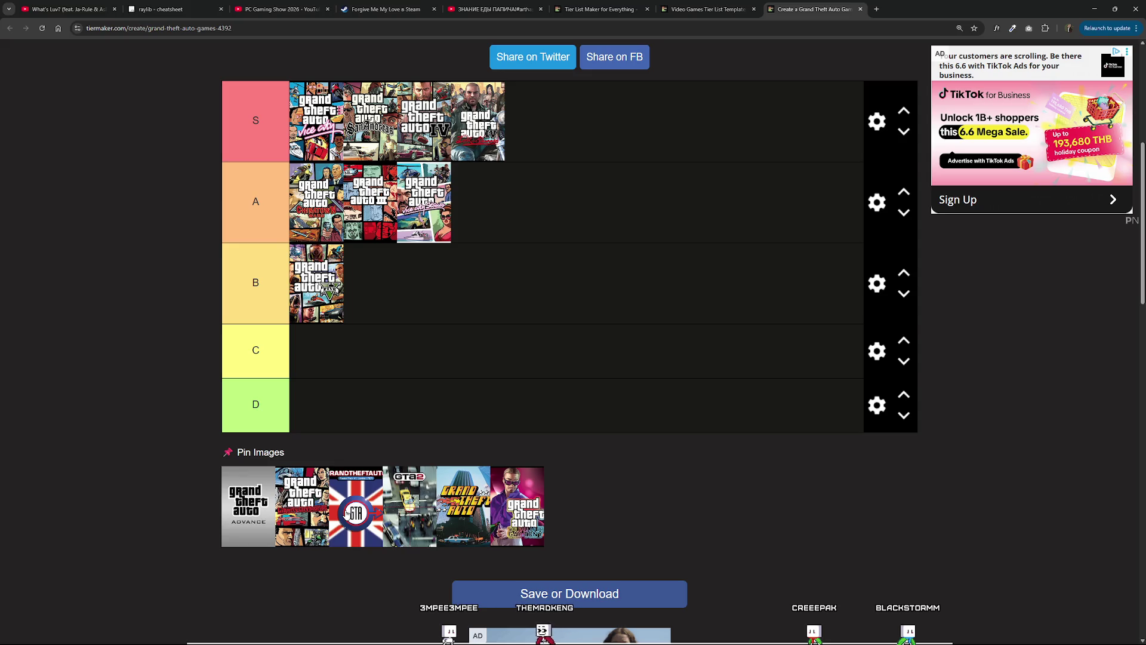
pyautogui.hotkey('ctrl', 'w')
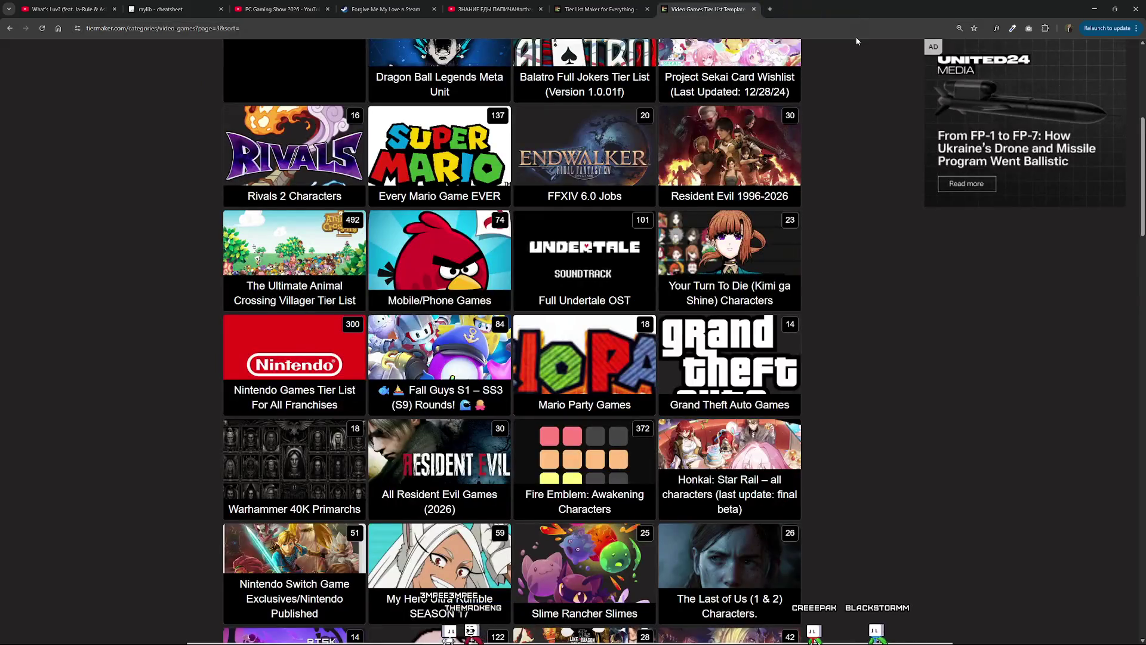
# Search the TierMaker templates for 'ukrainian food'.
pyautogui.scroll(-1, 640, 280)
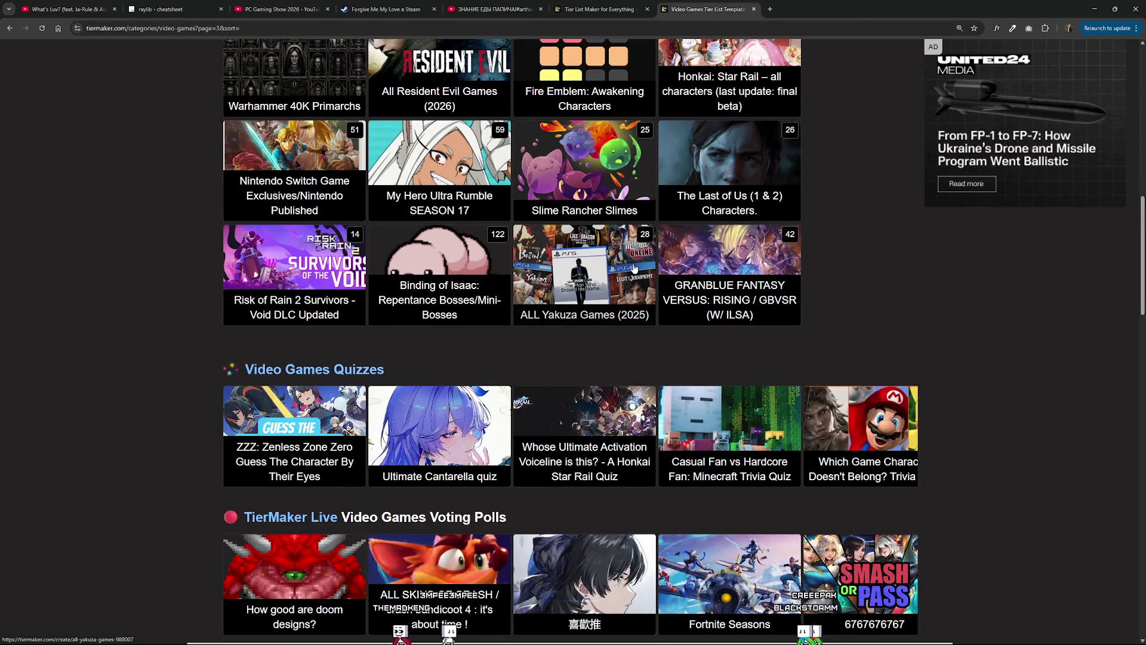
pyautogui.scroll(-3, 634, 269)
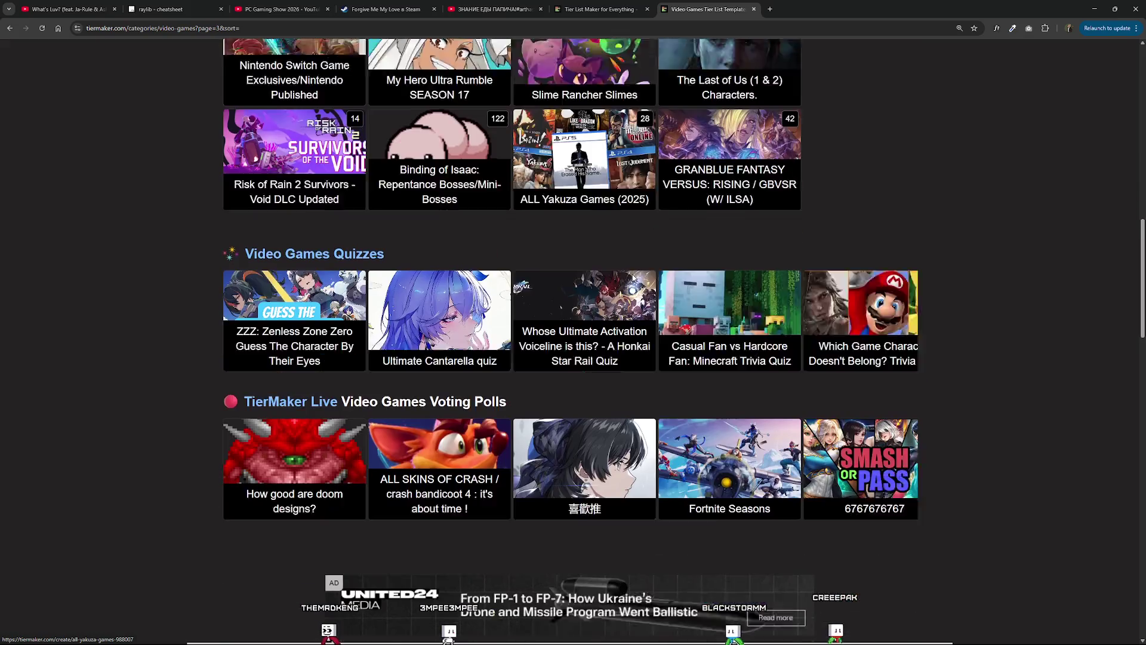
pyautogui.scroll(3, 634, 278)
pyautogui.scroll(6, 638, 282)
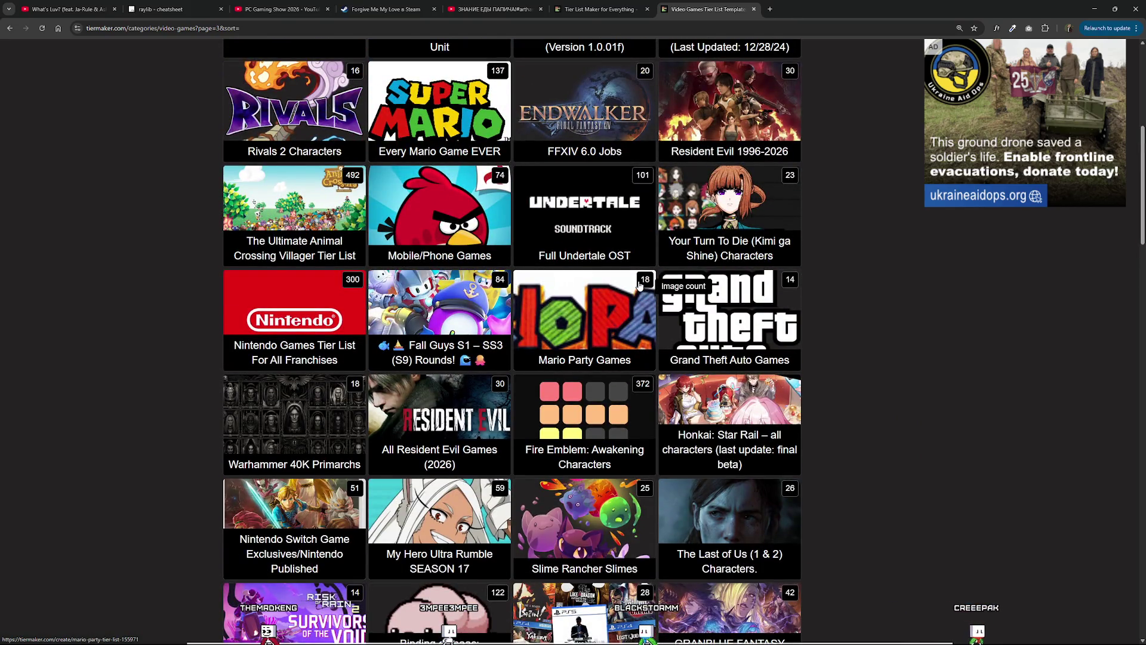
pyautogui.scroll(7, 597, 282)
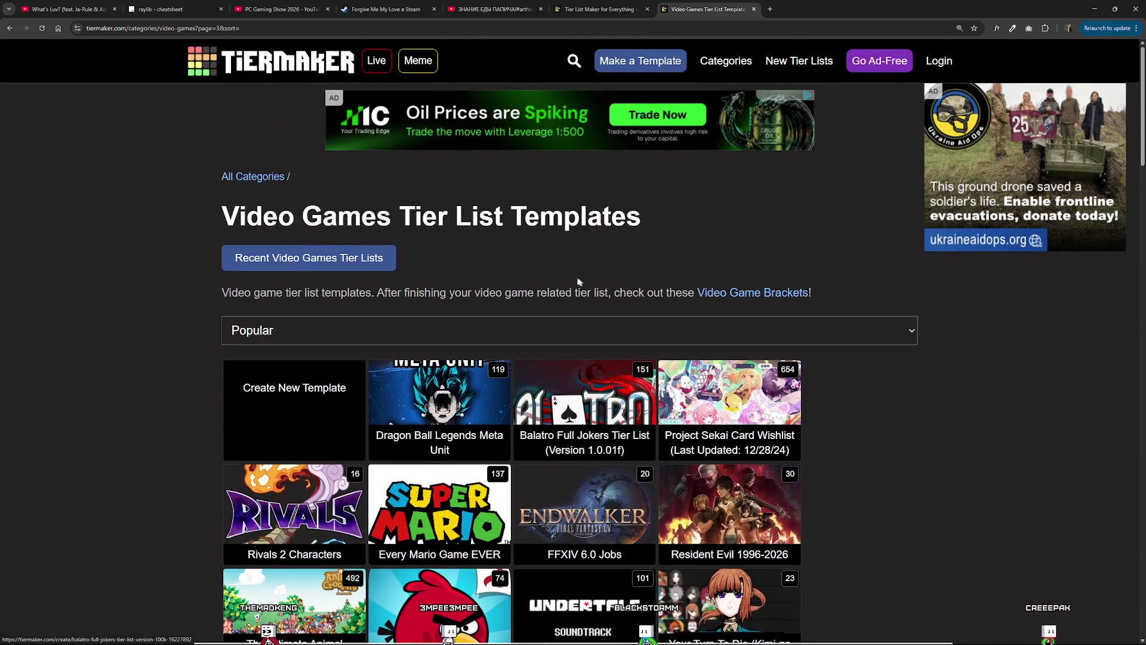
pyautogui.click(570, 65)
pyautogui.click(321, 67)
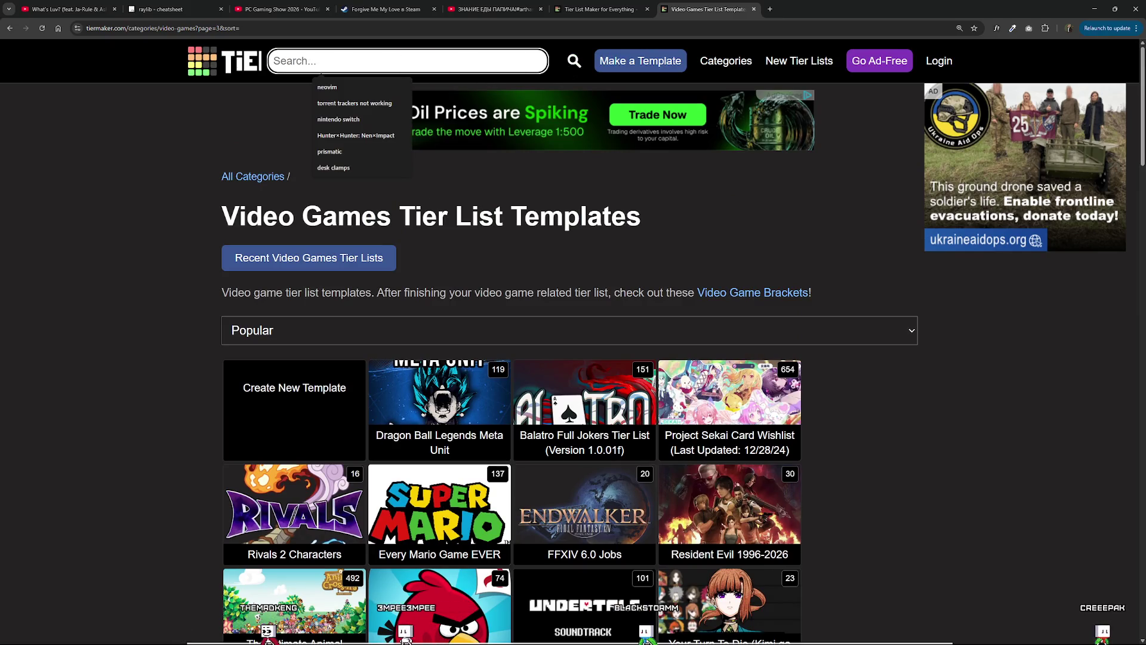
pyautogui.write('ds')
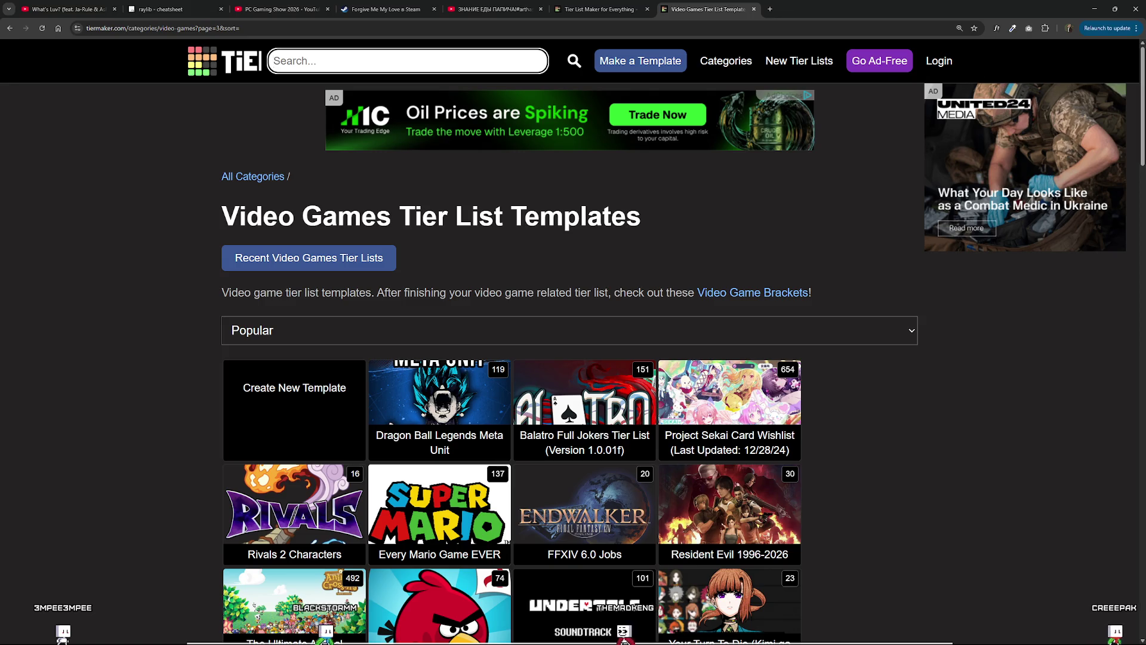
pyautogui.write('dsa')
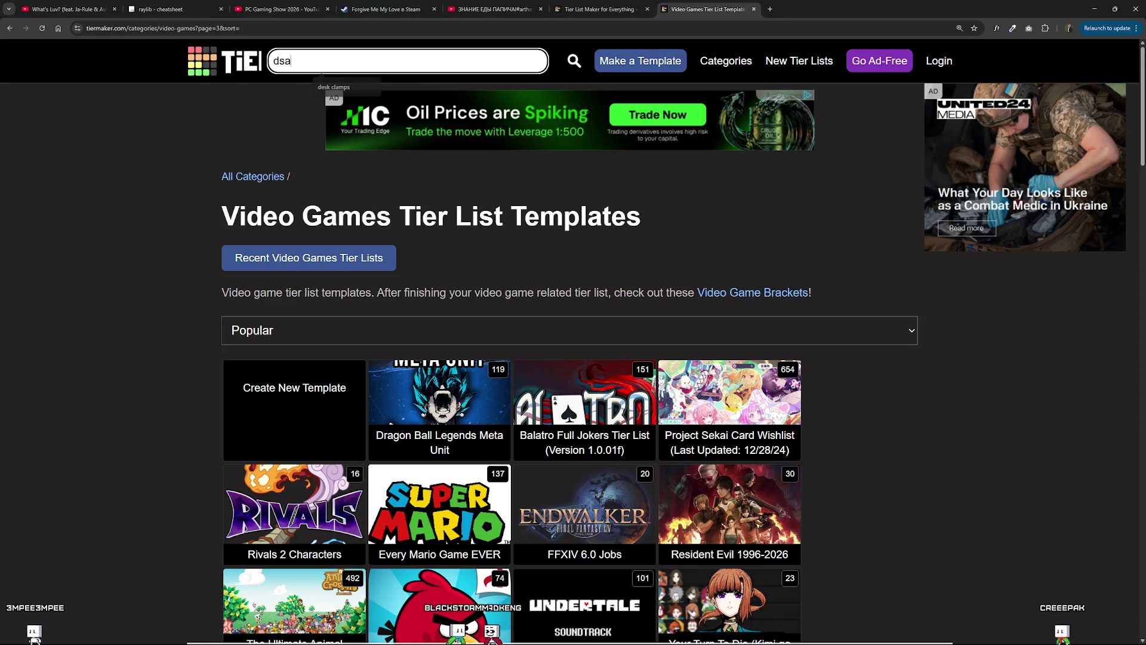
pyautogui.press('BackSpace')
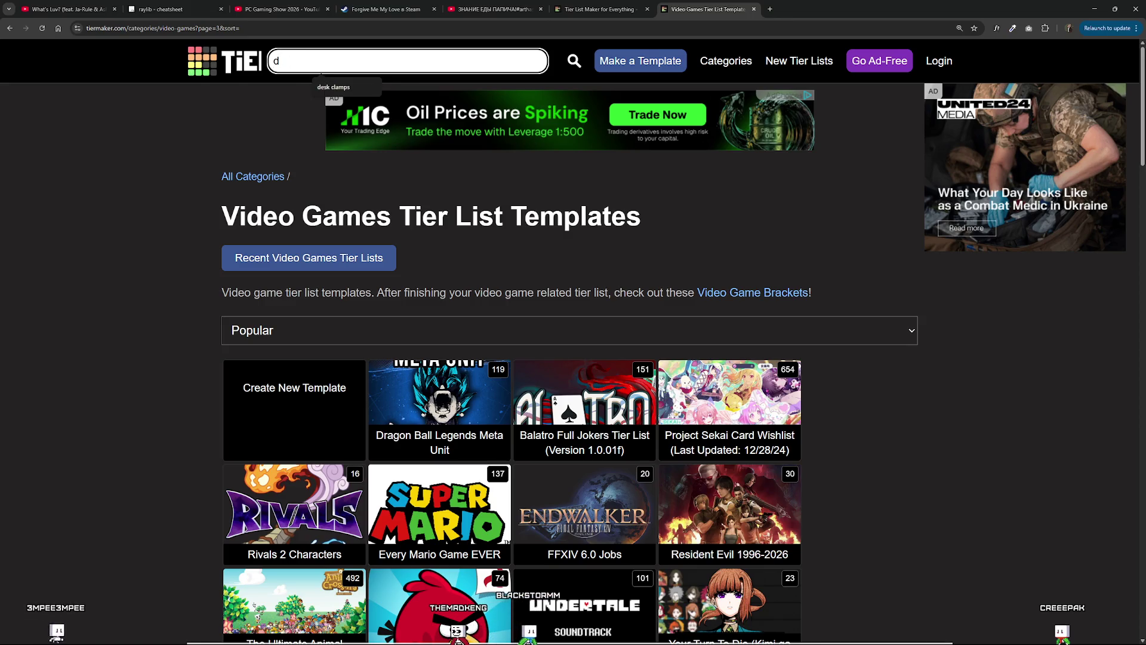
pyautogui.write('s')
pyautogui.press('BackSpace')
pyautogui.press('BackSpace')
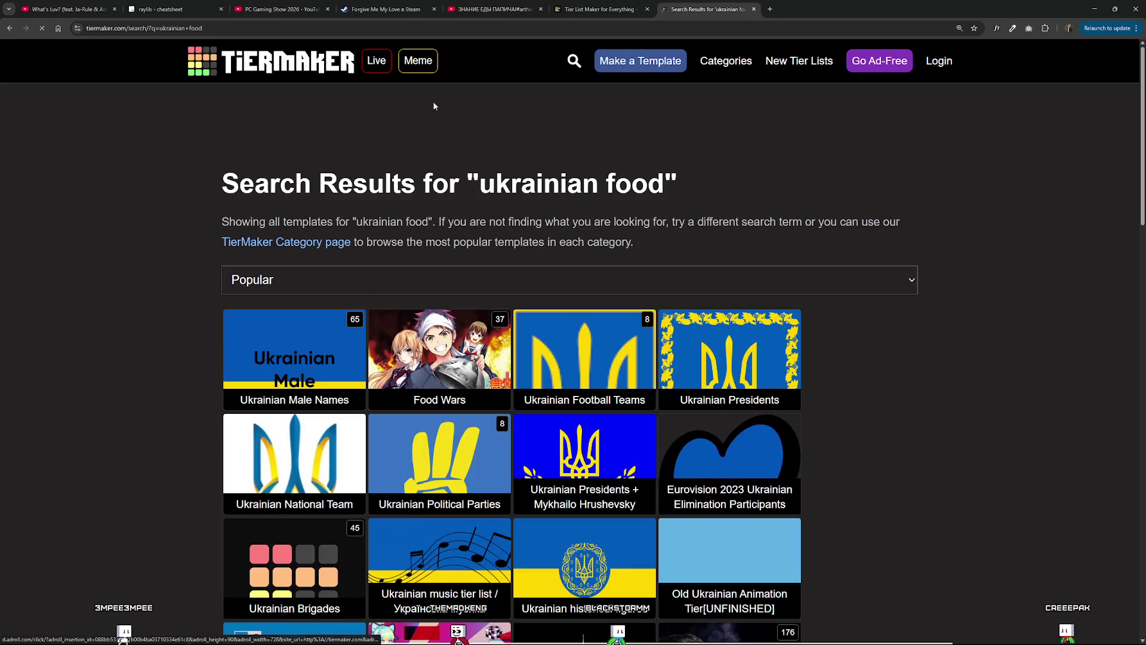
# Open the Food Wars result and close it again.
pyautogui.scroll(-2, 432, 102)
pyautogui.click(438, 225)
pyautogui.scroll(-10, 694, 297)
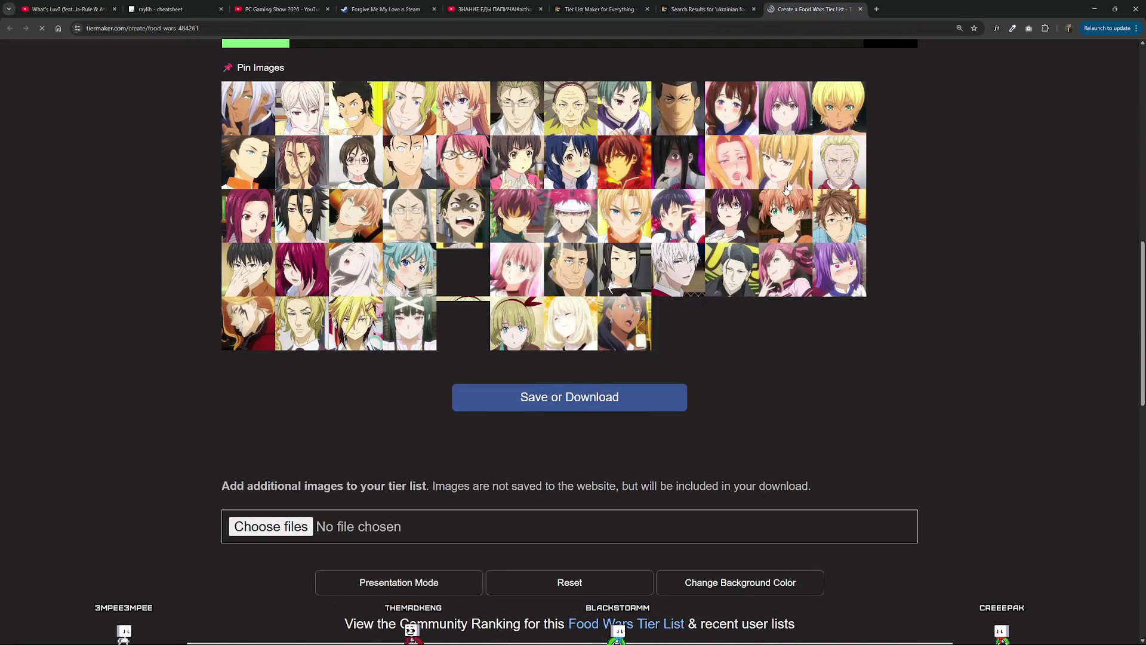
pyautogui.hotkey('ctrl', 'w')
# Open the Ukrainian Presidents template from the search results.
pyautogui.click(746, 213)
pyautogui.scroll(-5, 682, 263)
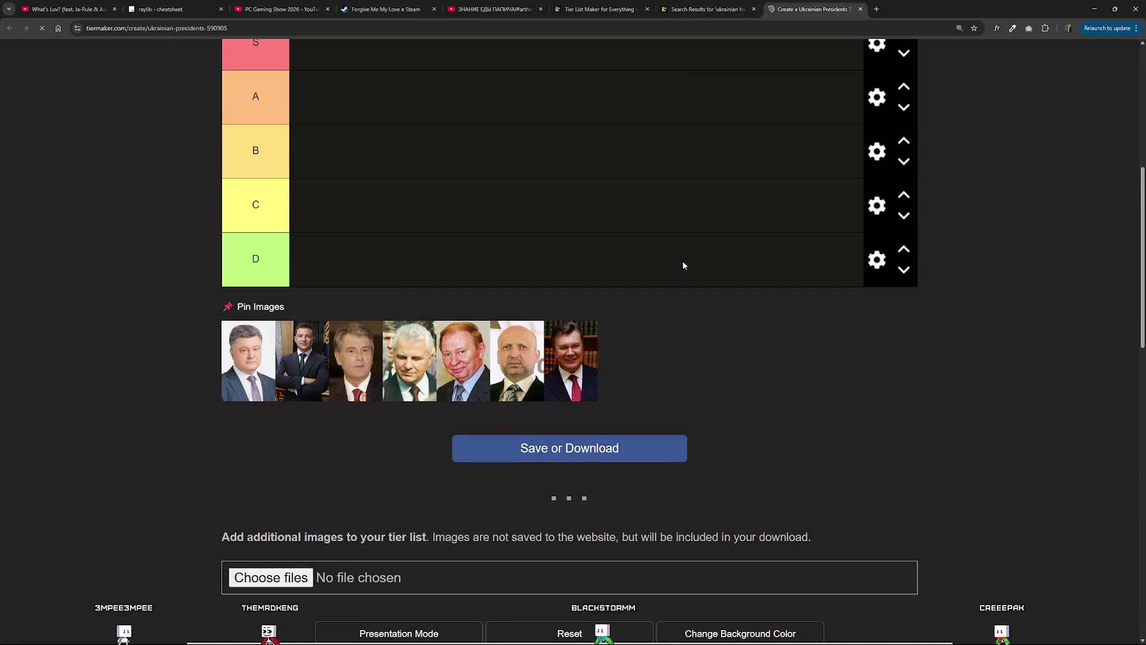
pyautogui.scroll(2, 717, 311)
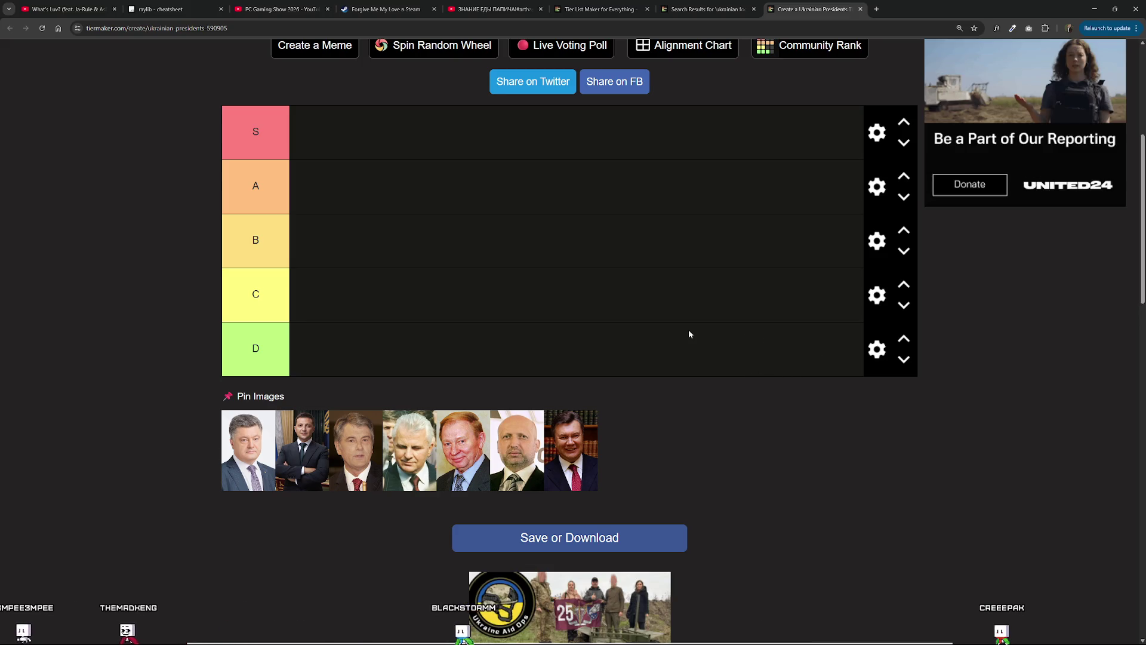
pyautogui.scroll(1, 686, 351)
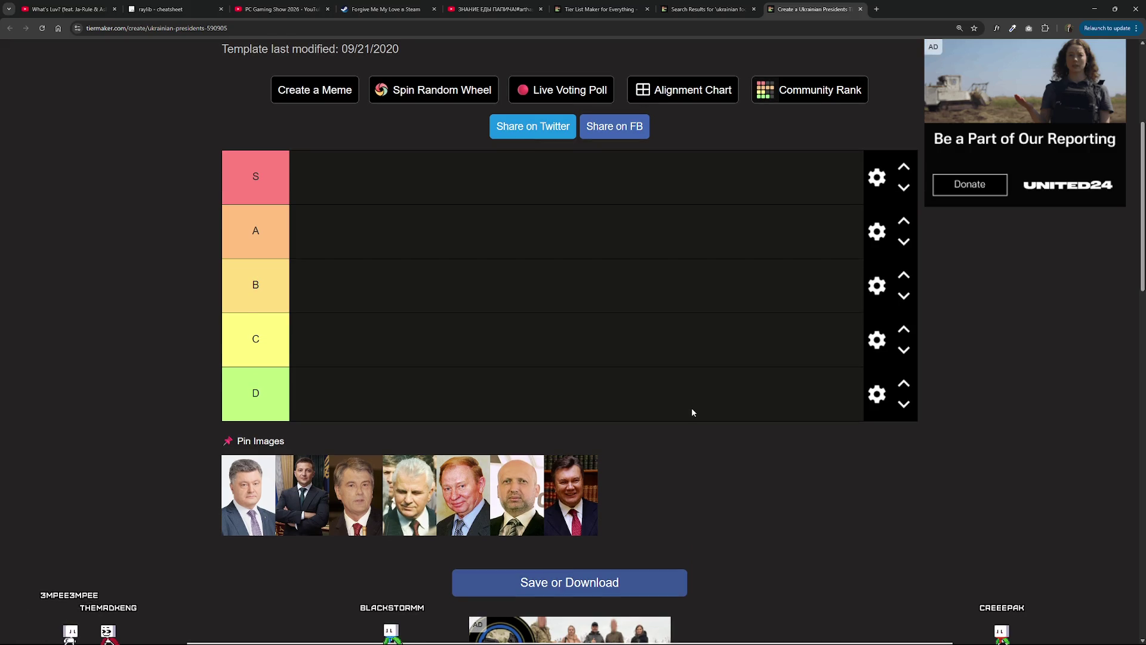
# Place four president portraits in the S tier, adjusting their order.
pyautogui.moveTo(304, 500); pyautogui.dragTo(337, 196)
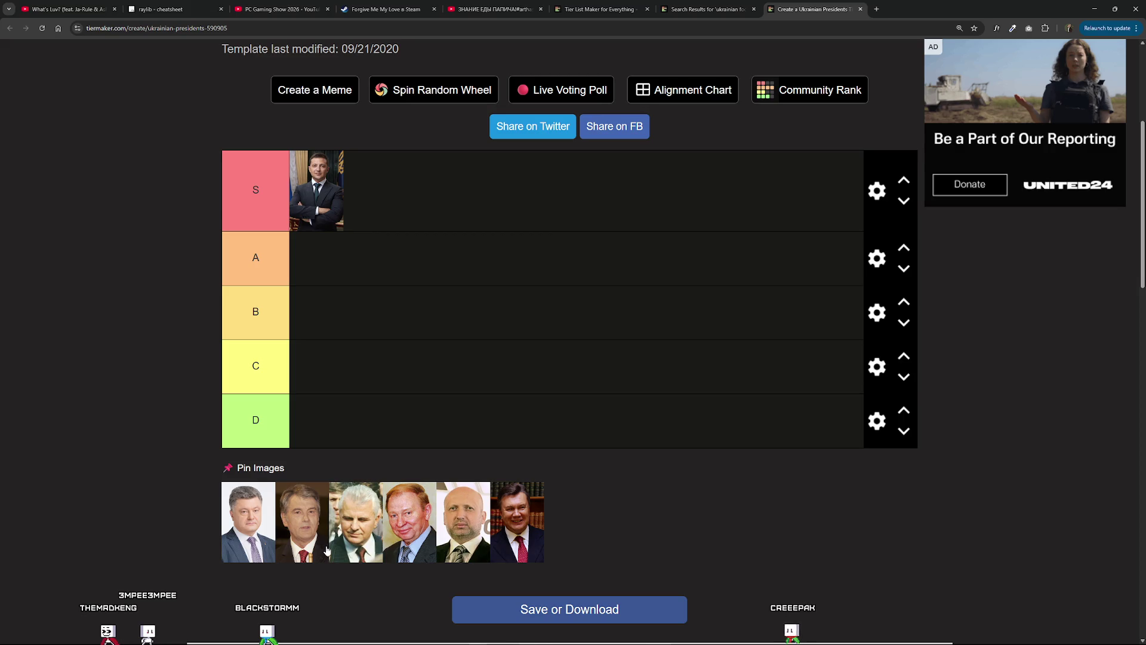
pyautogui.moveTo(291, 541); pyautogui.dragTo(412, 200)
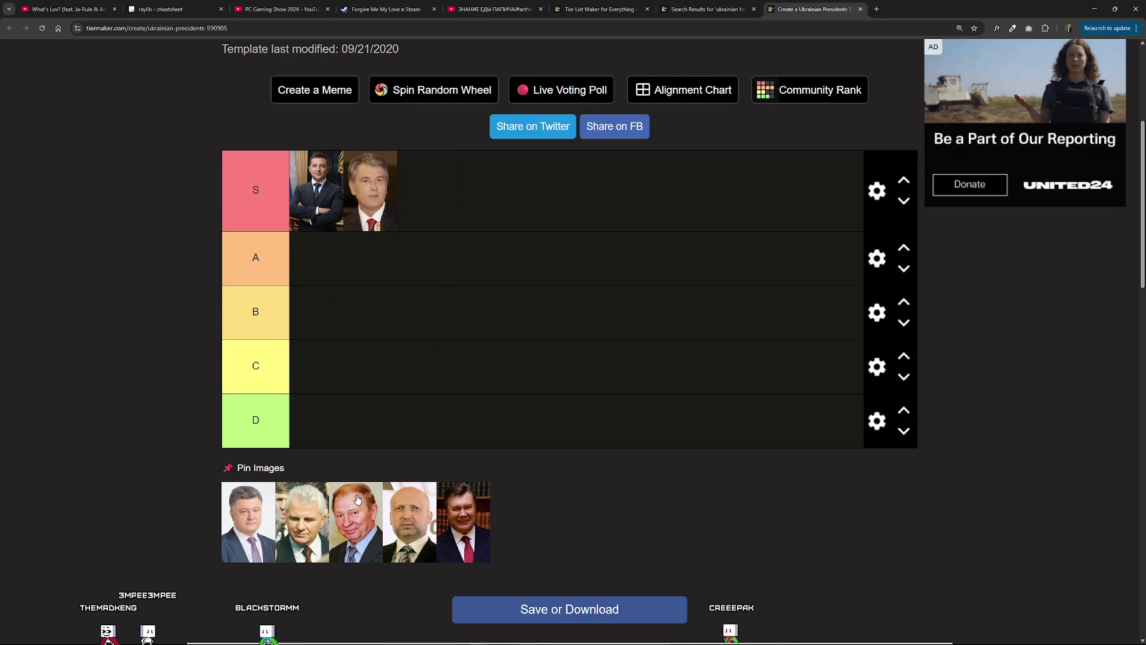
pyautogui.moveTo(356, 521); pyautogui.dragTo(425, 194)
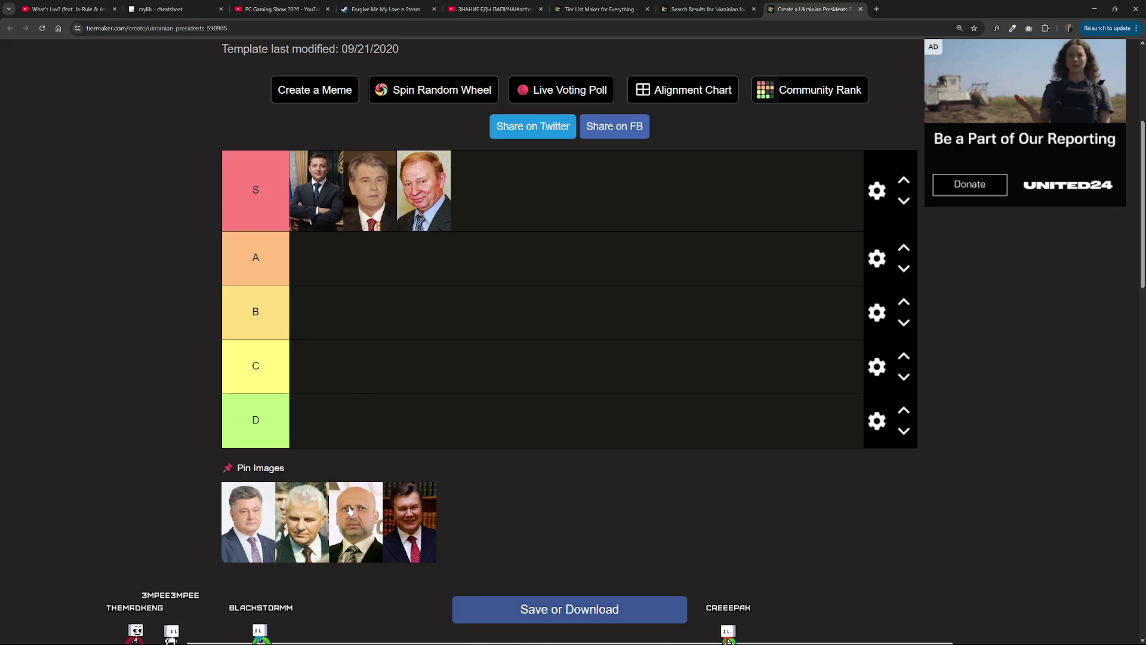
pyautogui.moveTo(302, 523)
pyautogui.mouseDown()
pyautogui.moveTo(524, 157)
pyautogui.moveTo(514, 179)
pyautogui.moveTo(418, 182)
pyautogui.moveTo(478, 195)
pyautogui.mouseUp()
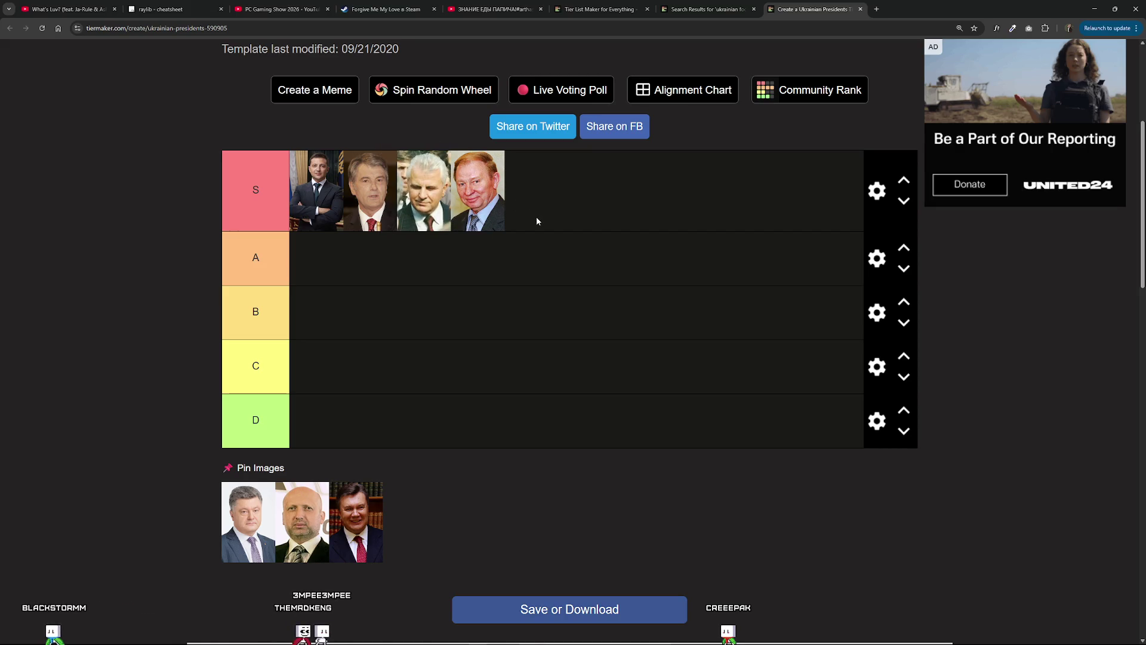
pyautogui.moveTo(424, 191)
pyautogui.mouseDown()
pyautogui.moveTo(515, 220)
pyautogui.moveTo(412, 203)
pyautogui.moveTo(520, 194)
pyautogui.moveTo(470, 212)
pyautogui.moveTo(381, 204)
pyautogui.moveTo(492, 192)
pyautogui.moveTo(418, 200)
pyautogui.moveTo(500, 206)
pyautogui.moveTo(400, 203)
pyautogui.moveTo(417, 203)
pyautogui.mouseUp()
pyautogui.moveTo(406, 200); pyautogui.dragTo(406, 200)
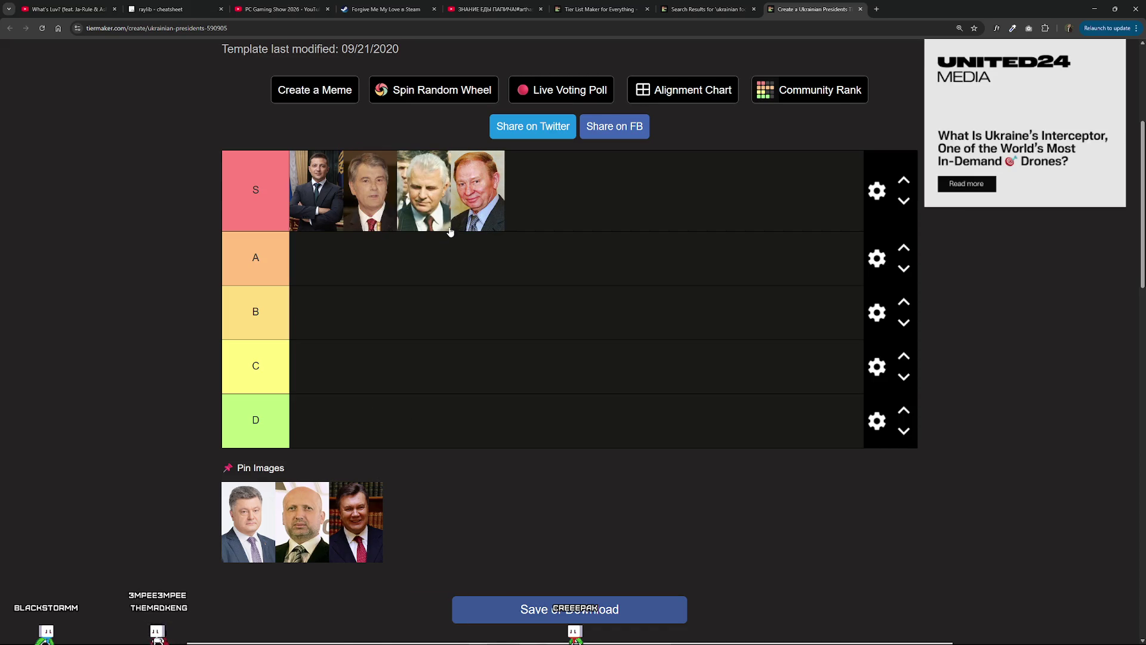
# Put the remaining three portraits in the D tier and reorder the S and D rows.
pyautogui.moveTo(369, 513)
pyautogui.mouseDown()
pyautogui.moveTo(340, 327)
pyautogui.moveTo(359, 449)
pyautogui.mouseUp()
pyautogui.moveTo(247, 539)
pyautogui.mouseDown()
pyautogui.moveTo(358, 434)
pyautogui.moveTo(434, 451)
pyautogui.moveTo(384, 503)
pyautogui.mouseUp()
pyautogui.moveTo(375, 429)
pyautogui.mouseDown()
pyautogui.moveTo(314, 430)
pyautogui.moveTo(450, 445)
pyautogui.mouseUp()
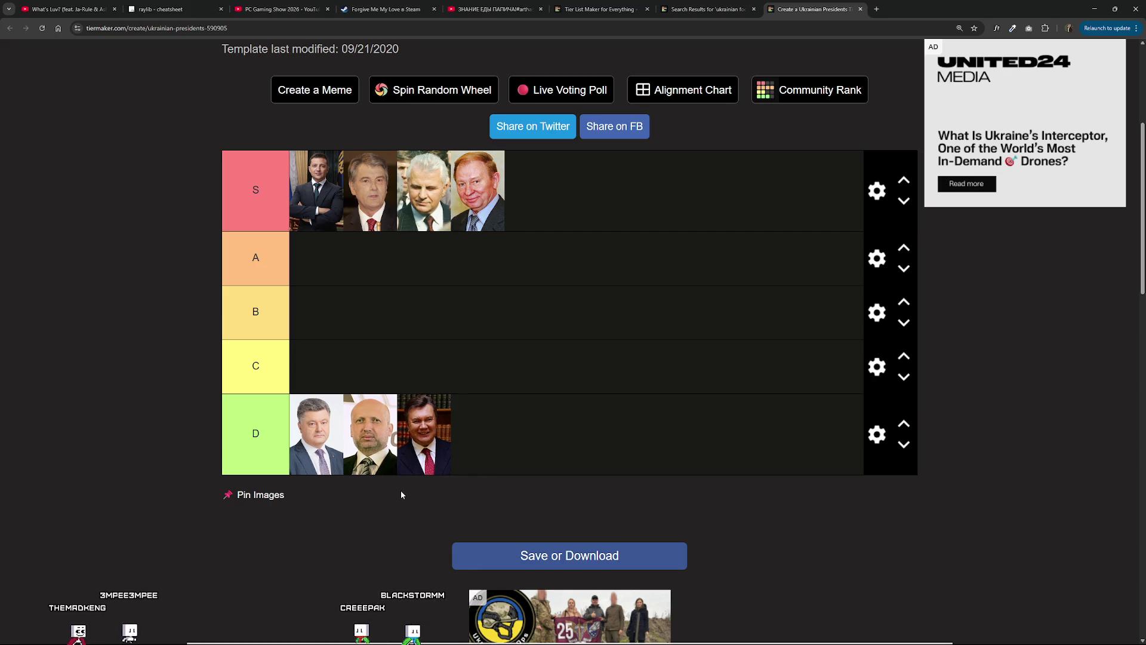
pyautogui.moveTo(370, 191)
pyautogui.mouseDown()
pyautogui.moveTo(430, 219)
pyautogui.moveTo(367, 203)
pyautogui.mouseUp()
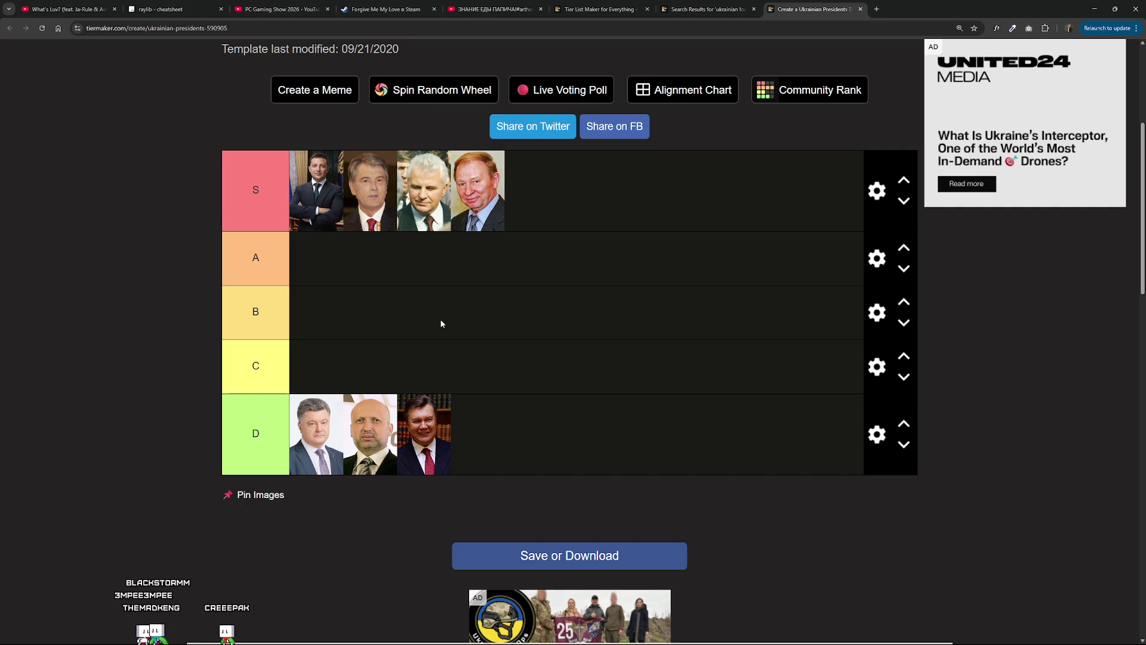
pyautogui.moveTo(321, 435)
pyautogui.mouseDown()
pyautogui.moveTo(352, 577)
pyautogui.moveTo(382, 573)
pyautogui.moveTo(353, 503)
pyautogui.moveTo(321, 296)
pyautogui.mouseUp()
pyautogui.moveTo(369, 263)
pyautogui.mouseDown()
pyautogui.moveTo(391, 328)
pyautogui.moveTo(370, 262)
pyautogui.moveTo(387, 417)
pyautogui.moveTo(418, 394)
pyautogui.mouseUp()
pyautogui.scroll(7, 492, 382)
pyautogui.scroll(-12, 679, 135)
# Close the presidents list and open the Ukrainian music tier list in a new tab.
pyautogui.scroll(10, 680, 134)
pyautogui.hotkey('ctrl', 'w')
pyautogui.scroll(-5, 666, 240)
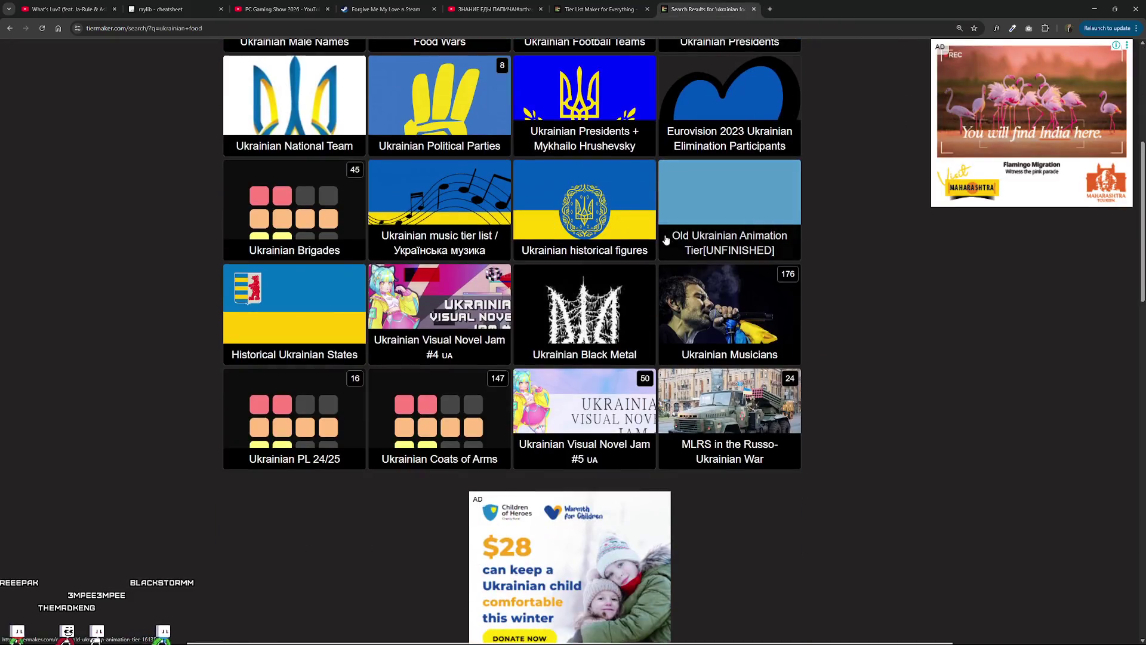
pyautogui.scroll(2, 666, 239)
pyautogui.middleClick(437, 289)
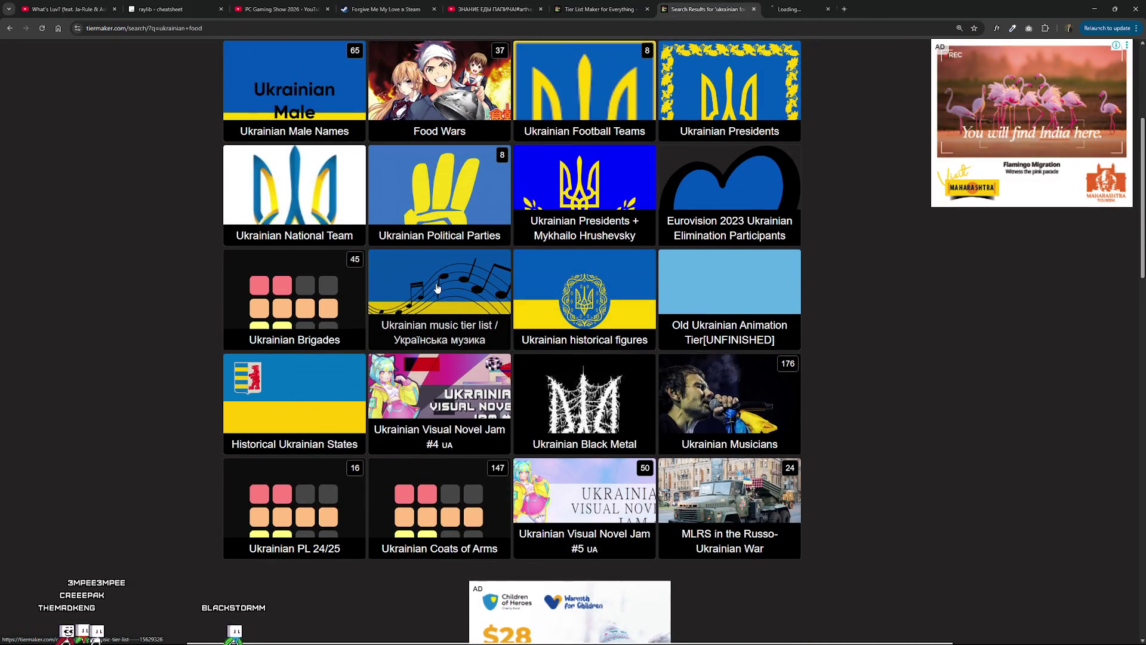
pyautogui.hotkey('ctrl', 'Tab')
pyautogui.scroll(-12, 451, 278)
pyautogui.scroll(5, 447, 272)
pyautogui.scroll(4, 452, 293)
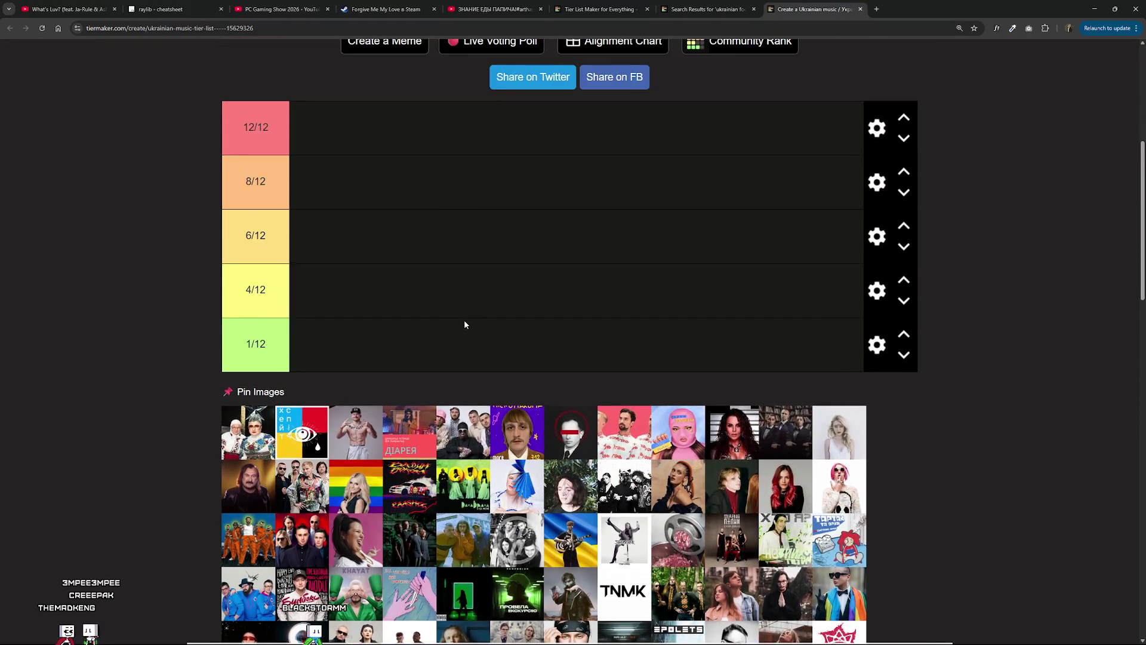
# Rank the shirtless man and another artist at 12/12.
pyautogui.moveTo(364, 444); pyautogui.dragTo(352, 151)
pyautogui.moveTo(243, 464)
pyautogui.mouseDown()
pyautogui.moveTo(421, 143)
pyautogui.moveTo(370, 131)
pyautogui.mouseUp()
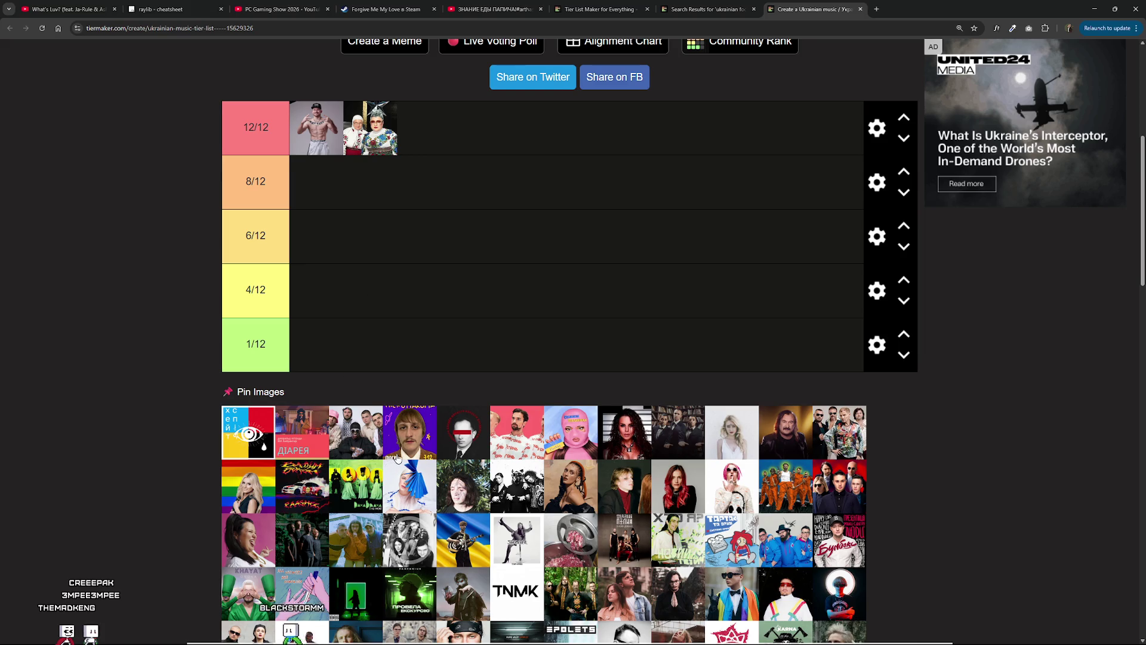
pyautogui.scroll(-2, 397, 457)
pyautogui.scroll(-2, 394, 465)
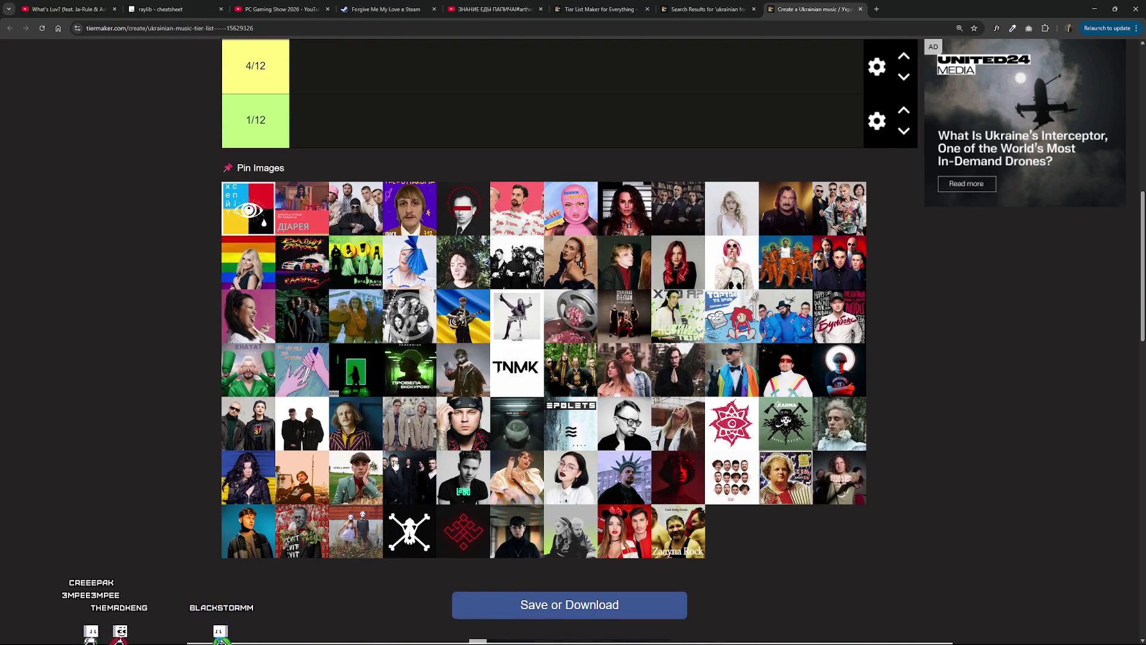
pyautogui.scroll(8, 397, 465)
pyautogui.scroll(-2, 408, 464)
pyautogui.scroll(-5, 409, 464)
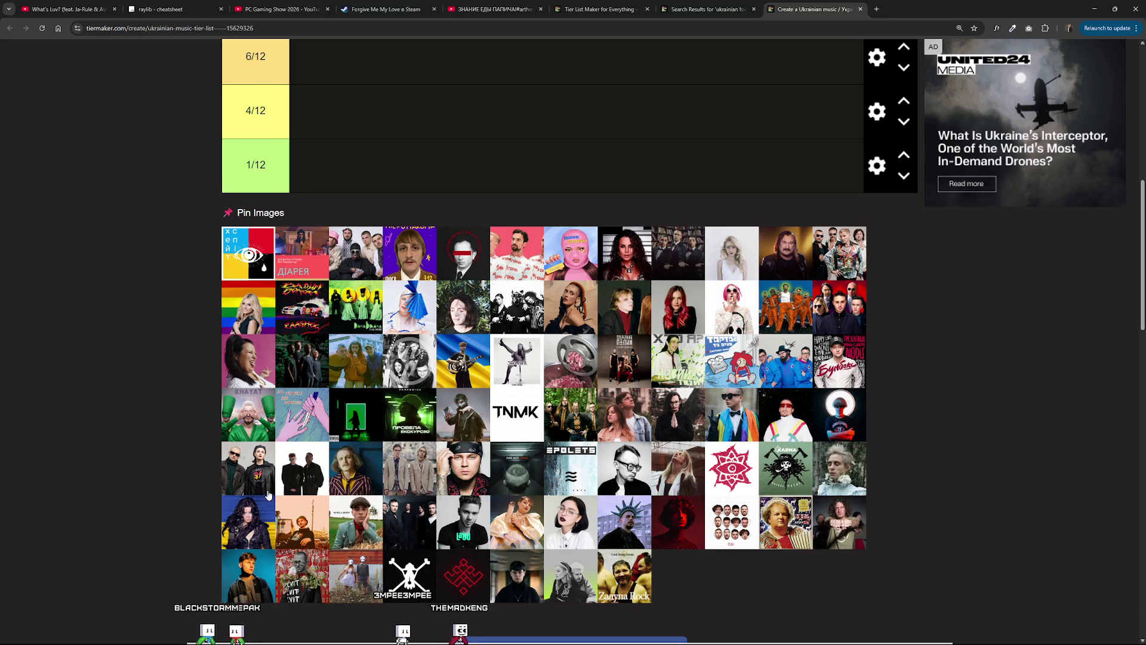
# Place one more act in the music list, then close it.
pyautogui.scroll(5, 358, 394)
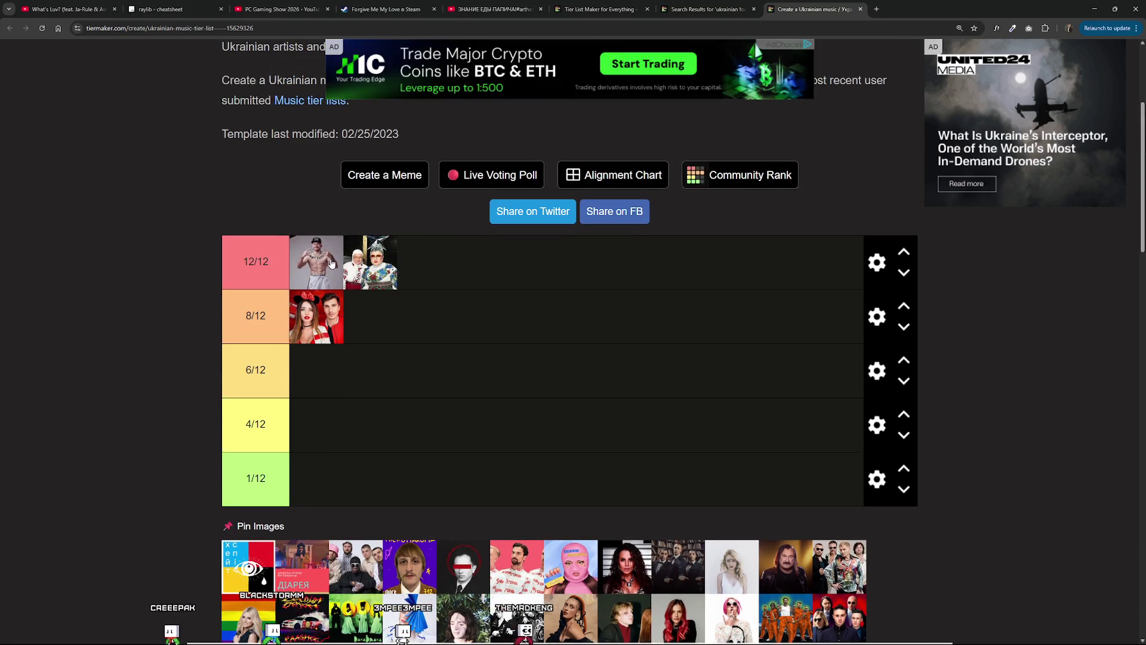
pyautogui.scroll(-7, 333, 263)
pyautogui.scroll(1, 672, 274)
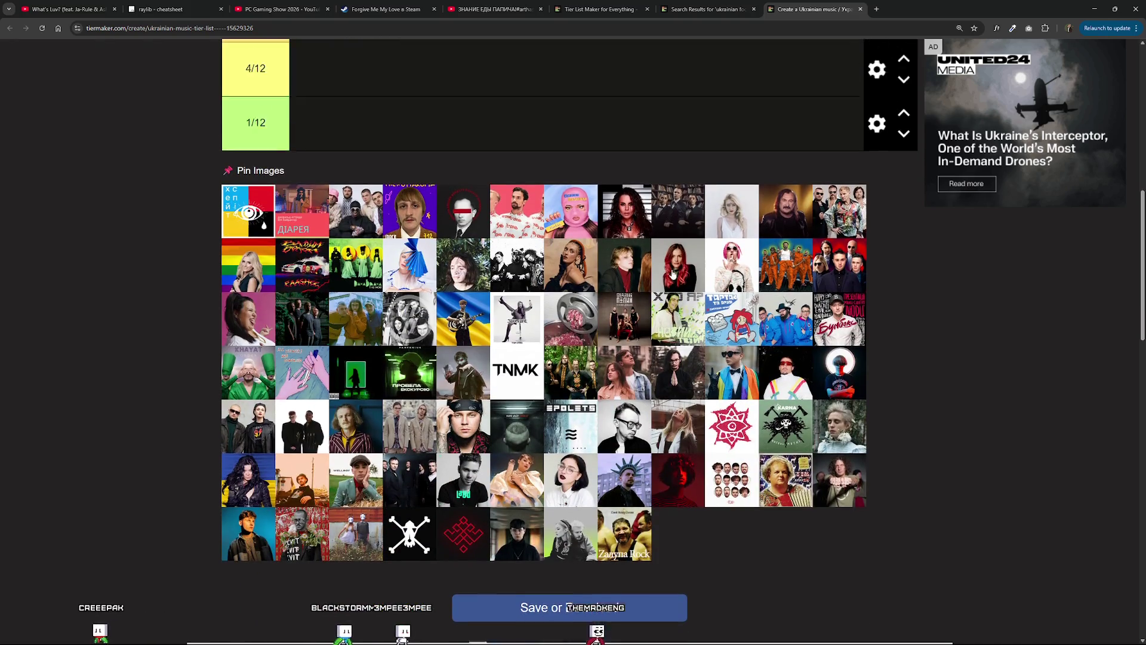
pyautogui.scroll(1, 673, 273)
pyautogui.moveTo(673, 273); pyautogui.dragTo(317, 173)
pyautogui.scroll(1, 569, 310)
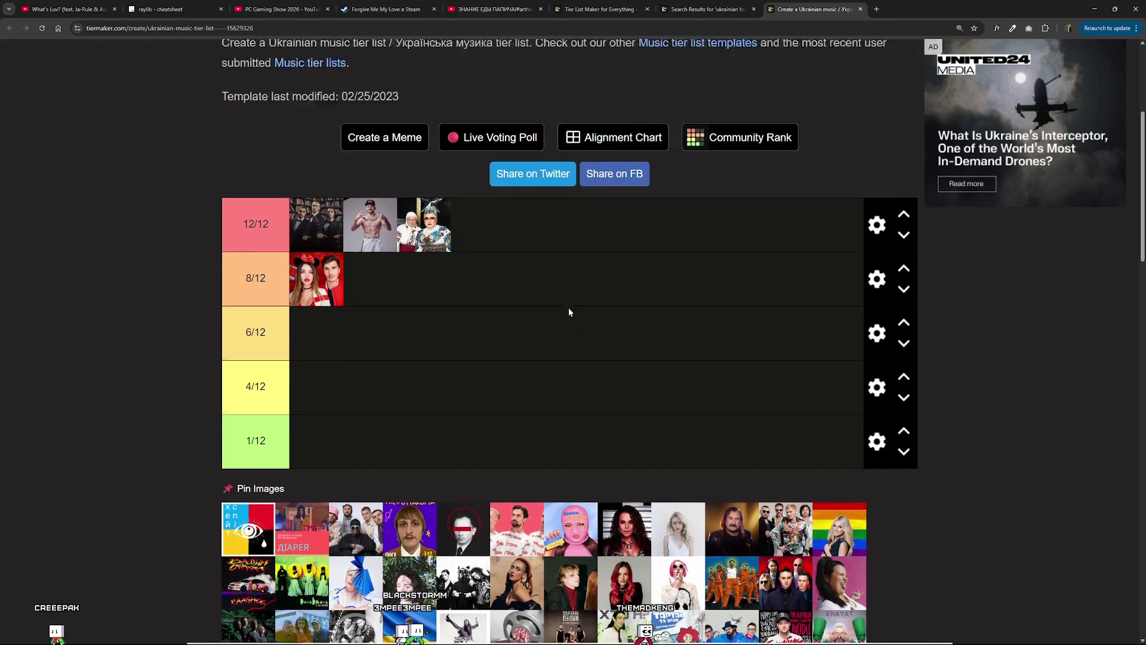
pyautogui.scroll(4, 574, 307)
pyautogui.hotkey('ctrl', 'w')
pyautogui.scroll(-1, 507, 323)
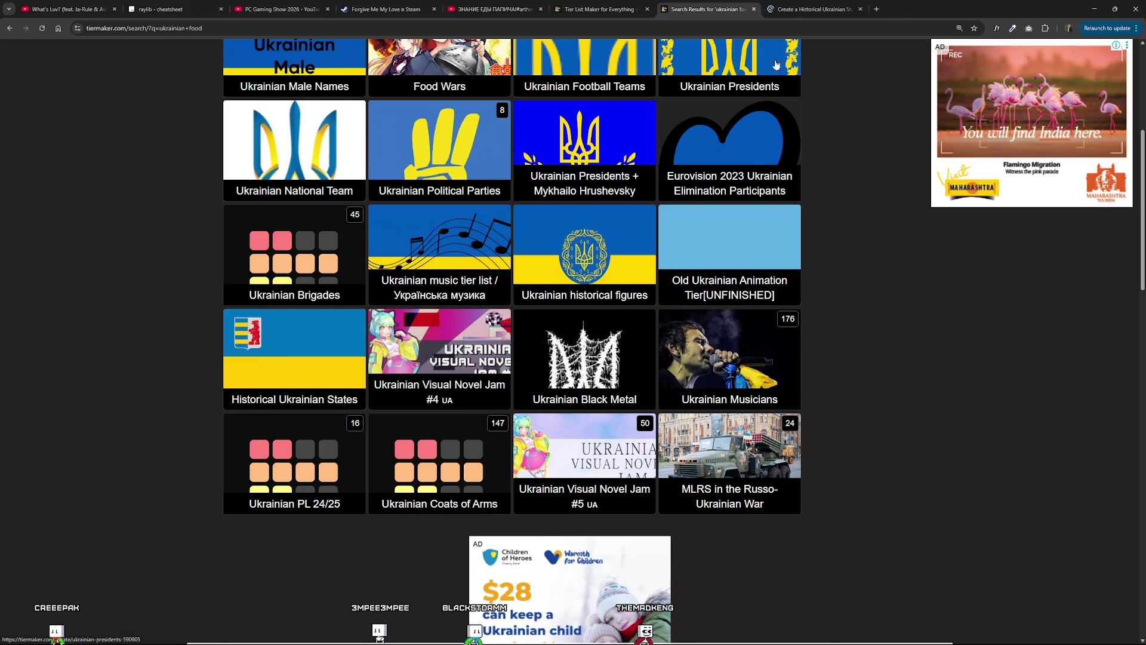
# Open and close the Historical Ukrainian States tier list.
pyautogui.click(323, 315)
pyautogui.scroll(-5, 577, 333)
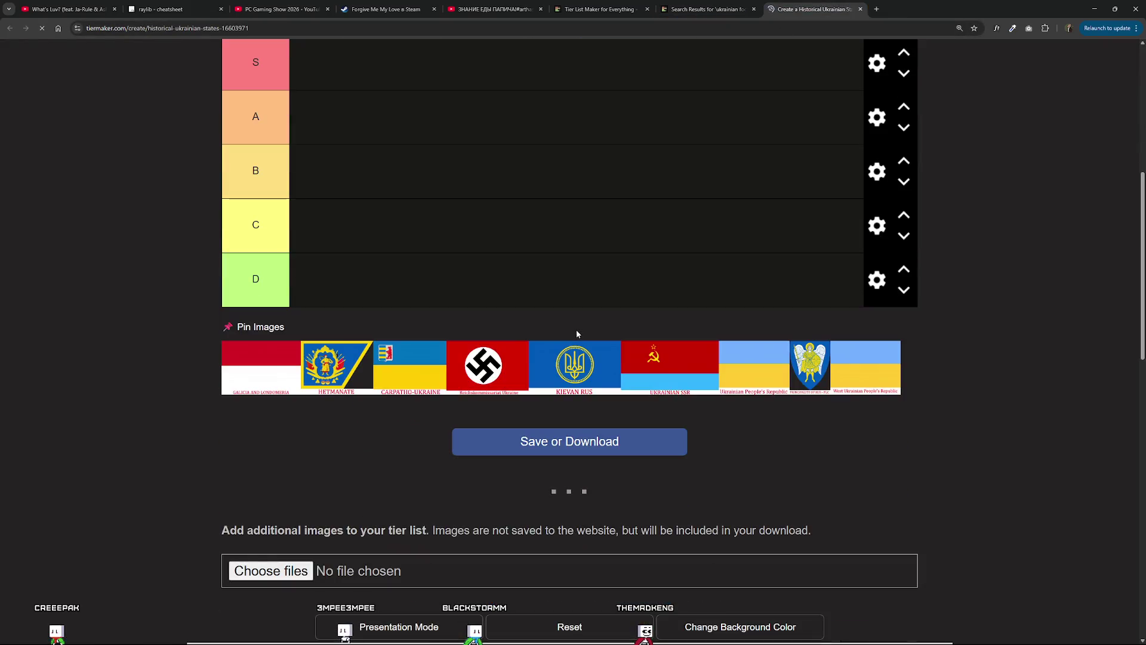
pyautogui.click(860, 9)
pyautogui.scroll(-2, 664, 378)
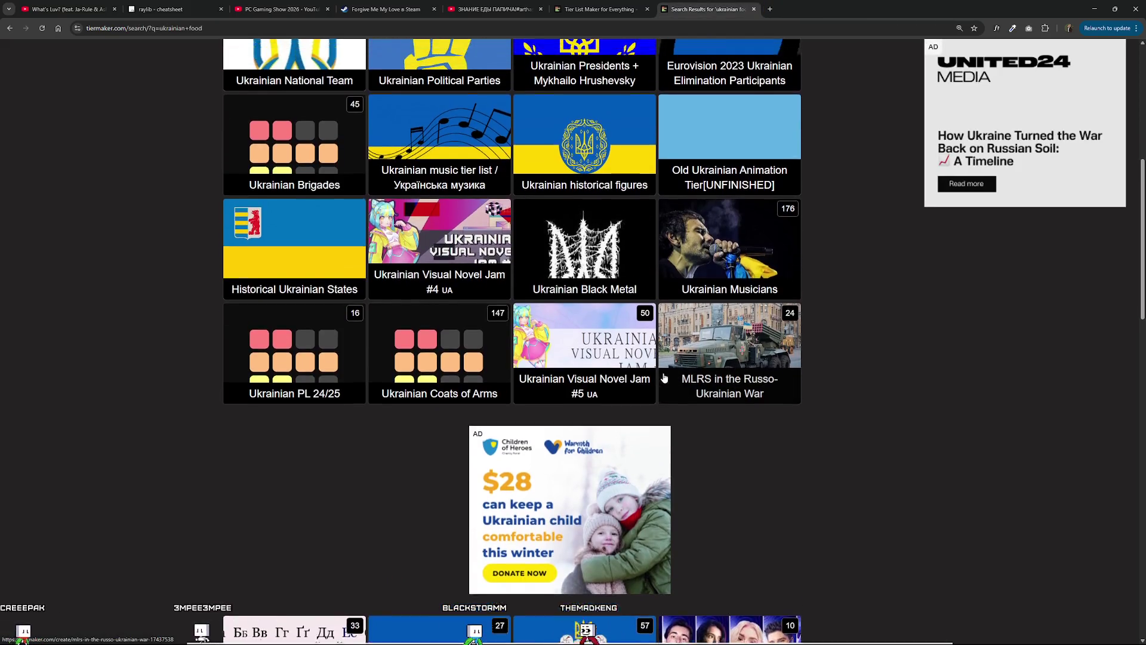
pyautogui.scroll(7, 664, 378)
pyautogui.scroll(-4, 727, 410)
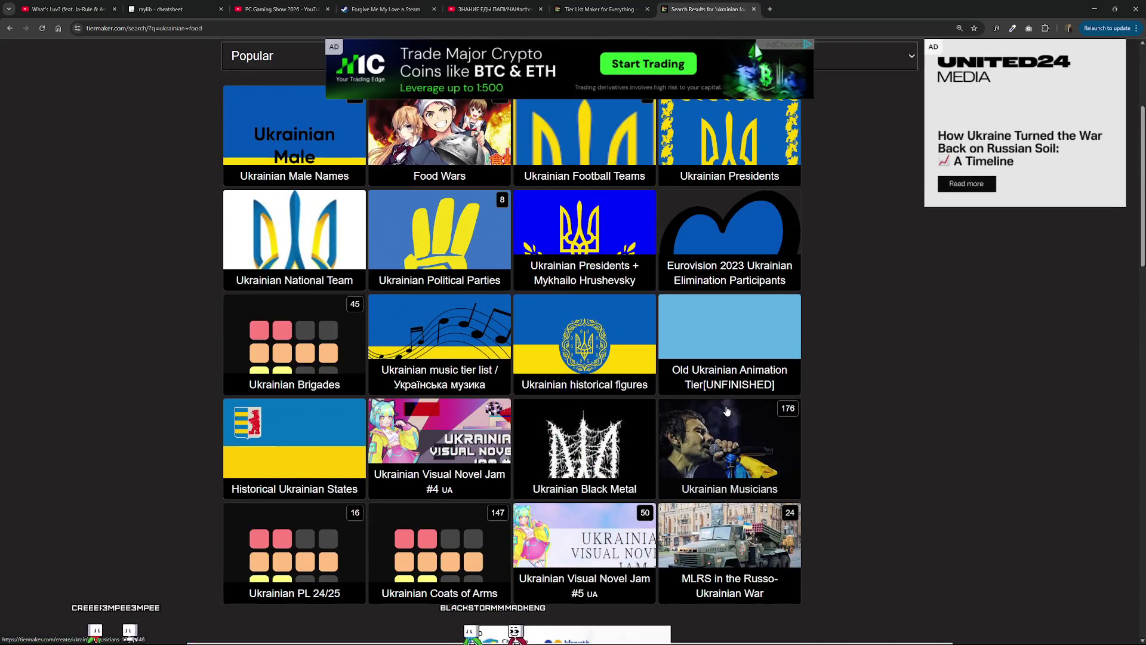
pyautogui.scroll(-9, 724, 412)
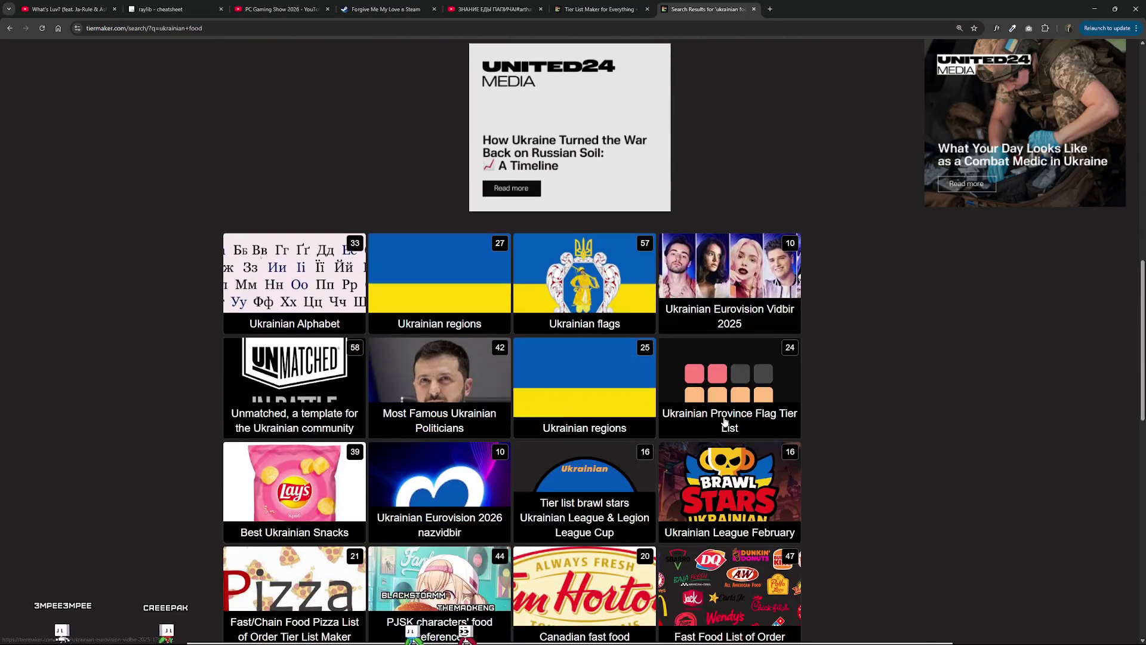
# Open the Ukrainian flags tier list in a new tab, move one flag, and close it.
pyautogui.middleClick(584, 274)
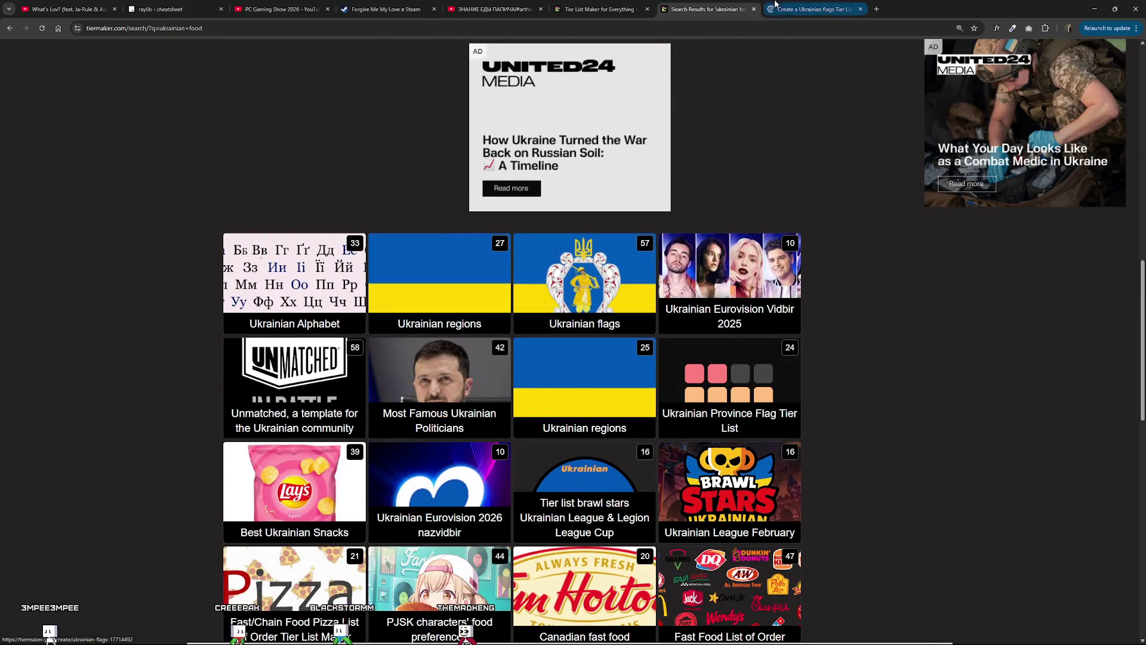
pyautogui.click(775, 4)
pyautogui.scroll(-10, 561, 313)
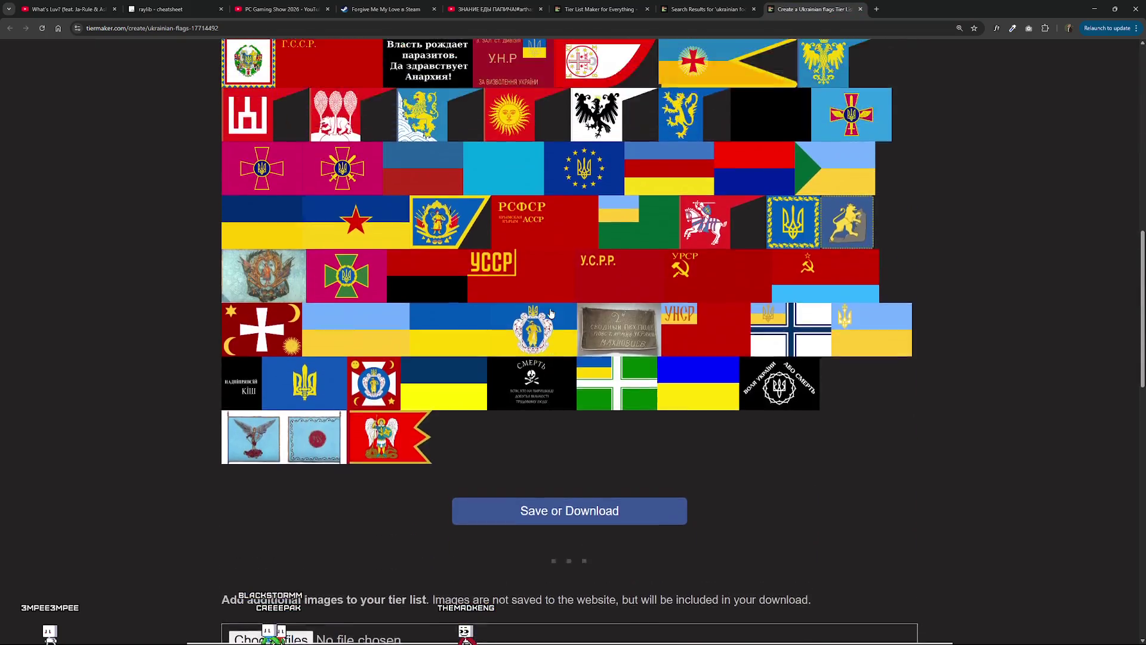
pyautogui.scroll(1, 559, 315)
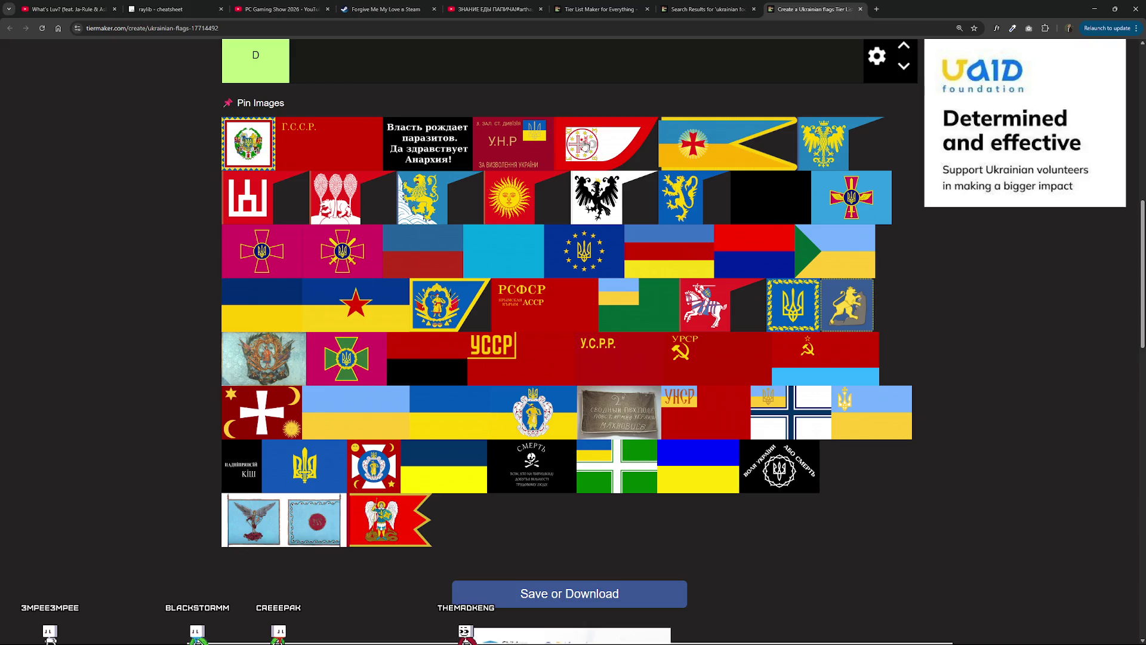
pyautogui.scroll(1, 454, 169)
pyautogui.moveTo(430, 240)
pyautogui.mouseDown()
pyautogui.moveTo(397, 233)
pyautogui.moveTo(346, 335)
pyautogui.moveTo(450, 413)
pyautogui.mouseUp()
pyautogui.scroll(3, 397, 233)
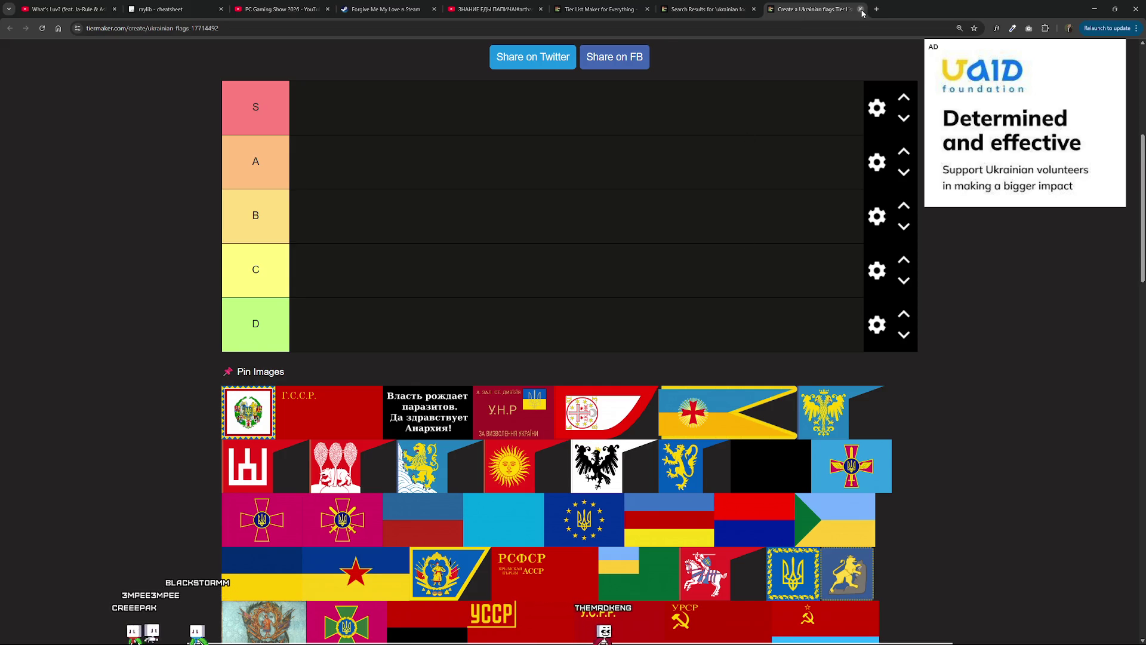
pyautogui.hotkey('ctrl', 'w')
# Open and close Most Famous Ukrainian Politicians, then open the Ukrainian regions list.
pyautogui.click(430, 248)
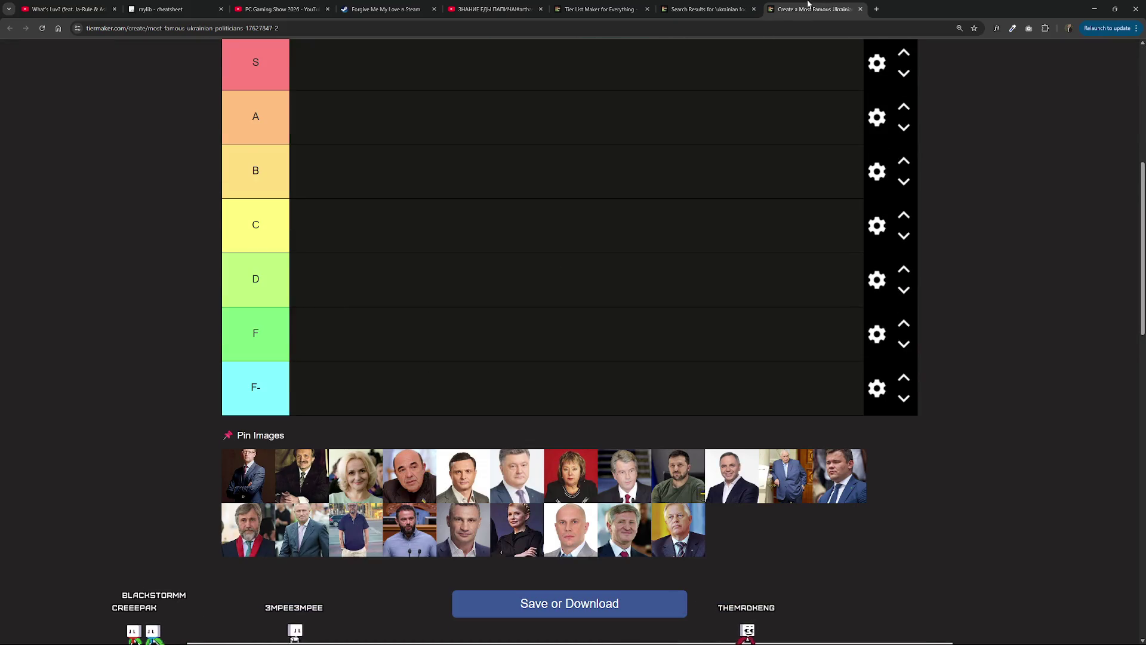
pyautogui.click(860, 9)
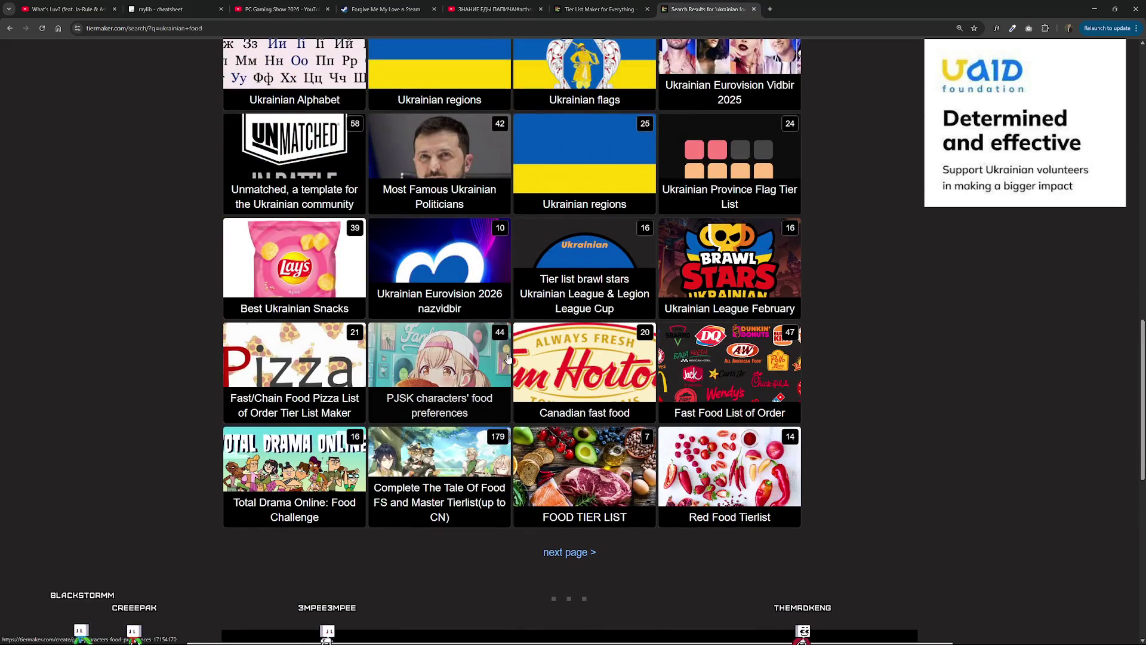
pyautogui.scroll(3, 631, 371)
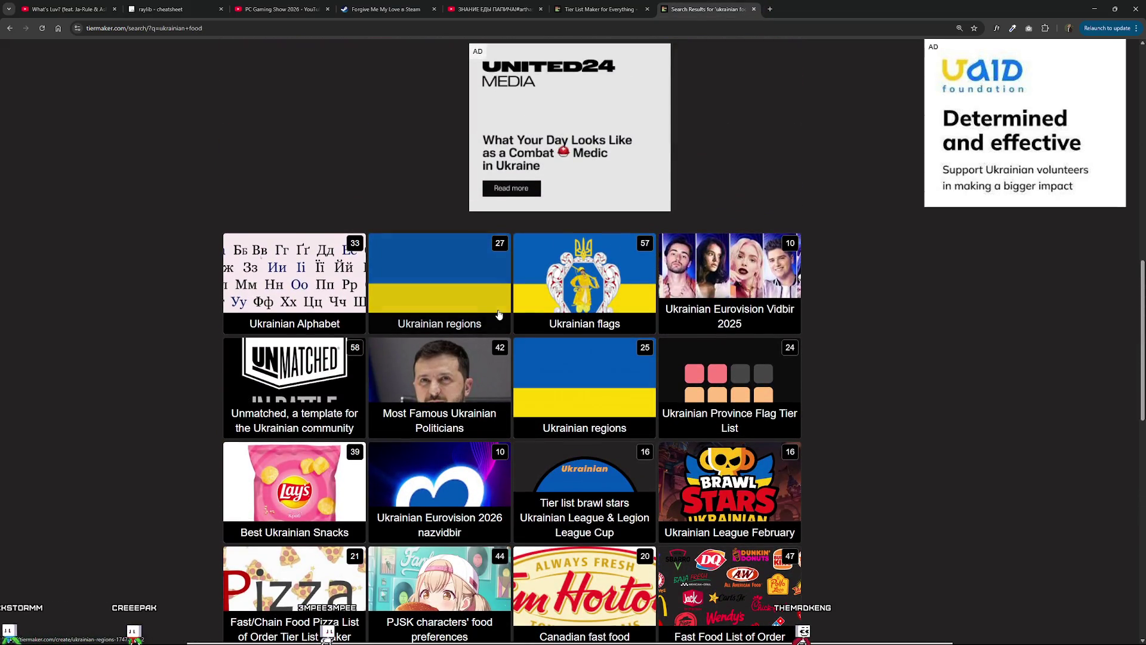
pyautogui.click(585, 382)
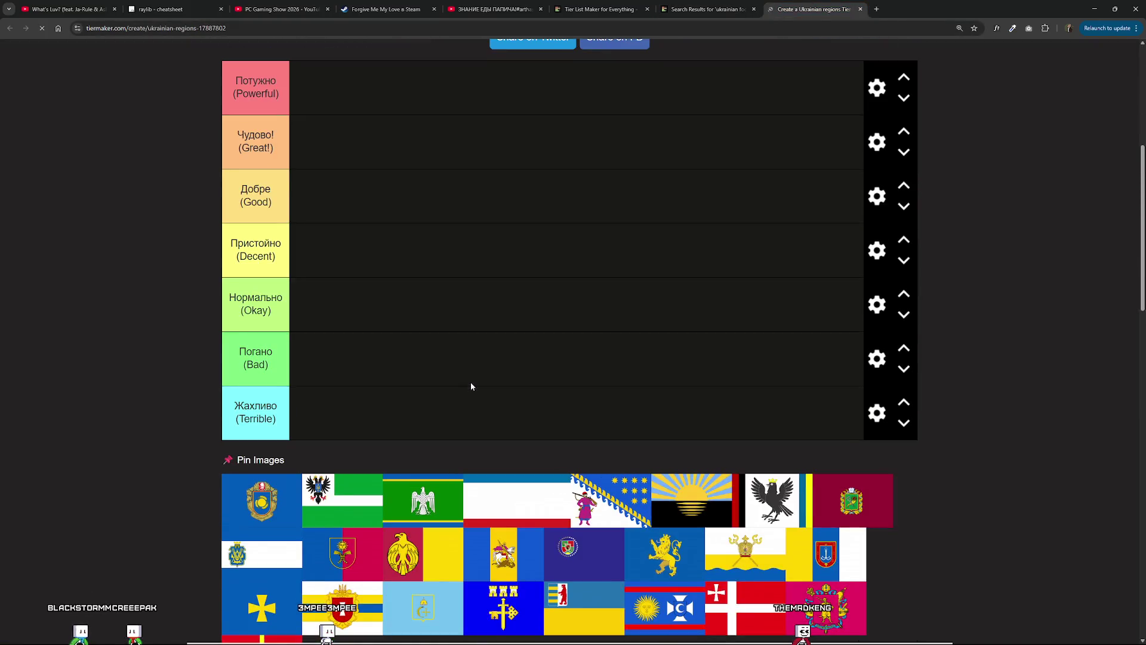
# Move the Volyn flag within the unranked pool, then close the Ukrainian regions list.
pyautogui.scroll(-3, 470, 380)
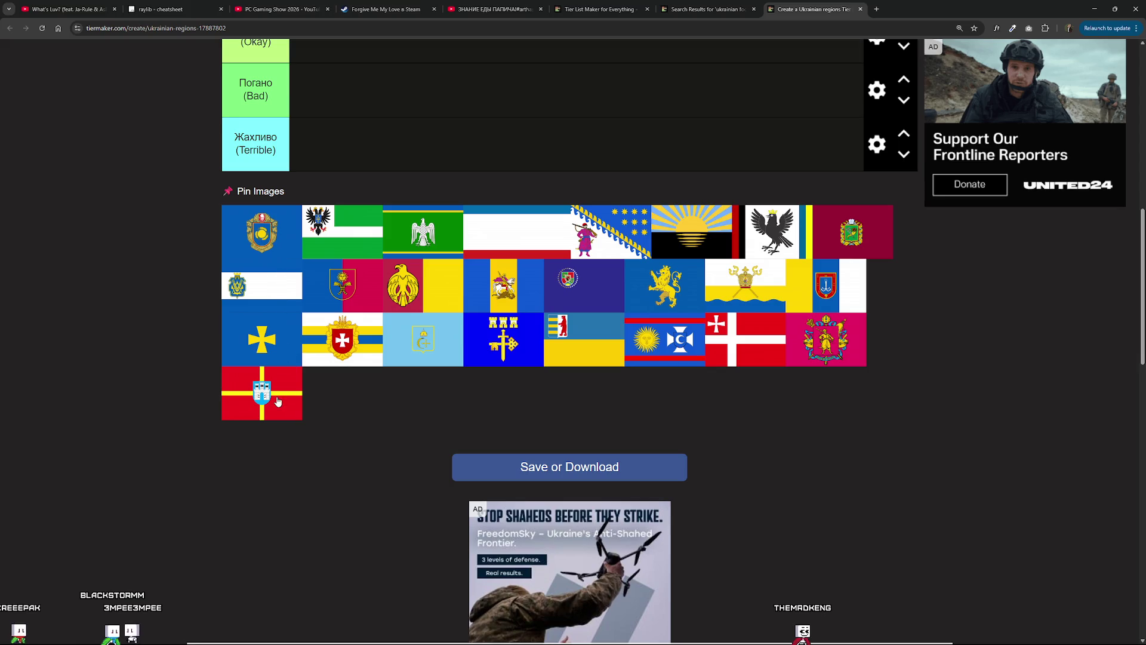
pyautogui.moveTo(281, 410)
pyautogui.mouseDown()
pyautogui.moveTo(280, 394)
pyautogui.moveTo(378, 297)
pyautogui.moveTo(507, 399)
pyautogui.moveTo(634, 478)
pyautogui.mouseUp()
pyautogui.scroll(4, 281, 394)
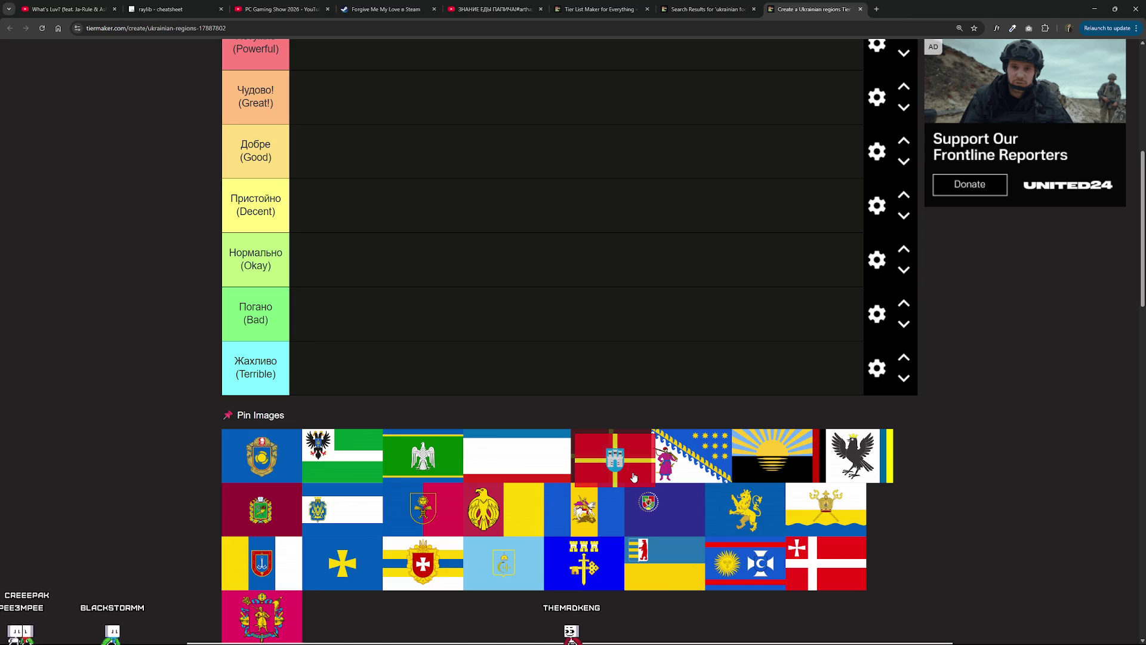
pyautogui.moveTo(635, 477)
pyautogui.mouseDown()
pyautogui.moveTo(537, 482)
pyautogui.moveTo(563, 530)
pyautogui.moveTo(561, 507)
pyautogui.moveTo(382, 197)
pyautogui.mouseUp()
pyautogui.scroll(-5, 337, 284)
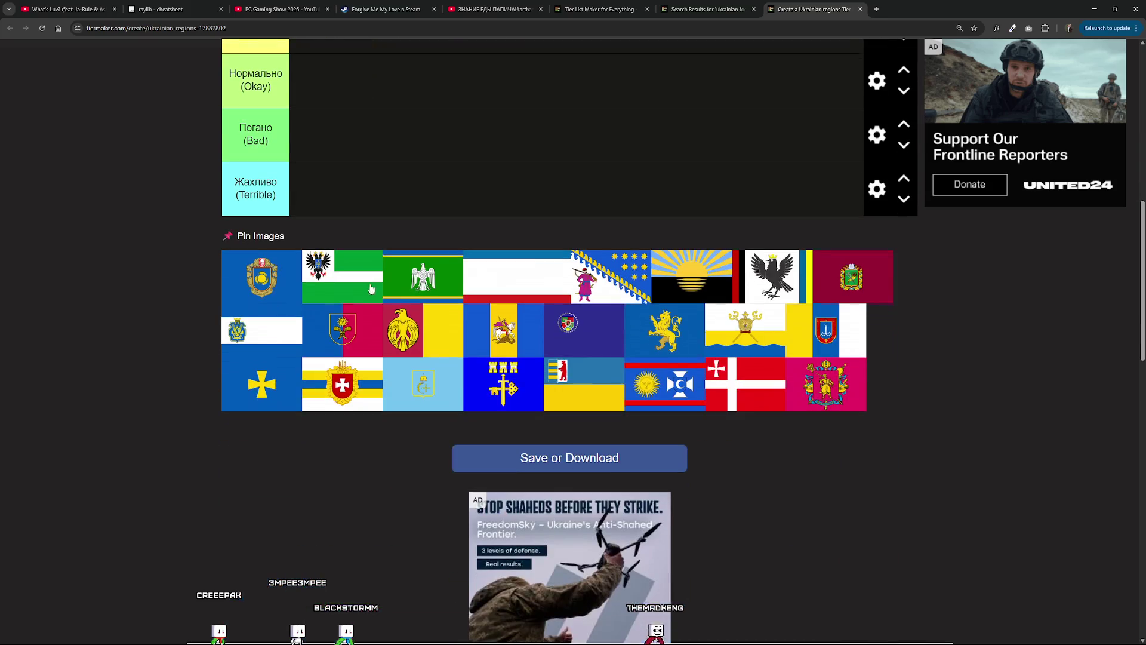
pyautogui.hotkey('ctrl', 'w')
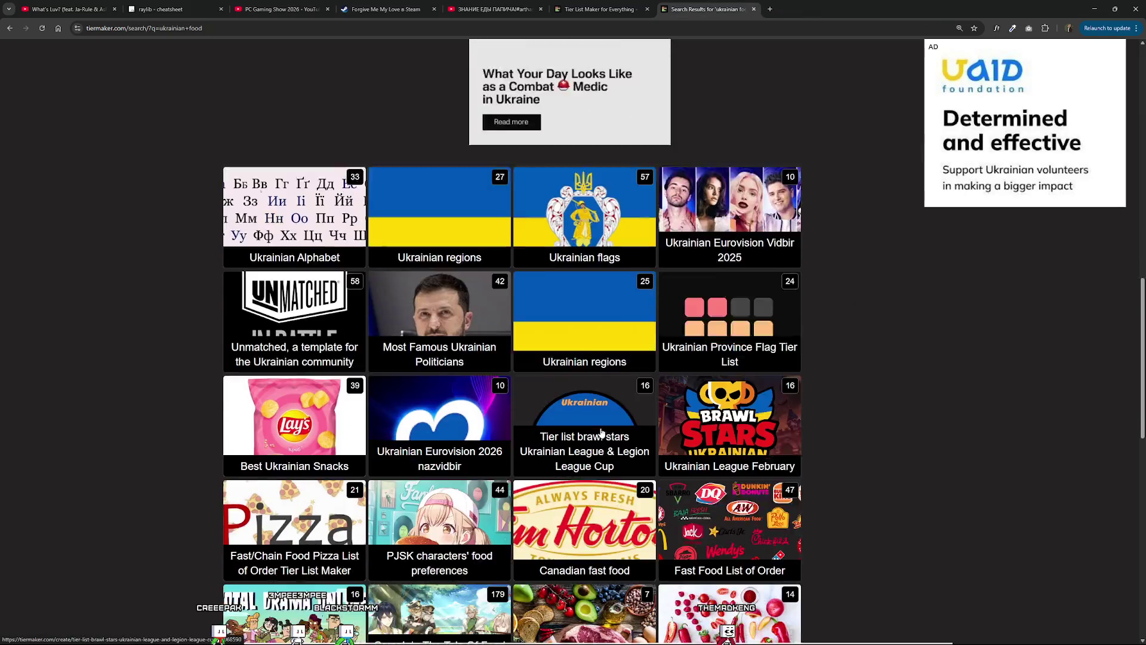
# Open Best Ukrainian Snacks in its own tab and rank the Lay's MAX pack in tier A.
pyautogui.scroll(-3, 465, 406)
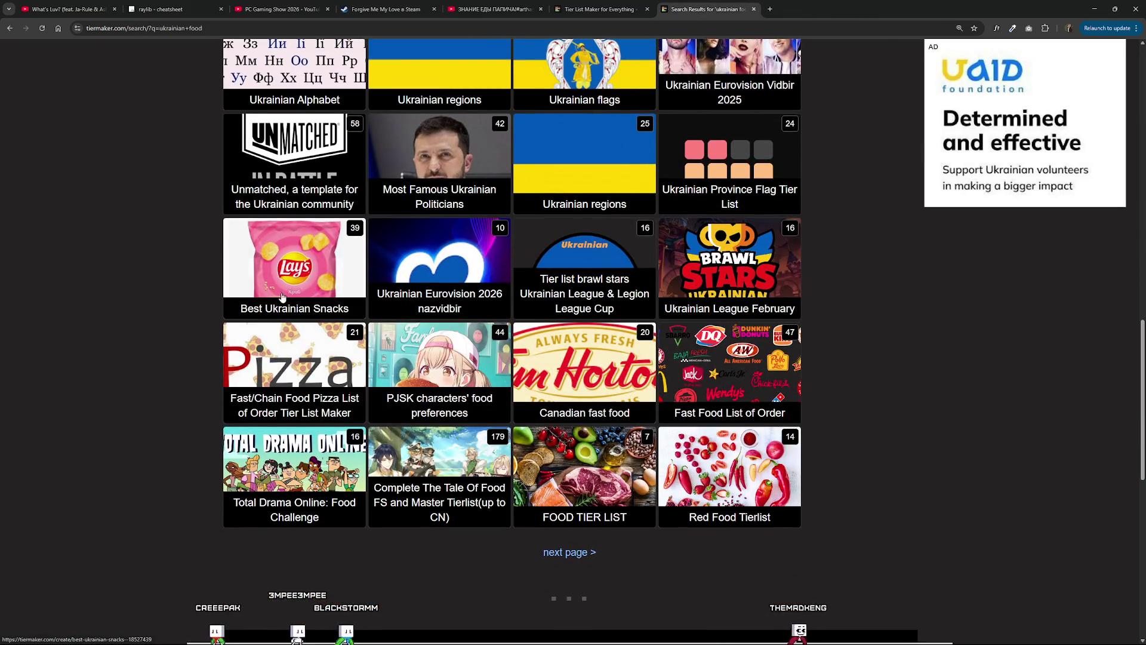
pyautogui.middleClick(271, 316)
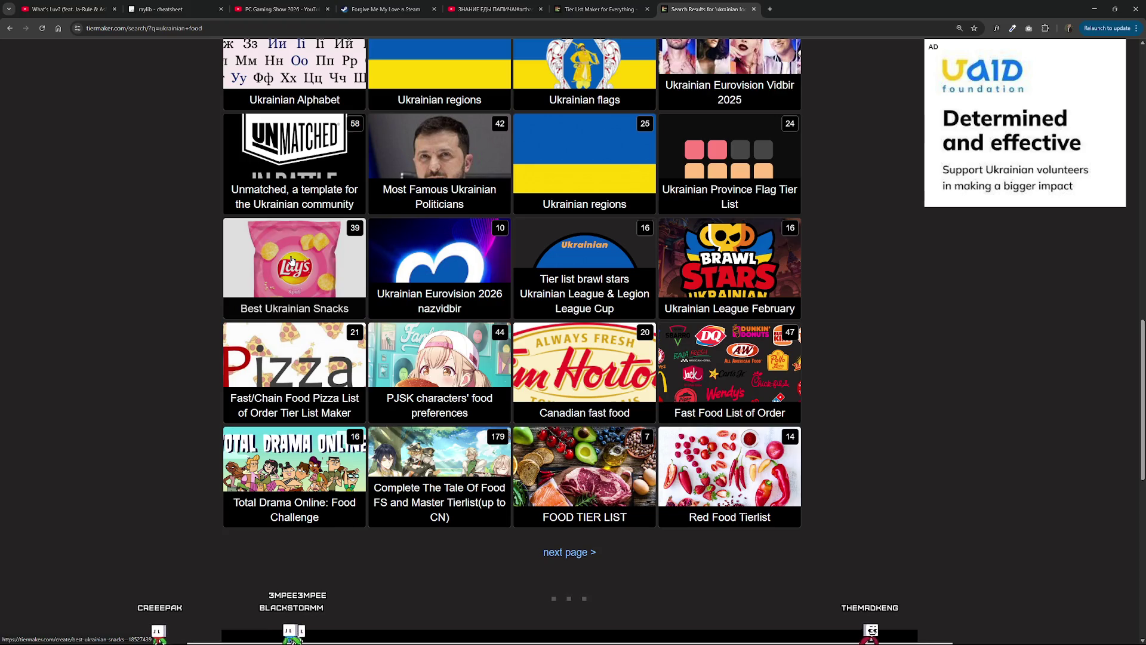
pyautogui.hotkey('ctrl', 'Tab')
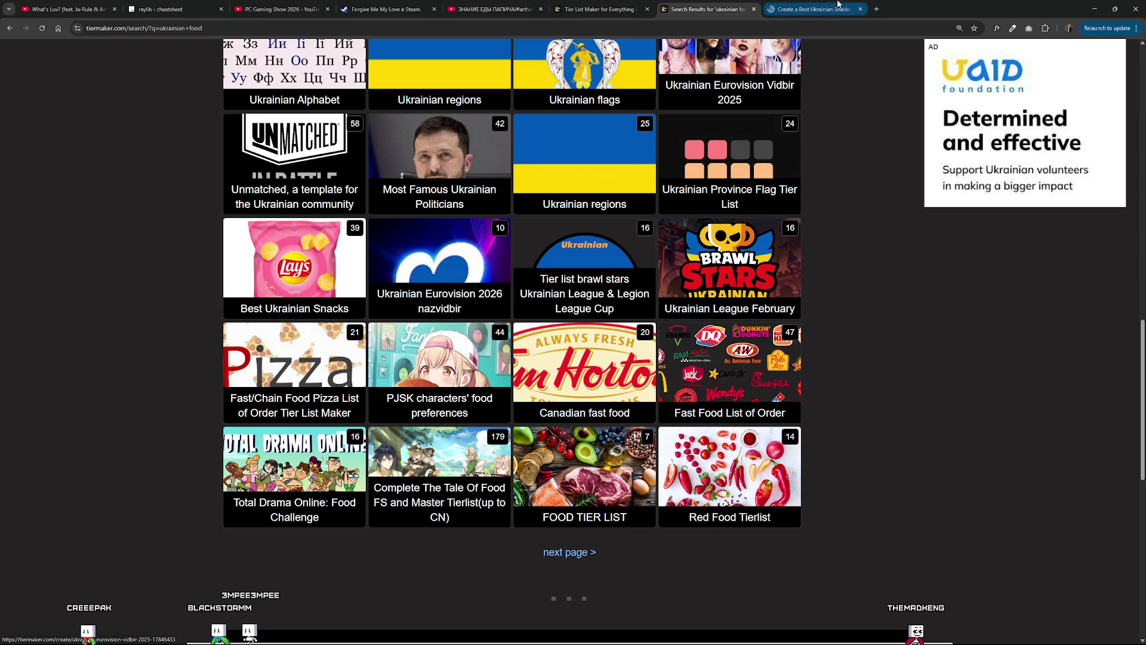
pyautogui.scroll(-5, 594, 352)
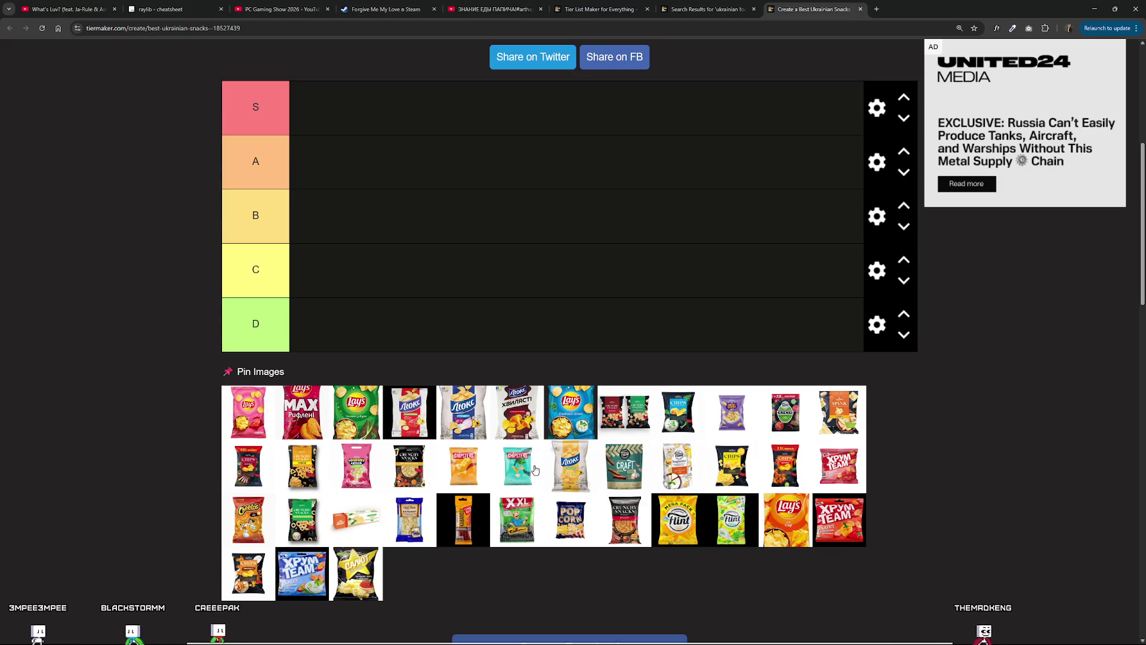
pyautogui.rightClick(360, 480)
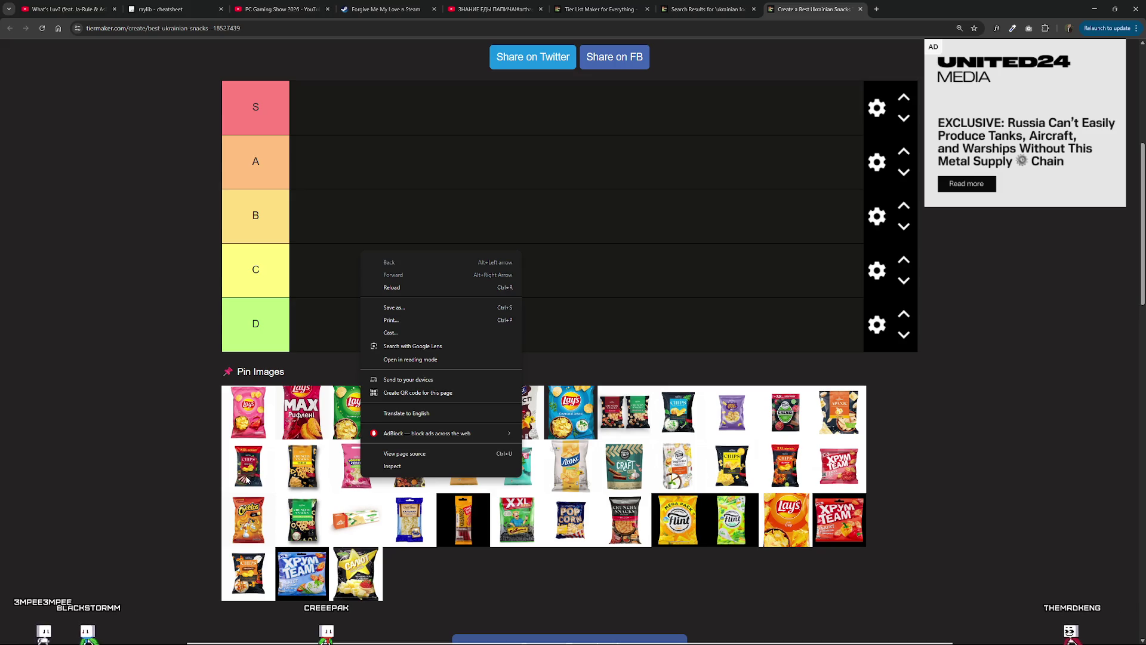
pyautogui.click(120, 457)
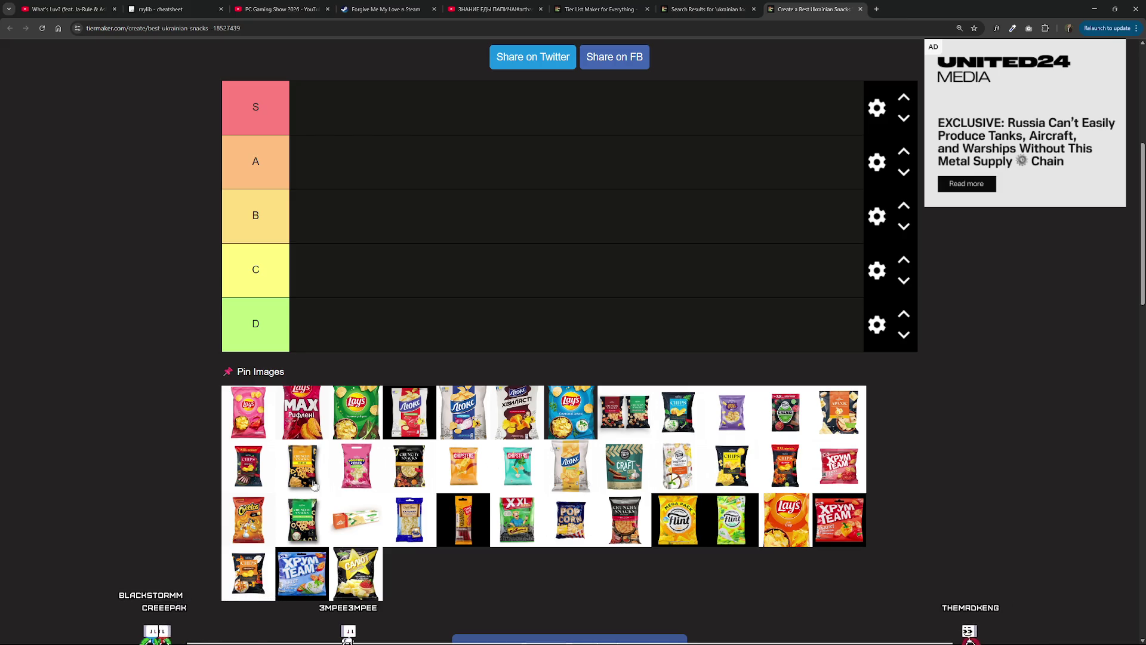
pyautogui.moveTo(302, 412)
pyautogui.mouseDown()
pyautogui.moveTo(364, 116)
pyautogui.moveTo(322, 110)
pyautogui.moveTo(353, 168)
pyautogui.moveTo(370, 325)
pyautogui.moveTo(375, 298)
pyautogui.moveTo(327, 178)
pyautogui.mouseUp()
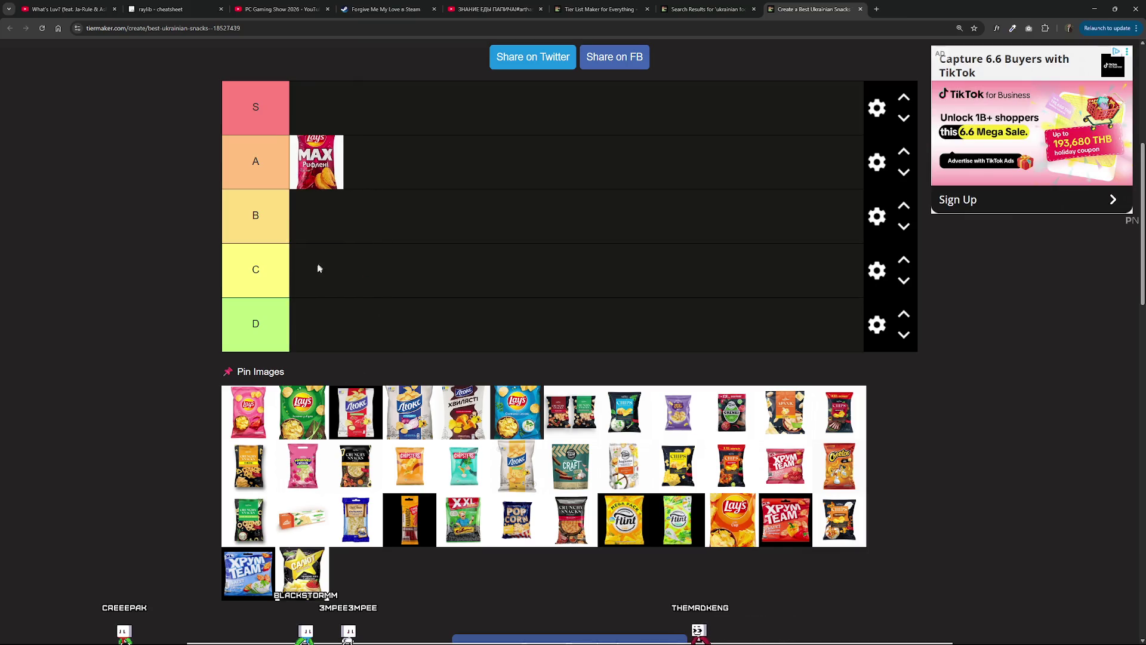
# Fill the S tier with Хвилясті, Люкс, and the green and blue Lay's packs.
pyautogui.moveTo(289, 442)
pyautogui.mouseDown()
pyautogui.moveTo(306, 410)
pyautogui.moveTo(317, 114)
pyautogui.mouseUp()
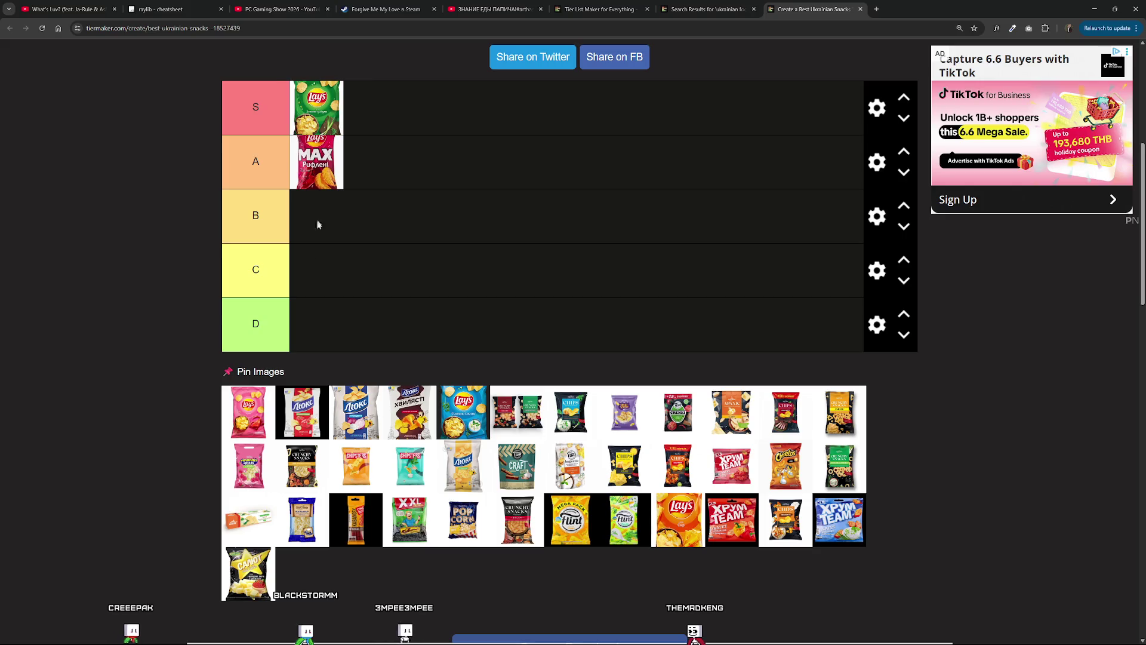
pyautogui.moveTo(355, 412)
pyautogui.mouseDown()
pyautogui.moveTo(370, 102)
pyautogui.moveTo(374, 117)
pyautogui.moveTo(312, 116)
pyautogui.mouseUp()
pyautogui.moveTo(406, 416); pyautogui.dragTo(442, 113)
pyautogui.moveTo(422, 108)
pyautogui.mouseDown()
pyautogui.moveTo(382, 111)
pyautogui.moveTo(482, 109)
pyautogui.moveTo(425, 111)
pyautogui.mouseUp()
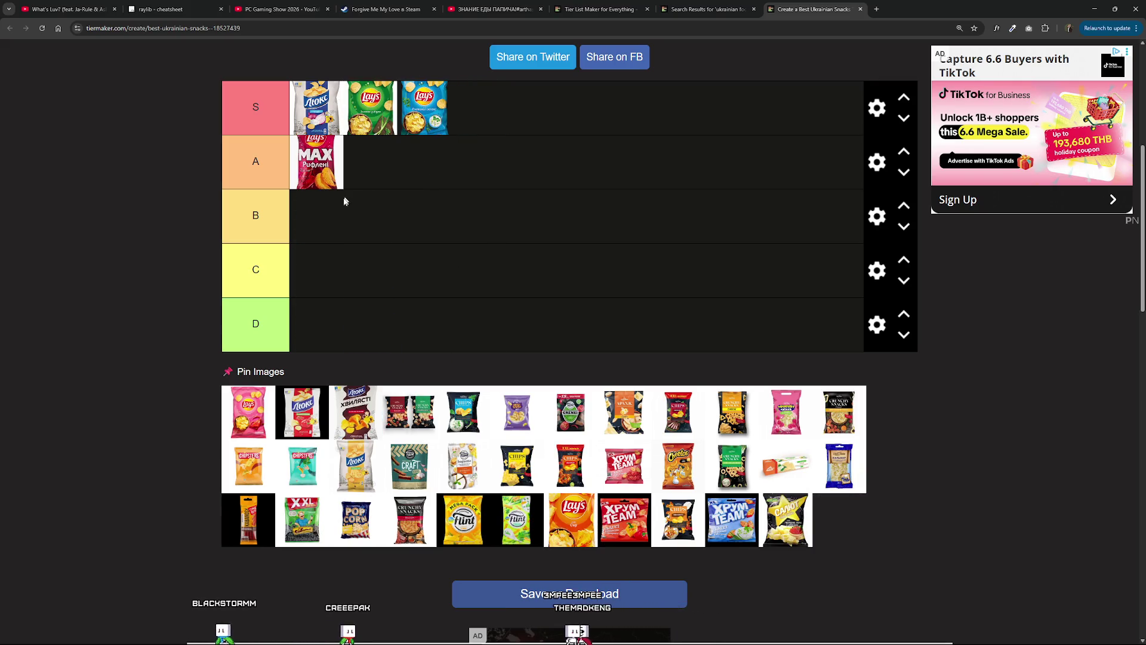
pyautogui.moveTo(371, 412)
pyautogui.mouseDown()
pyautogui.moveTo(399, 239)
pyautogui.moveTo(426, 172)
pyautogui.moveTo(382, 135)
pyautogui.moveTo(319, 117)
pyautogui.moveTo(312, 132)
pyautogui.mouseUp()
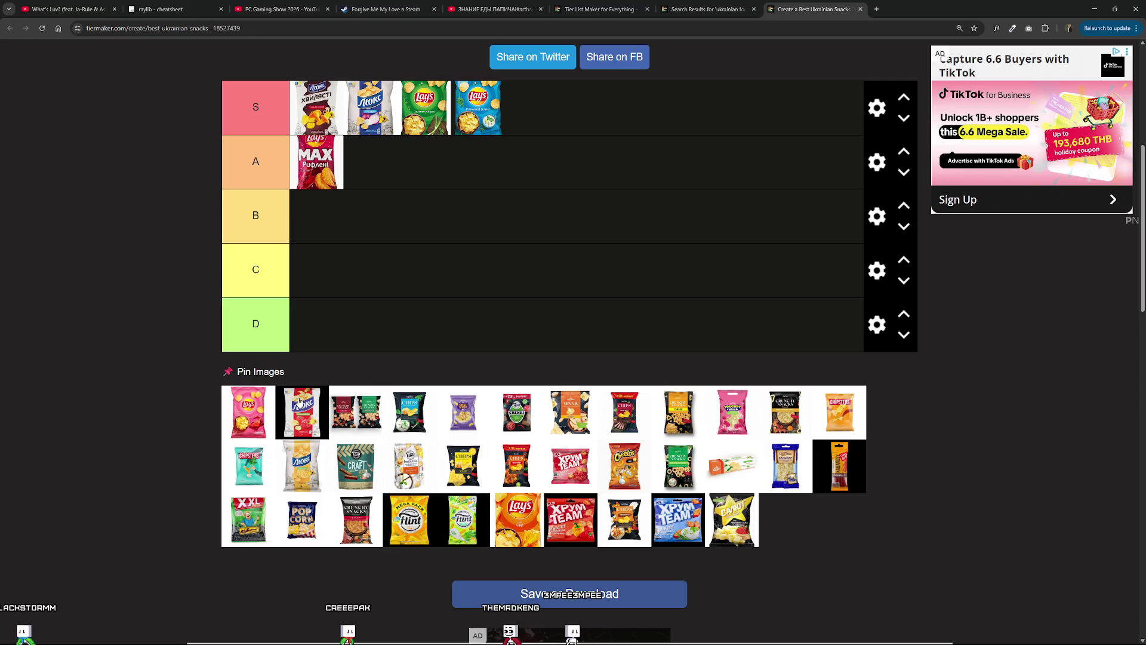
# Add the red Люкс and XXL packs to tier A, then close the snacks list.
pyautogui.moveTo(312, 421)
pyautogui.mouseDown()
pyautogui.moveTo(430, 119)
pyautogui.moveTo(412, 173)
pyautogui.moveTo(311, 170)
pyautogui.mouseUp()
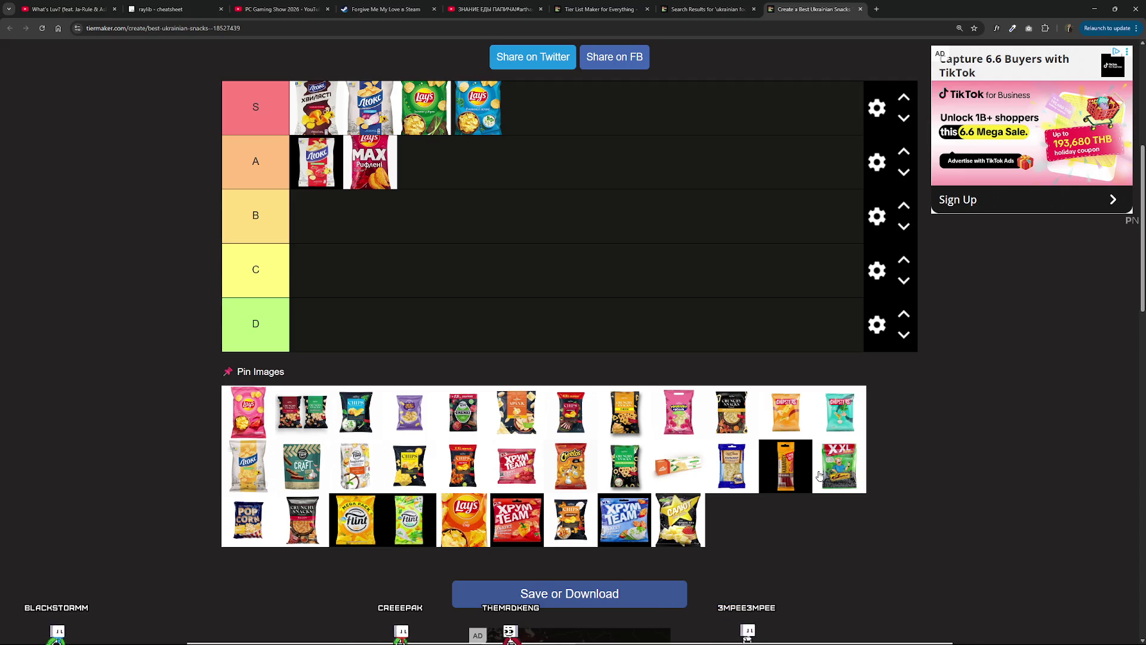
pyautogui.moveTo(835, 467)
pyautogui.mouseDown()
pyautogui.moveTo(682, 364)
pyautogui.moveTo(485, 161)
pyautogui.mouseUp()
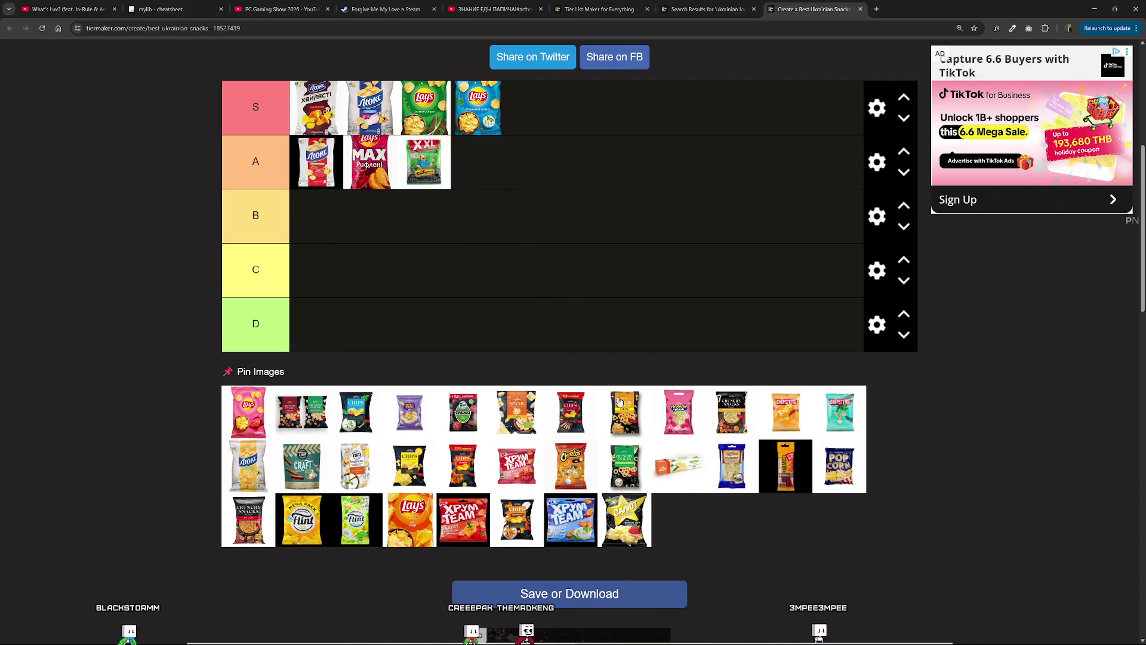
pyautogui.click(859, 9)
# Go to the next page of search results and open the Ukrainian food tier list.
pyautogui.scroll(-3, 562, 370)
pyautogui.scroll(5, 562, 370)
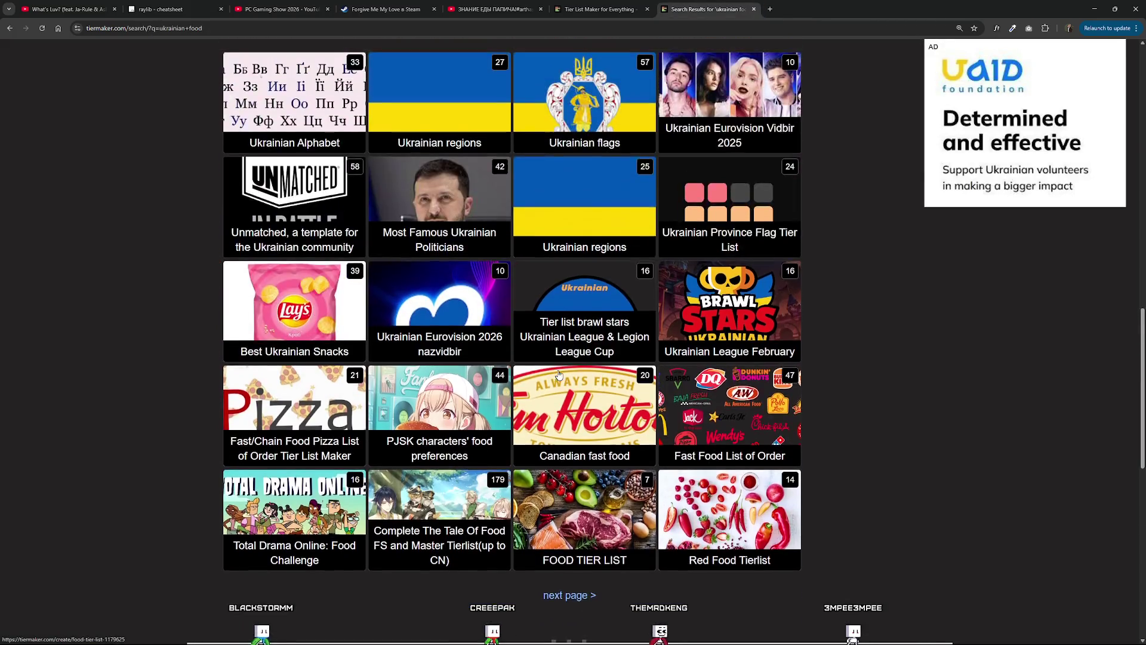
pyautogui.scroll(-4, 562, 370)
pyautogui.click(583, 465)
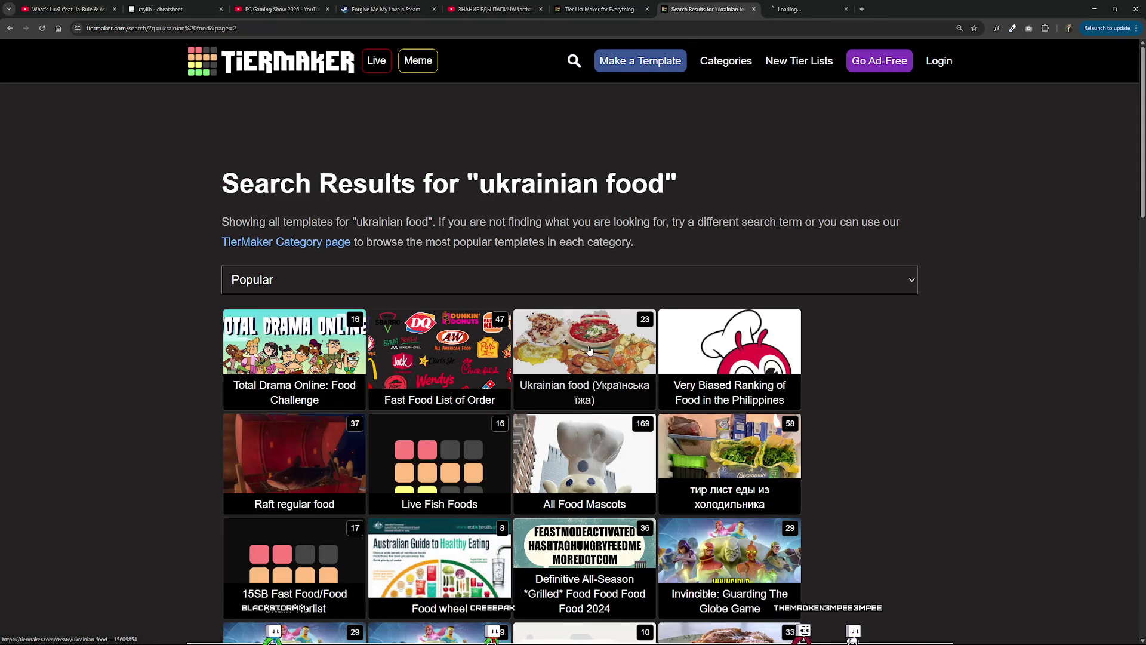
pyautogui.click(589, 350)
pyautogui.scroll(-7, 573, 406)
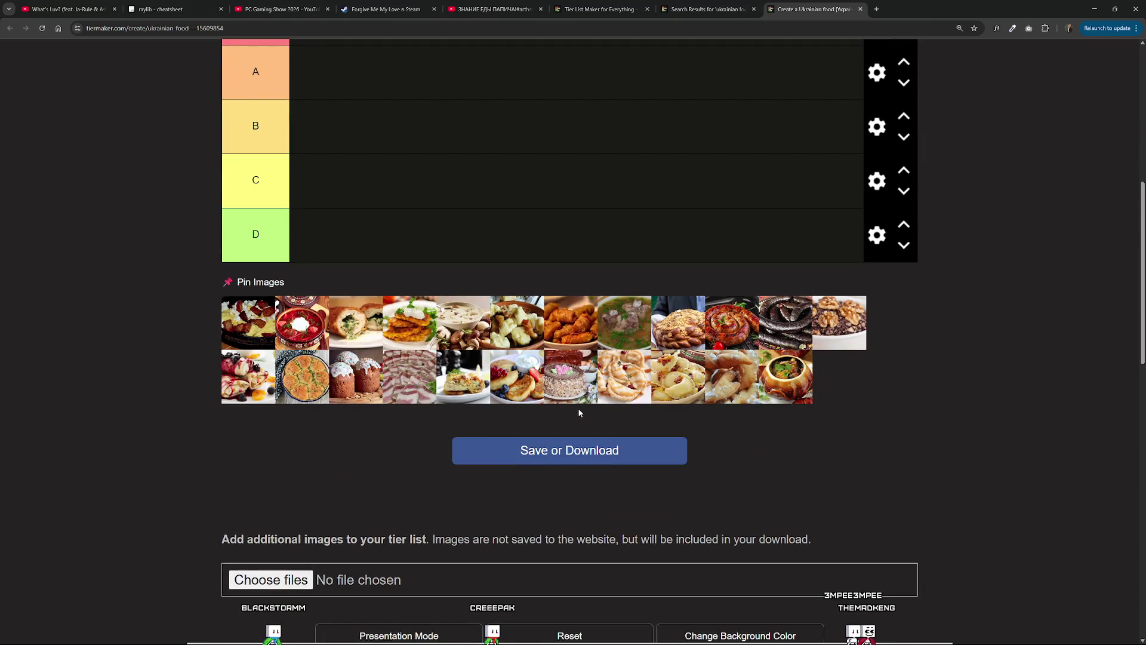
pyautogui.scroll(3, 578, 407)
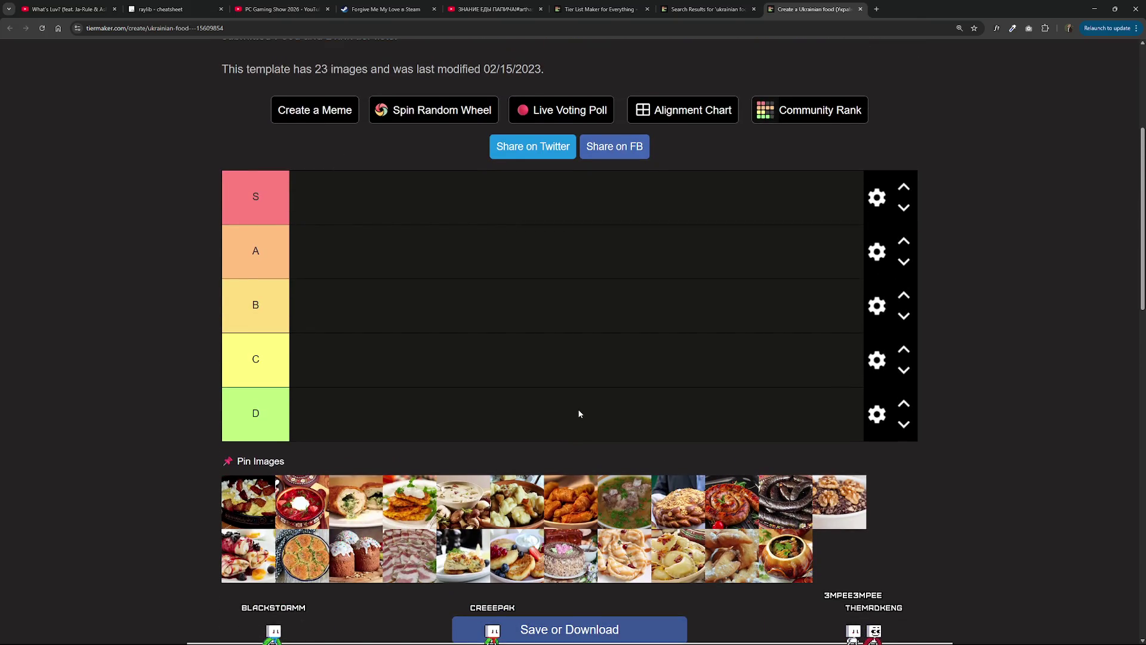
# Rank borscht in S and move the blood sausage and sausage ring to the pool's end.
pyautogui.moveTo(295, 498)
pyautogui.mouseDown()
pyautogui.moveTo(333, 200)
pyautogui.moveTo(319, 198)
pyautogui.mouseUp()
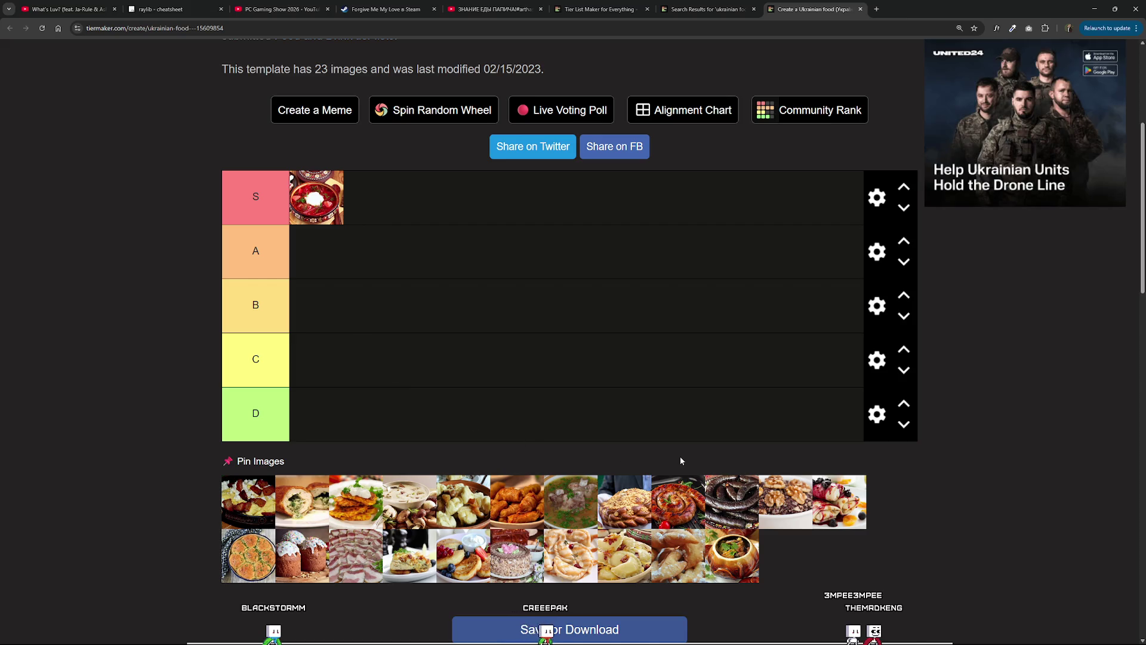
pyautogui.moveTo(727, 510)
pyautogui.mouseDown()
pyautogui.moveTo(729, 484)
pyautogui.moveTo(621, 412)
pyautogui.moveTo(749, 560)
pyautogui.mouseUp()
pyautogui.moveTo(677, 501)
pyautogui.mouseDown()
pyautogui.moveTo(468, 371)
pyautogui.moveTo(442, 506)
pyautogui.mouseUp()
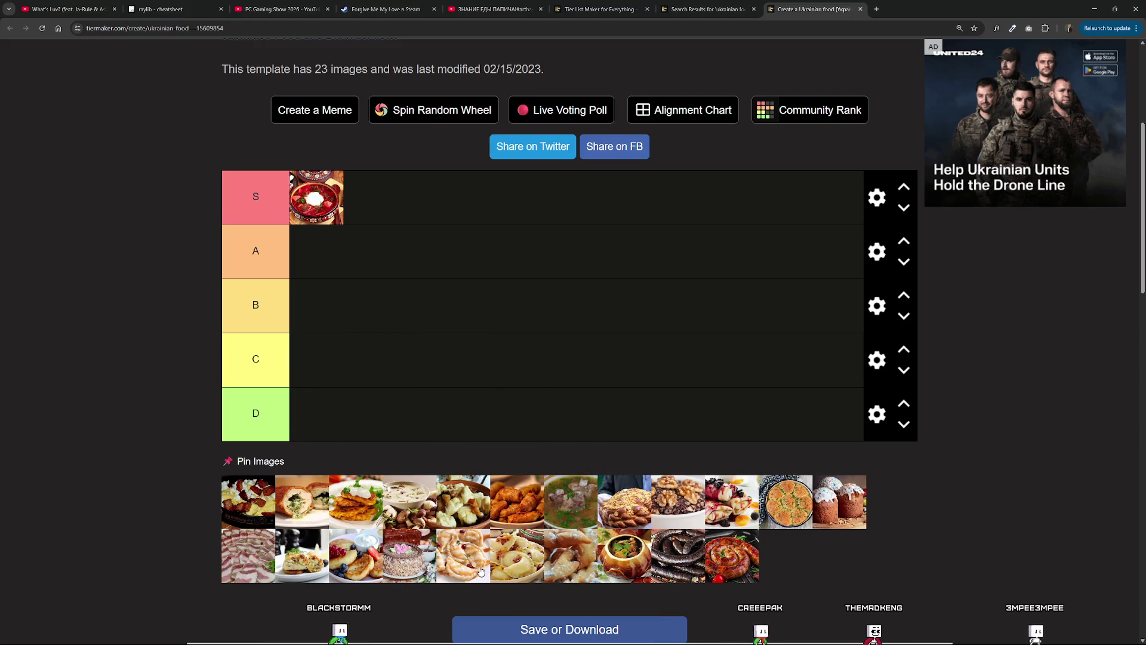
pyautogui.moveTo(476, 573)
pyautogui.mouseDown()
pyautogui.moveTo(418, 349)
pyautogui.moveTo(486, 570)
pyautogui.mouseUp()
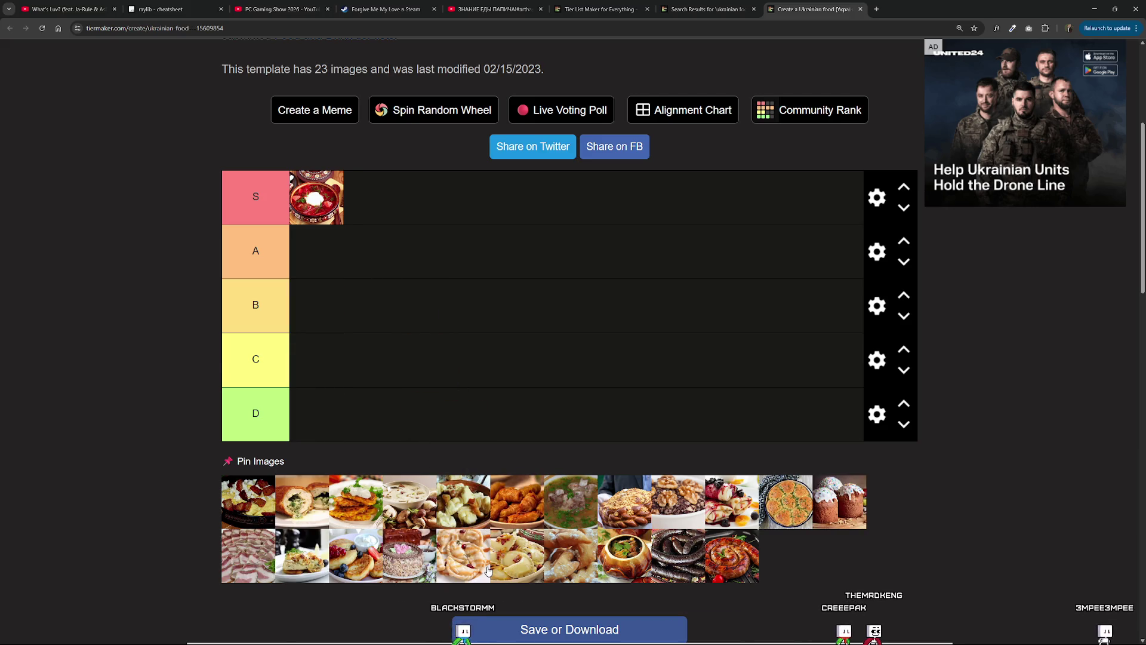
# Add syrniki, varenyky and chicken Kiev to the S row alongside borscht.
pyautogui.scroll(5, 487, 571)
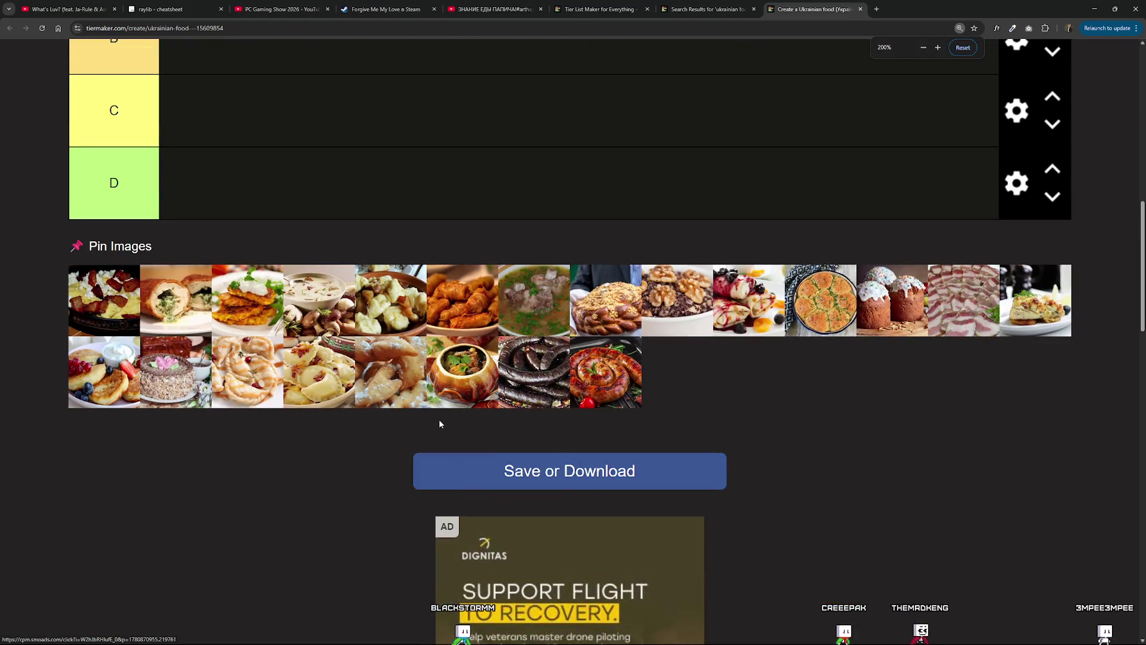
pyautogui.scroll(1, 330, 383)
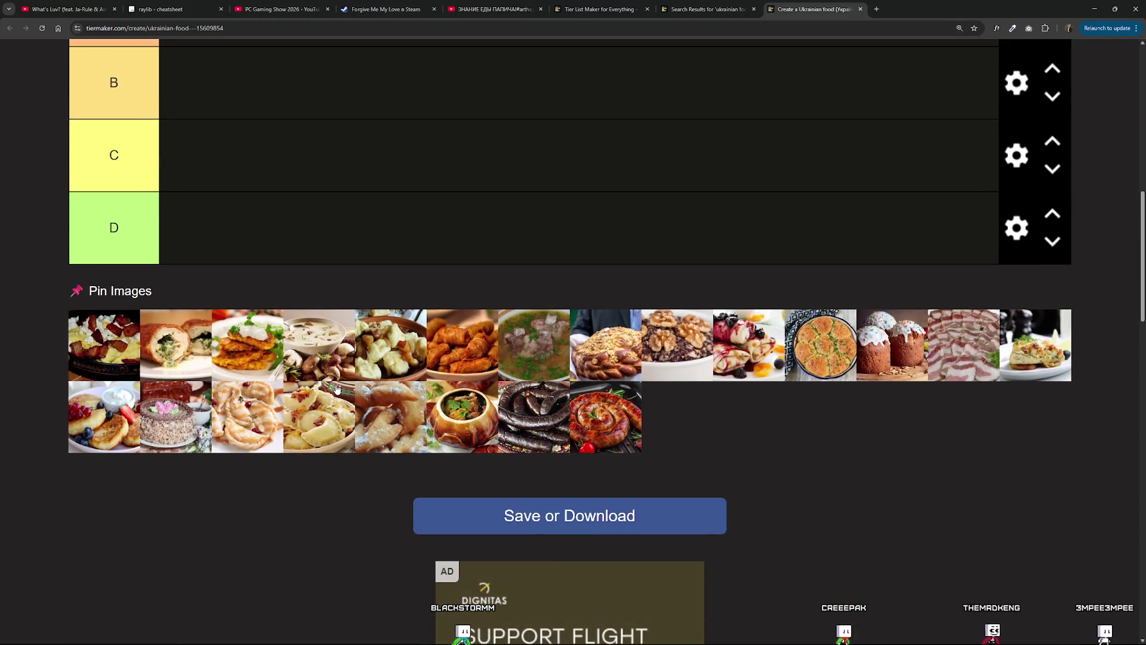
pyautogui.scroll(2, 336, 389)
pyautogui.moveTo(99, 508)
pyautogui.mouseDown()
pyautogui.moveTo(236, 206)
pyautogui.moveTo(290, 149)
pyautogui.mouseUp()
pyautogui.scroll(2, 220, 239)
pyautogui.scroll(-1, 299, 370)
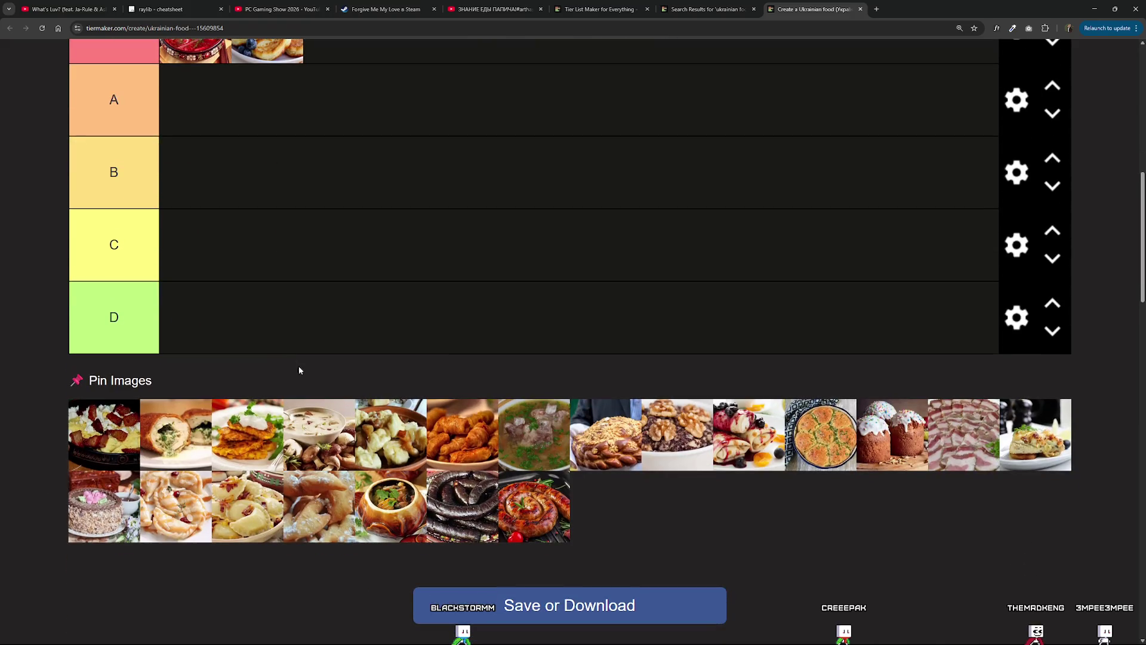
pyautogui.moveTo(268, 503)
pyautogui.mouseDown()
pyautogui.moveTo(239, 334)
pyautogui.moveTo(334, 251)
pyautogui.mouseUp()
pyautogui.scroll(3, 239, 335)
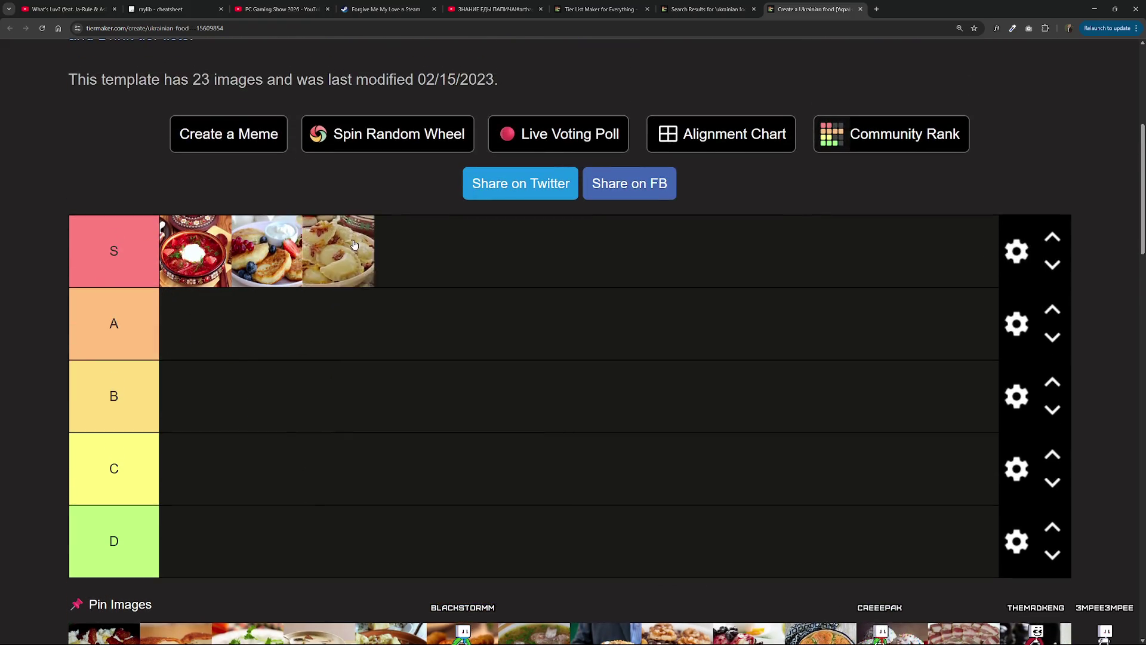
pyautogui.scroll(-4, 393, 353)
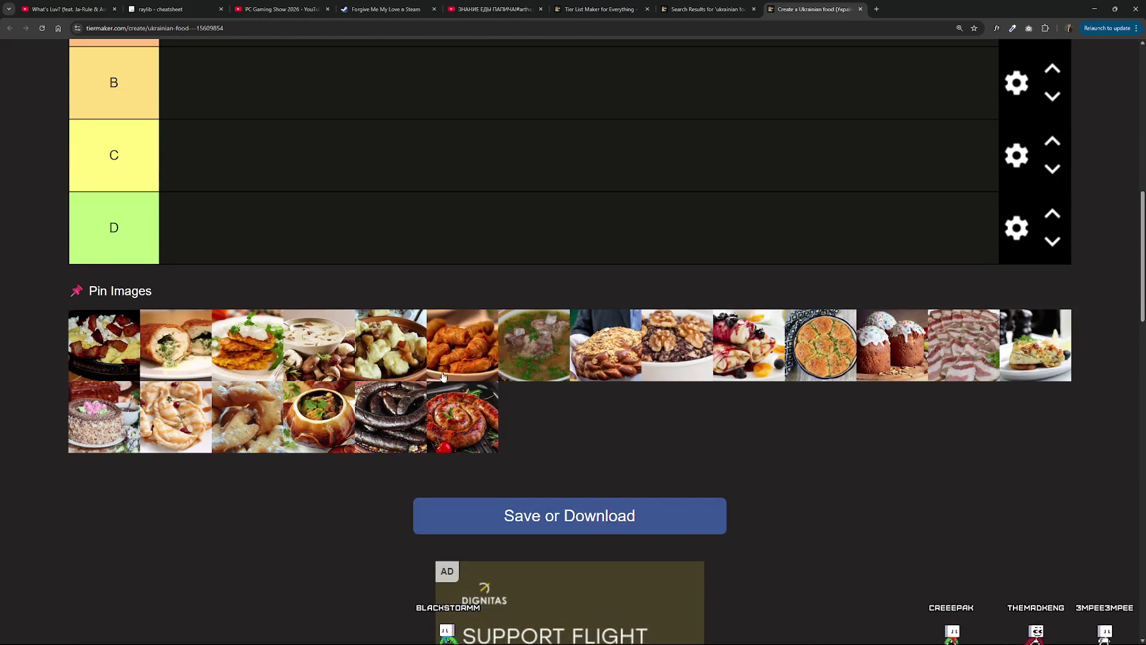
pyautogui.scroll(2, 351, 235)
pyautogui.moveTo(202, 358)
pyautogui.mouseDown()
pyautogui.moveTo(351, 234)
pyautogui.moveTo(347, 194)
pyautogui.moveTo(477, 145)
pyautogui.moveTo(468, 132)
pyautogui.mouseUp()
pyautogui.scroll(1, 351, 235)
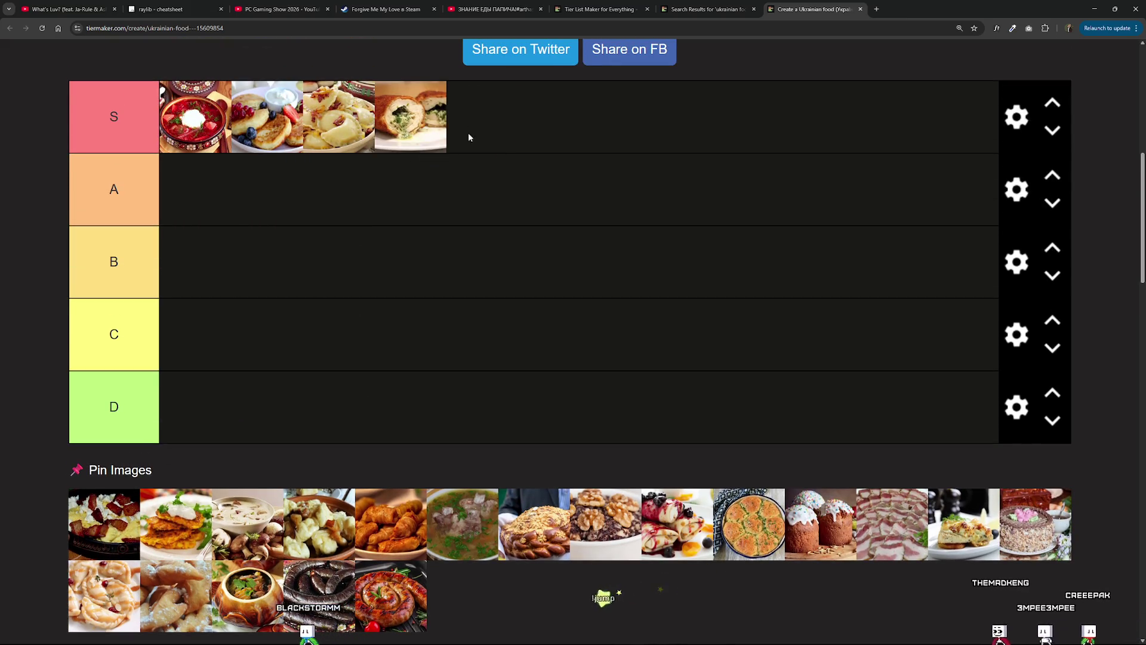